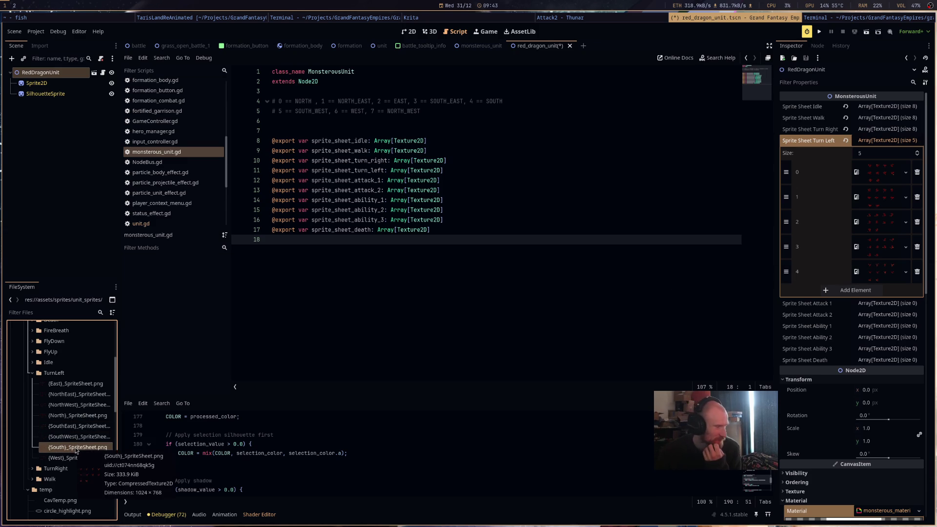
Step: Add the SouthWest, West and NorthWest TurnLeft sheets to Sprite Sheet Turn Left
mouse_move(79, 440)
left_mouse_down()
mouse_move(592, 383)
mouse_move(889, 293)
mouse_move(874, 296)
left_mouse_up()
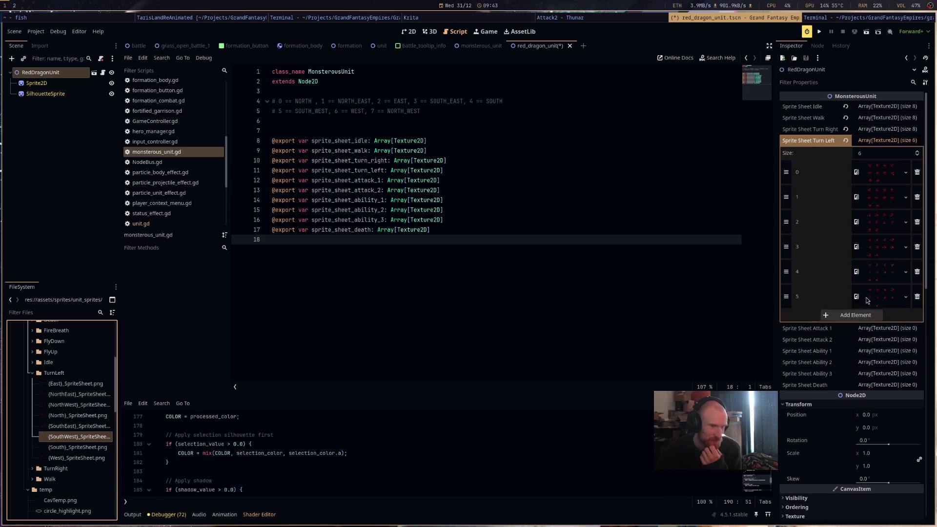
left_click_drag(108, 458, 859, 320)
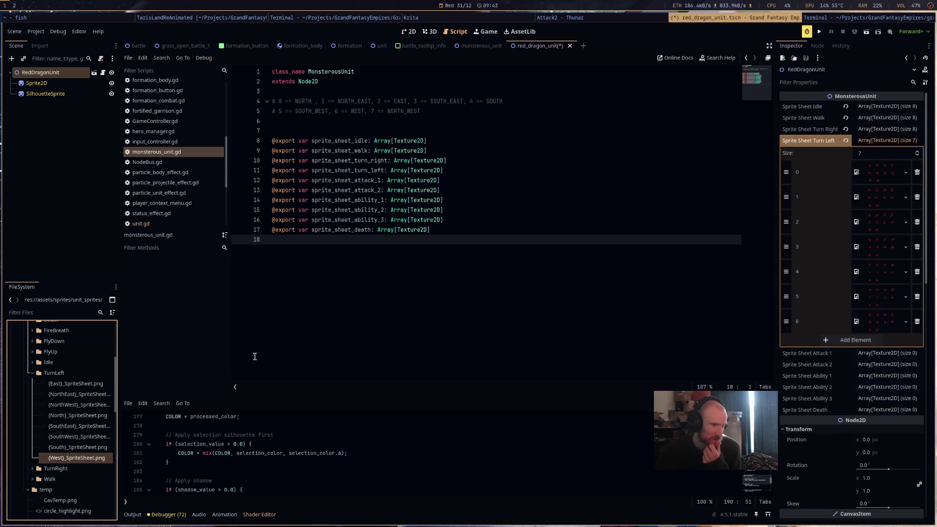
mouse_move(96, 409)
left_mouse_down()
mouse_move(889, 338)
mouse_move(874, 341)
left_mouse_up()
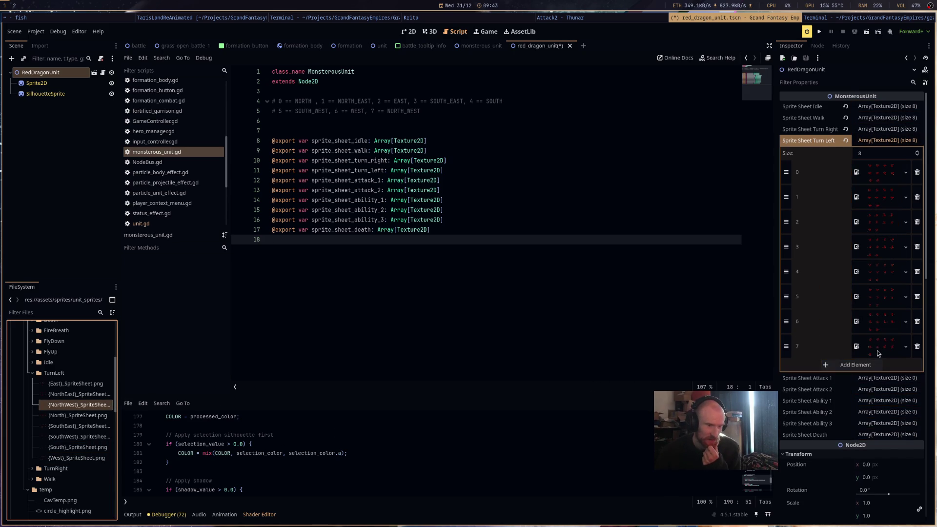
left_click(880, 379)
Step: Open the Attack1 folder and add its North sheet to Sprite Sheet Attack 1
scroll(829, 378, "down", 3)
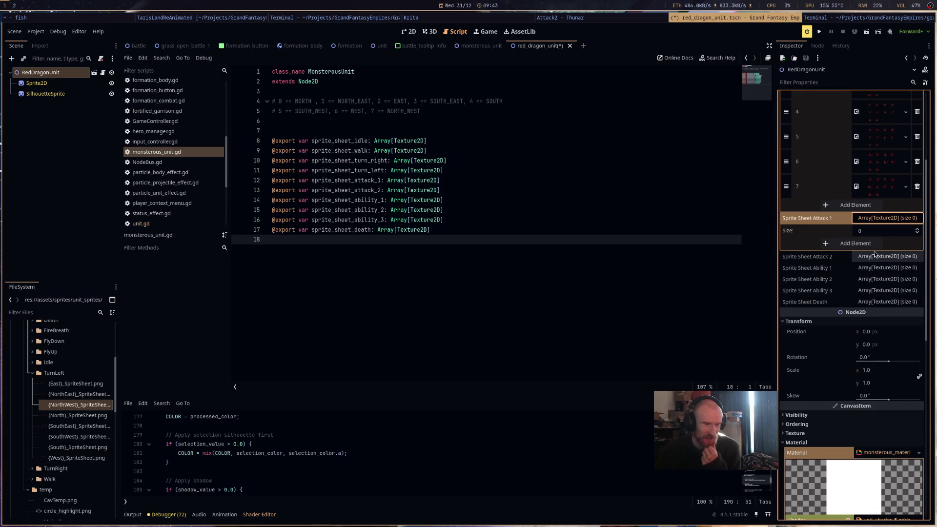
left_click(32, 373)
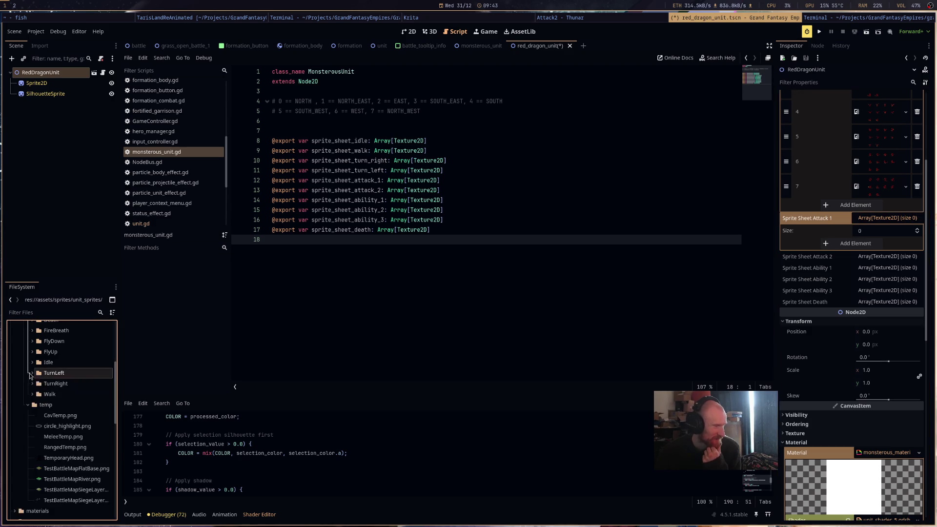
left_click(32, 348)
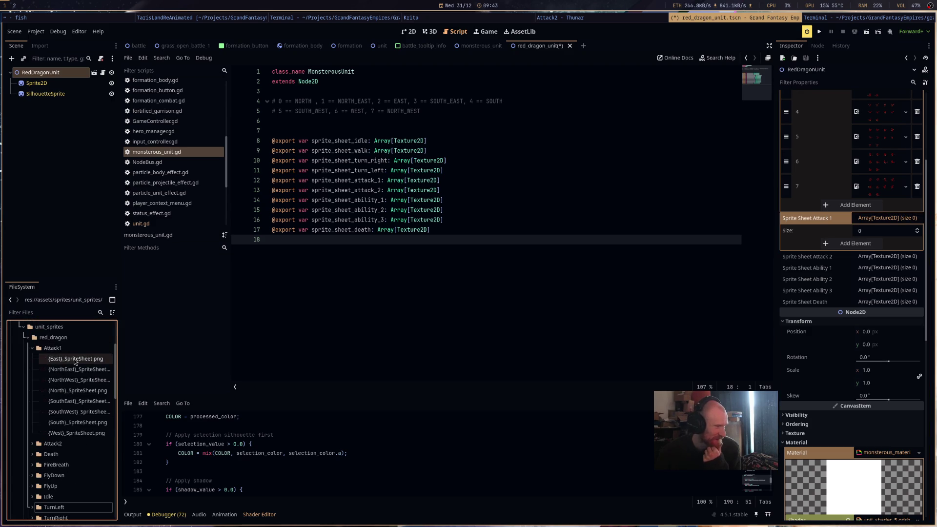
mouse_move(78, 390)
left_mouse_down()
mouse_move(492, 381)
mouse_move(851, 243)
left_mouse_up()
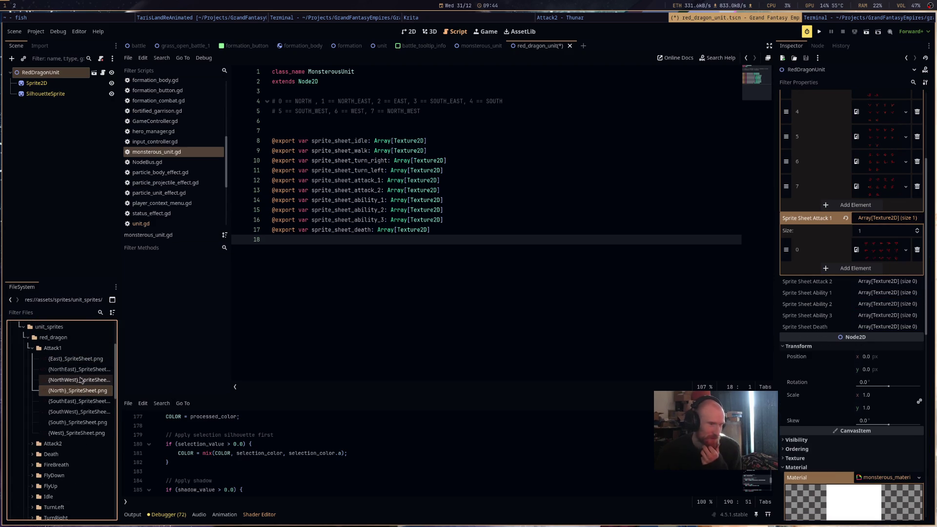
Step: Add the NorthEast, East, SouthEast, South, SouthWest, West and NorthWest Attack1 sheets
mouse_move(83, 380)
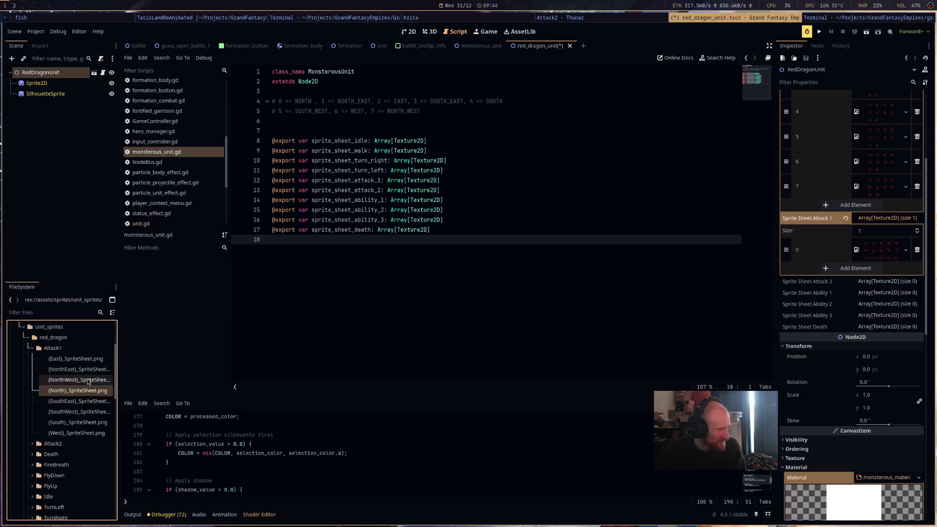
mouse_move(90, 372)
left_mouse_down()
mouse_move(440, 317)
mouse_move(833, 276)
left_mouse_up()
mouse_move(76, 359)
left_mouse_down()
mouse_move(488, 318)
mouse_move(869, 295)
left_mouse_up()
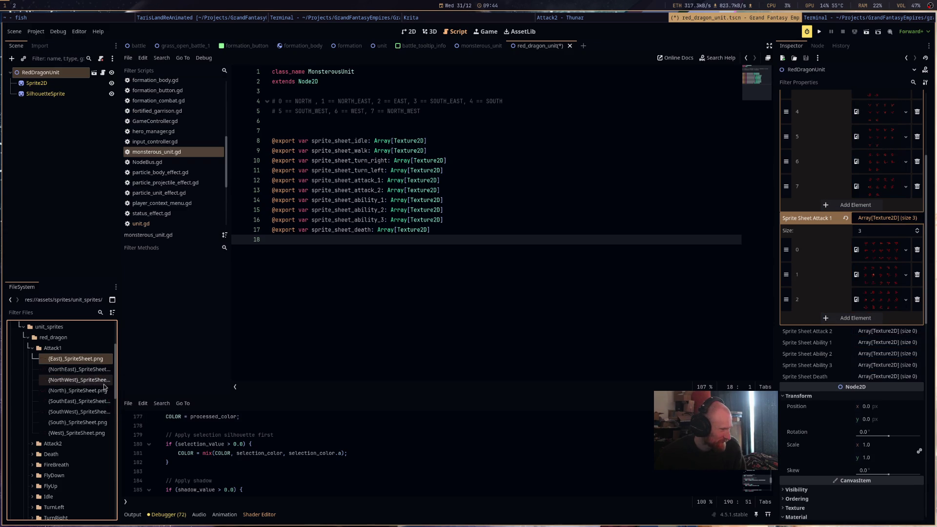
mouse_move(80, 401)
left_mouse_down()
mouse_move(850, 296)
mouse_move(845, 320)
left_mouse_up()
mouse_move(76, 423)
left_mouse_down()
mouse_move(859, 274)
mouse_move(850, 343)
left_mouse_up()
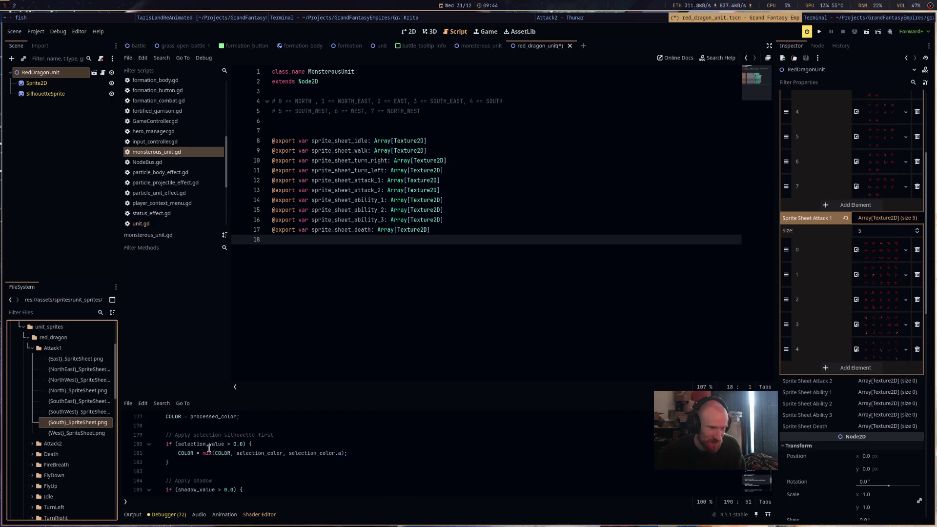
mouse_move(78, 411)
left_mouse_down()
mouse_move(849, 342)
mouse_move(846, 371)
left_mouse_up()
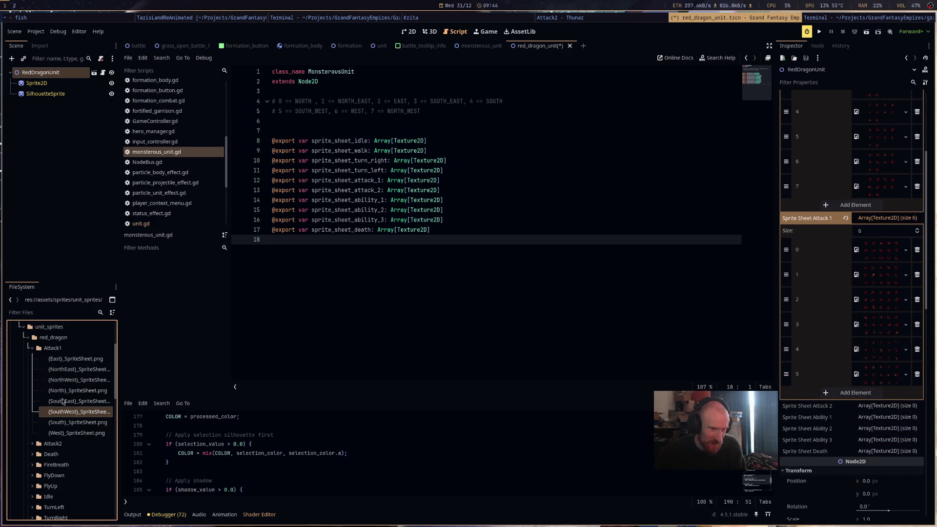
mouse_move(79, 433)
left_mouse_down()
mouse_move(840, 411)
mouse_move(841, 396)
left_mouse_up()
mouse_move(88, 382)
left_mouse_down()
mouse_move(839, 406)
mouse_move(842, 418)
left_mouse_up()
left_click(879, 218)
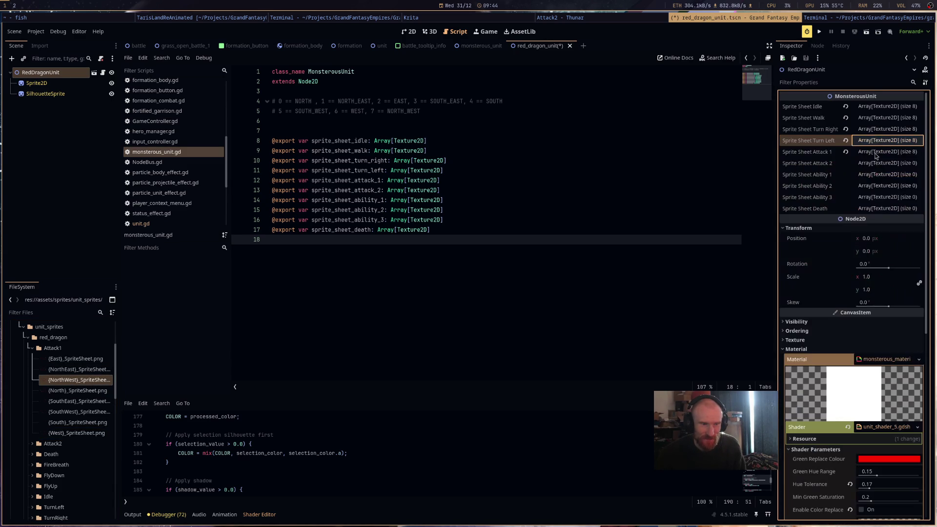
left_click(882, 163)
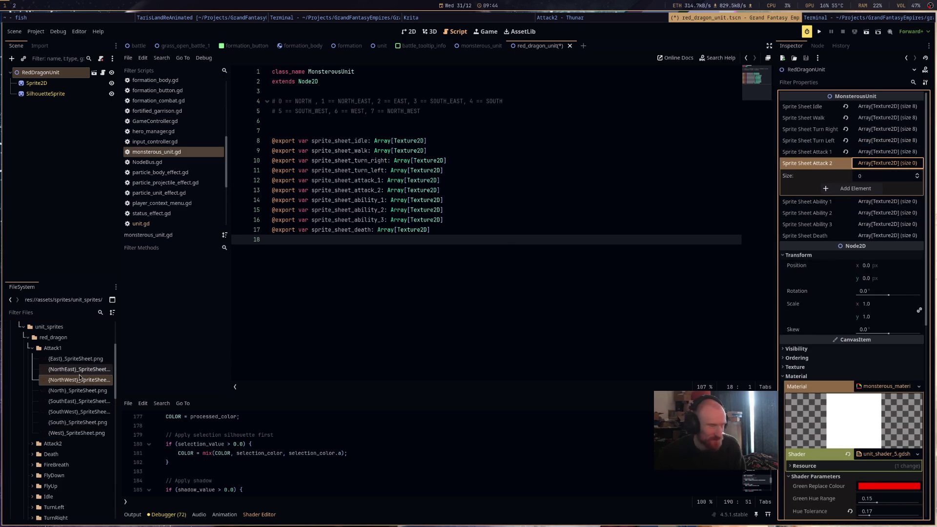
Step: Open the Attack2 folder and add its North, NorthEast and East sheets to Attack 2
left_click(32, 348)
left_click(33, 358)
left_click(73, 370)
mouse_move(78, 401)
left_mouse_down()
mouse_move(891, 274)
mouse_move(873, 191)
left_mouse_up()
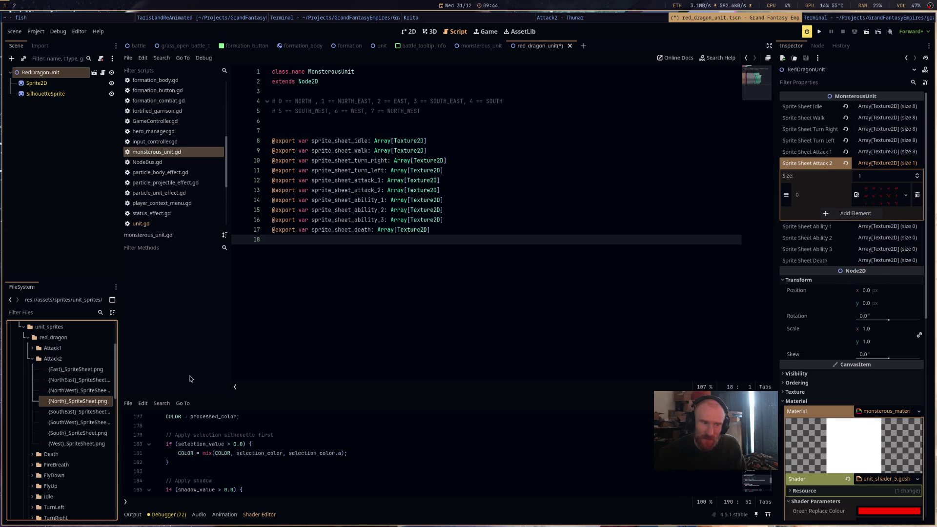
mouse_move(93, 380)
left_mouse_down()
mouse_move(188, 367)
mouse_move(73, 379)
mouse_move(874, 233)
mouse_move(871, 216)
left_mouse_up()
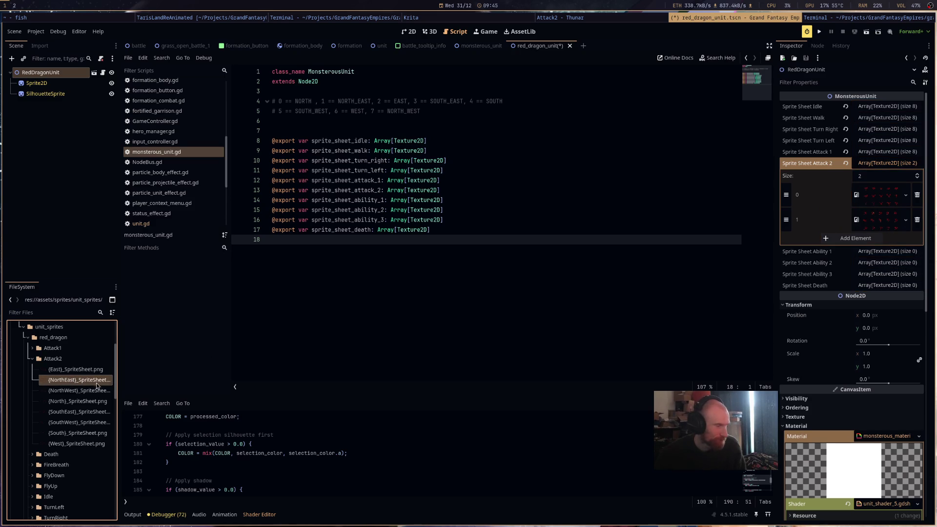
mouse_move(87, 370)
left_mouse_down()
mouse_move(486, 356)
mouse_move(868, 259)
mouse_move(867, 239)
left_mouse_up()
Step: Add the SouthEast, South, SouthWest, West and NorthWest Attack2 sheets, then collapse the array
mouse_move(78, 411)
left_mouse_down()
mouse_move(875, 293)
mouse_move(871, 264)
left_mouse_up()
left_click_drag(59, 437, 869, 291)
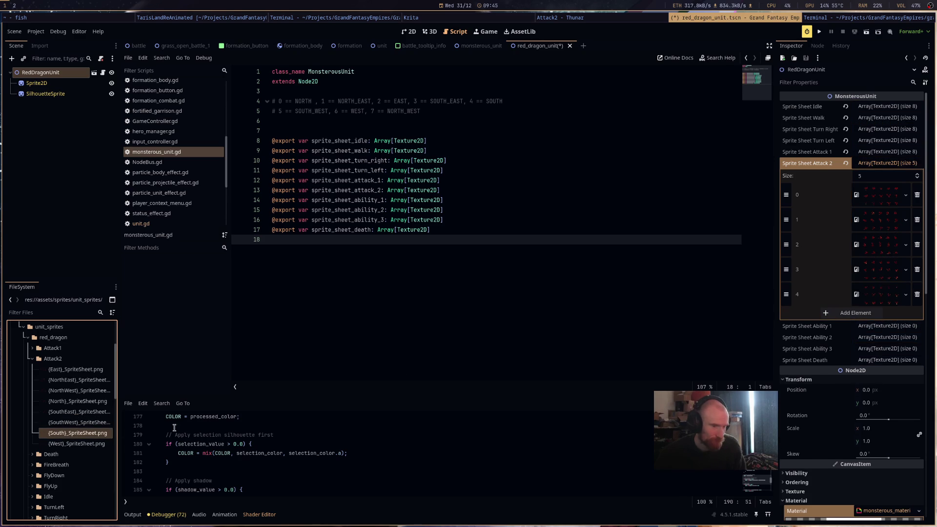
mouse_move(73, 422)
left_mouse_down()
mouse_move(361, 408)
mouse_move(38, 421)
mouse_move(859, 313)
left_mouse_up()
mouse_move(84, 443)
left_mouse_down()
mouse_move(46, 444)
mouse_move(859, 337)
left_mouse_up()
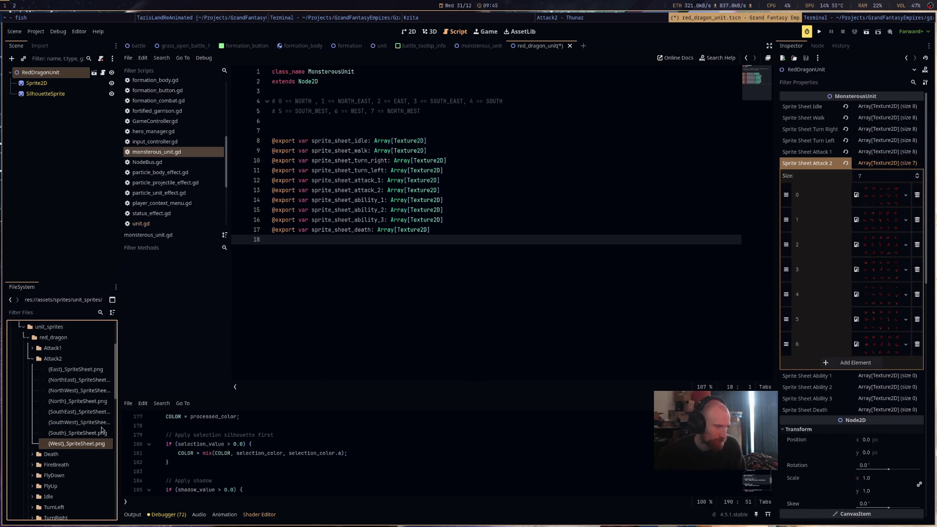
left_click_drag(78, 390, 849, 364)
left_click(879, 164)
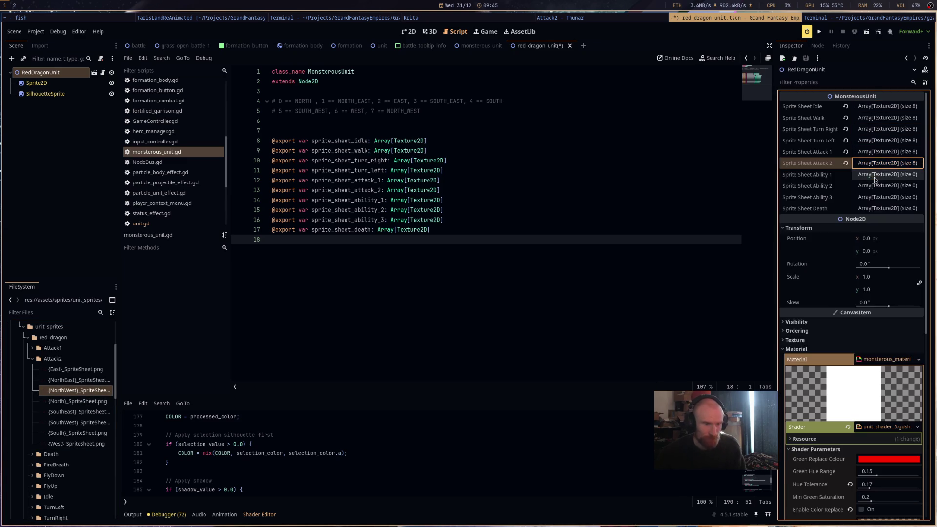
Step: Expand Sprite Sheet Ability 1 and save the red dragon scene with Ctrl+S
left_click(873, 176)
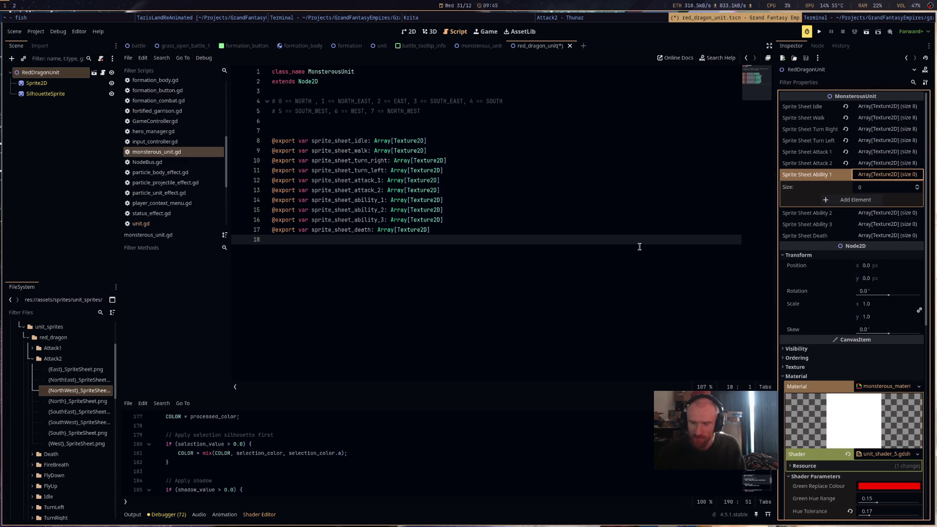
left_click(544, 243)
key("ctrl+s")
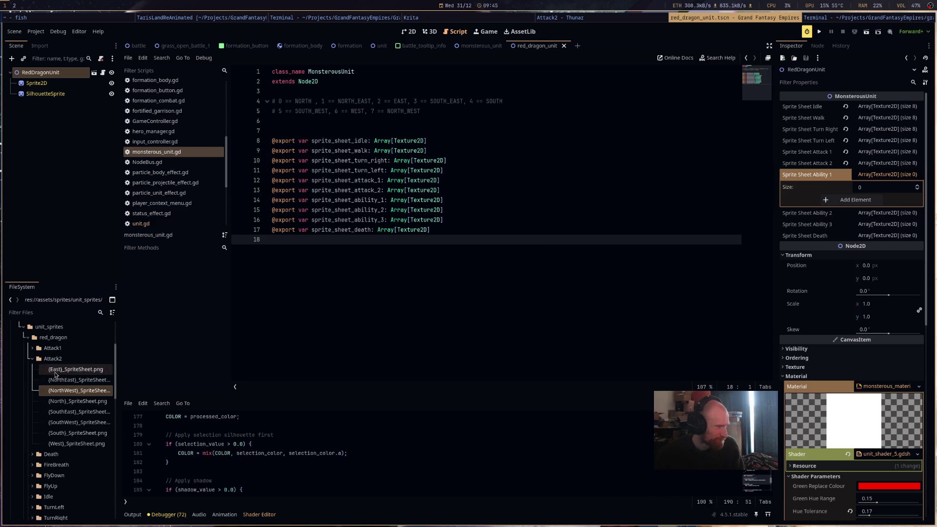
Step: Open the FireBreath folder and add its North, NorthEast and East sheets to Ability 1
left_click(33, 358)
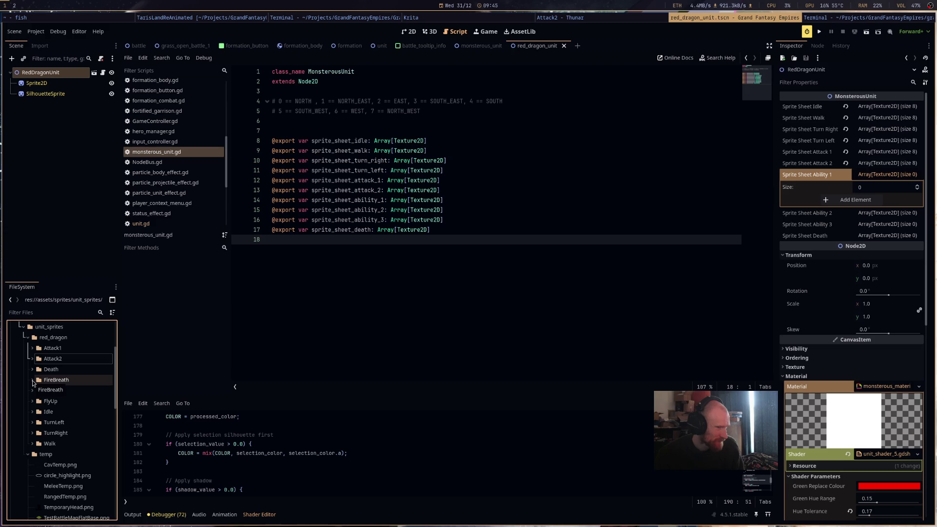
left_click(32, 380)
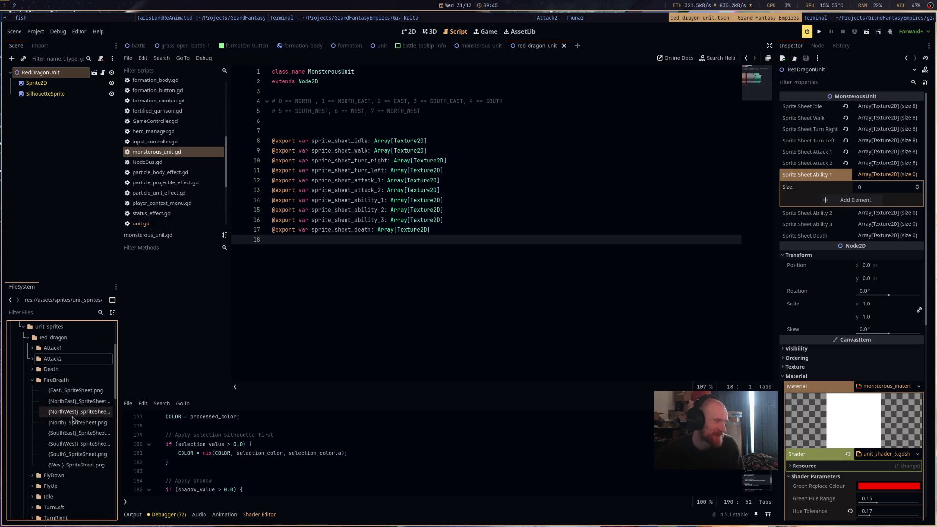
mouse_move(82, 428)
left_mouse_down()
mouse_move(196, 390)
mouse_move(906, 224)
mouse_move(872, 184)
mouse_move(865, 202)
left_mouse_up()
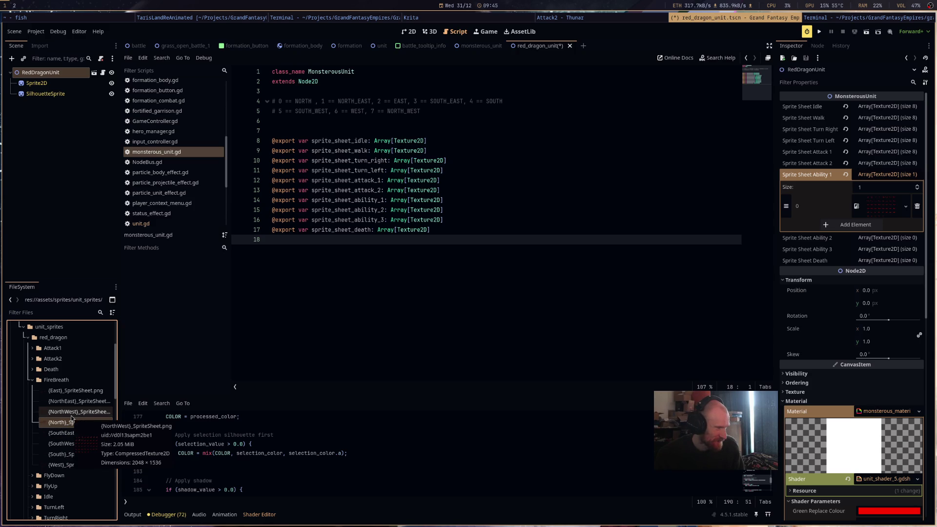
mouse_move(73, 401)
left_mouse_down()
mouse_move(637, 347)
mouse_move(887, 219)
mouse_move(872, 231)
left_mouse_up()
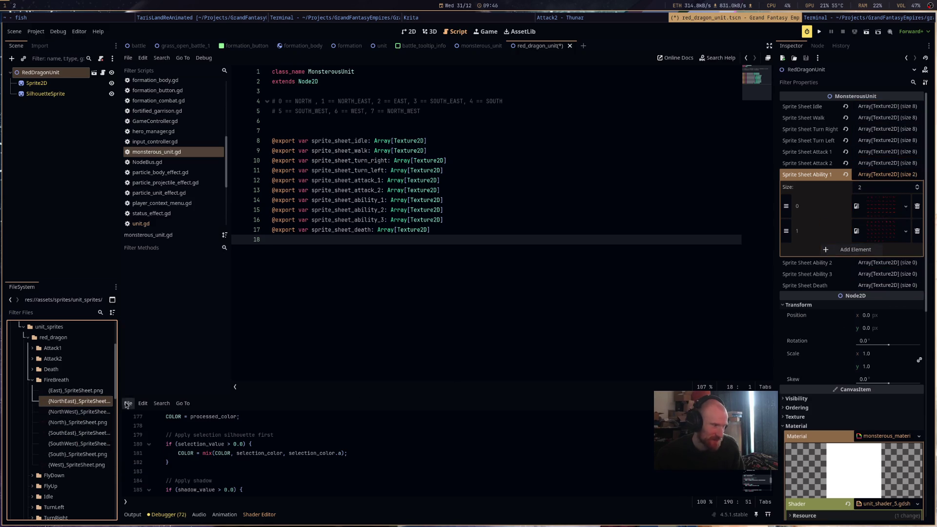
left_click_drag(76, 391, 855, 249)
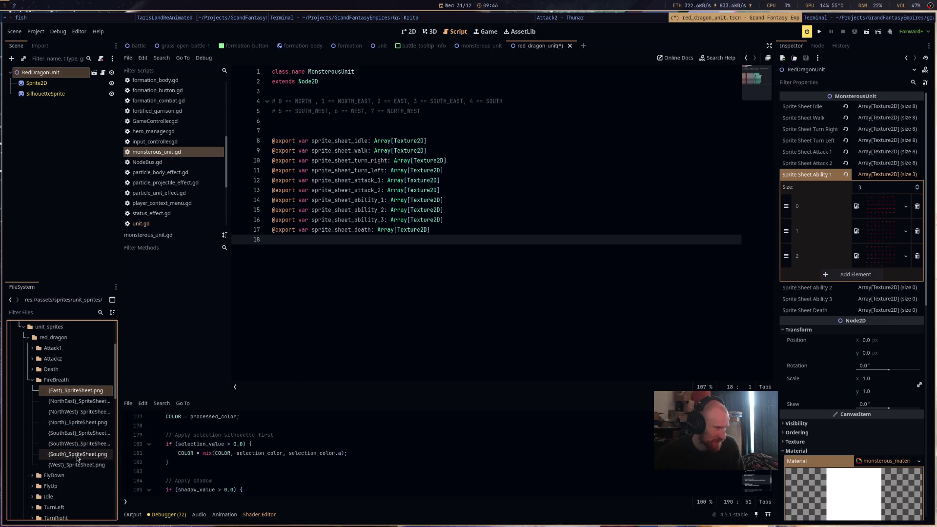
Step: Add the SouthEast, South, SouthWest, West and NorthWest FireBreath sheets to Ability 1
left_click(106, 434)
left_click_drag(106, 434, 864, 273)
left_click_drag(98, 454, 868, 300)
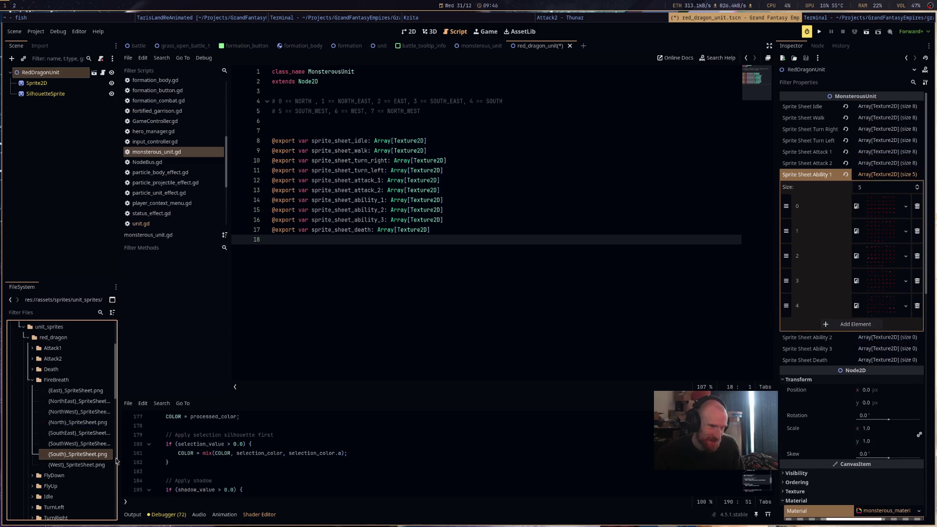
mouse_move(78, 443)
left_mouse_down()
mouse_move(892, 309)
mouse_move(868, 331)
left_mouse_up()
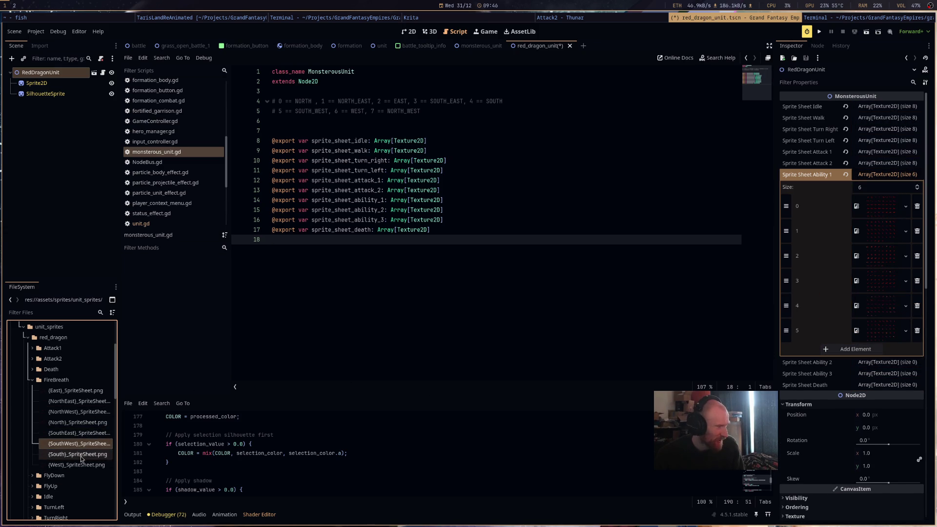
left_click_drag(80, 465, 877, 348)
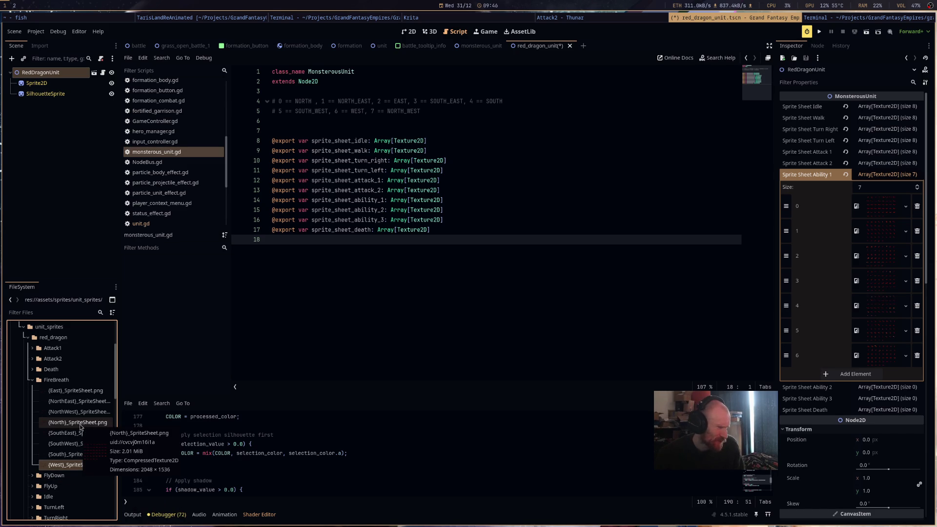
left_click_drag(78, 411, 874, 184)
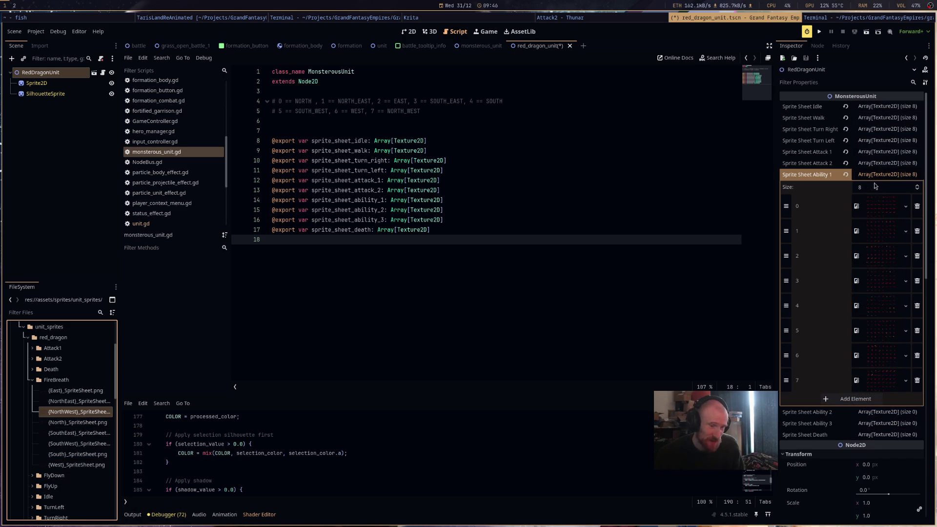
left_click(876, 174)
Step: Open the FlyUp folder, add its North sheet to Ability 2, and remove a misplaced NorthWest entry
left_click(885, 185)
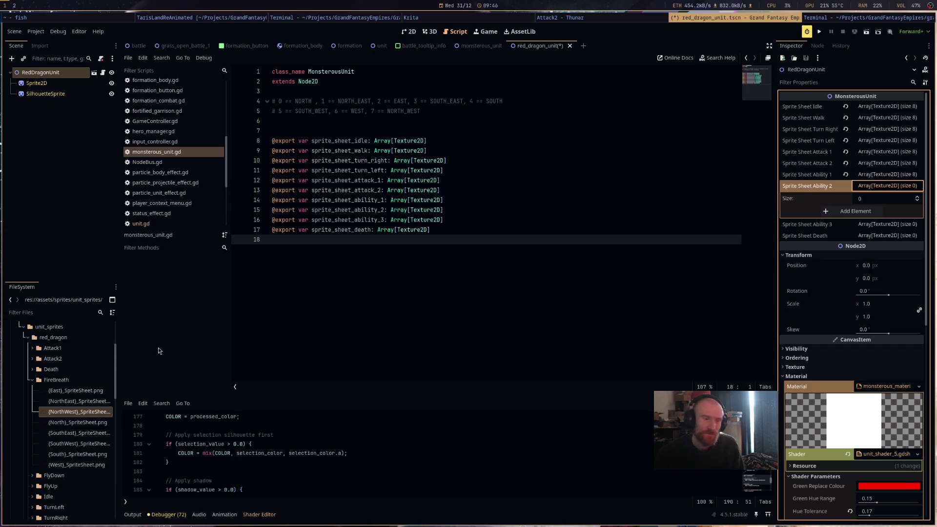
left_click(54, 380)
left_click(33, 380)
left_click(33, 401)
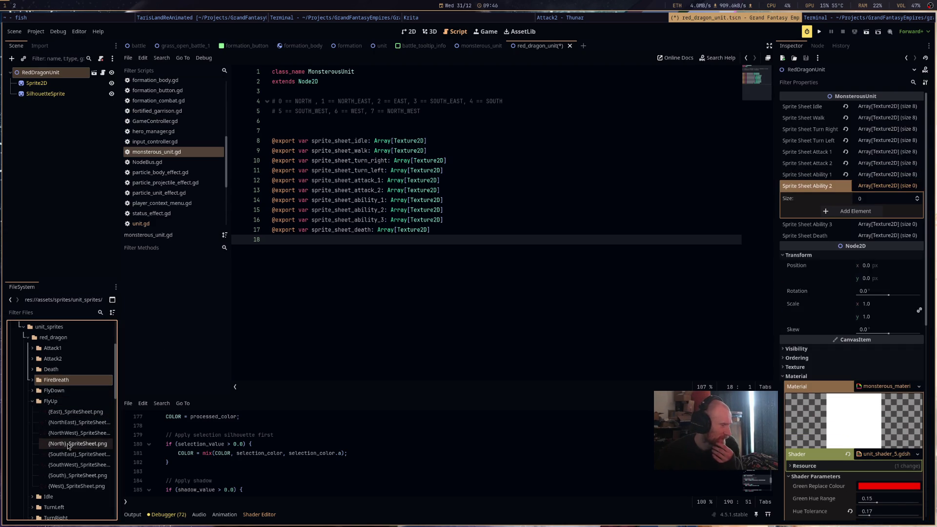
left_click_drag(68, 447, 842, 211)
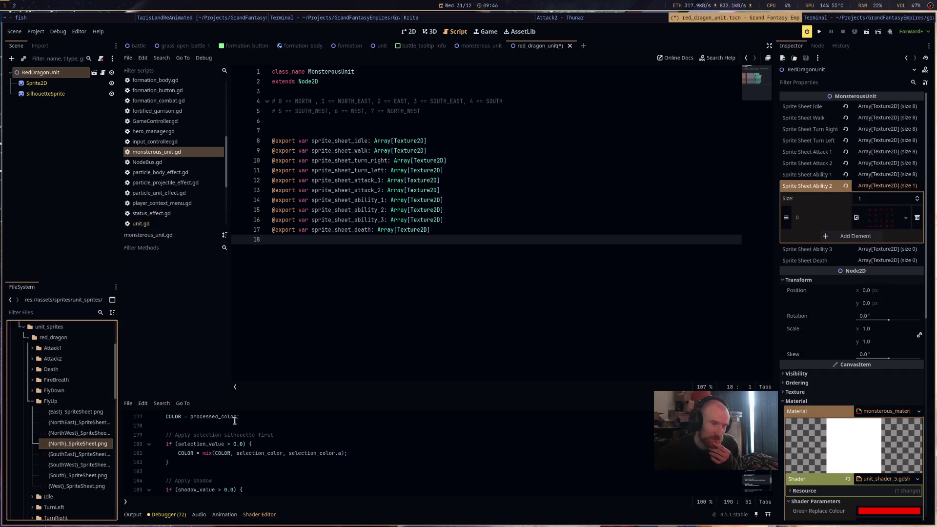
mouse_move(86, 438)
left_mouse_down()
mouse_move(605, 266)
mouse_move(855, 236)
left_mouse_up()
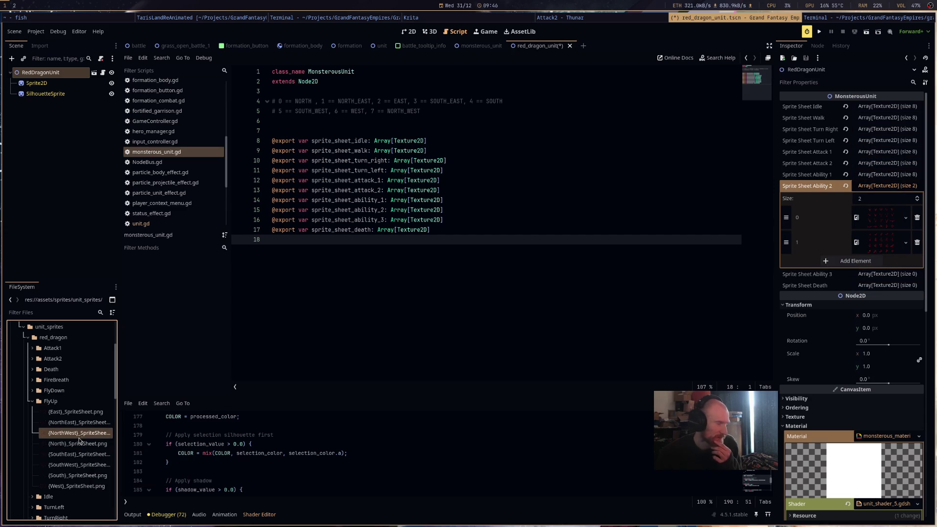
left_click(918, 243)
Step: Add the NorthEast, East, SouthEast, South, SouthWest, West and NorthWest FlyUp sheets to Ability 2
left_click_drag(83, 424, 860, 241)
mouse_move(88, 412)
left_mouse_down()
mouse_move(420, 336)
mouse_move(833, 262)
left_mouse_up()
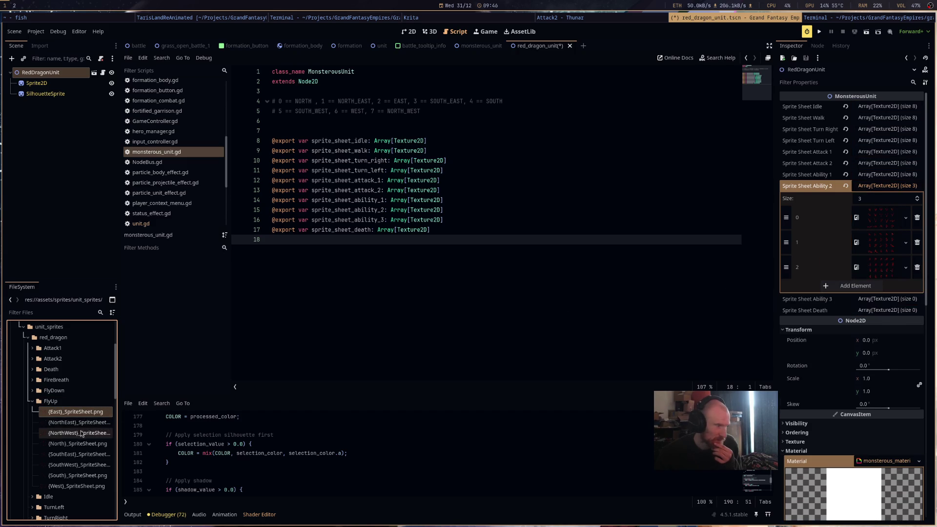
mouse_move(83, 455)
left_mouse_down()
mouse_move(591, 369)
mouse_move(845, 287)
left_mouse_up()
mouse_move(78, 475)
left_mouse_down()
mouse_move(819, 330)
mouse_move(830, 313)
left_mouse_up()
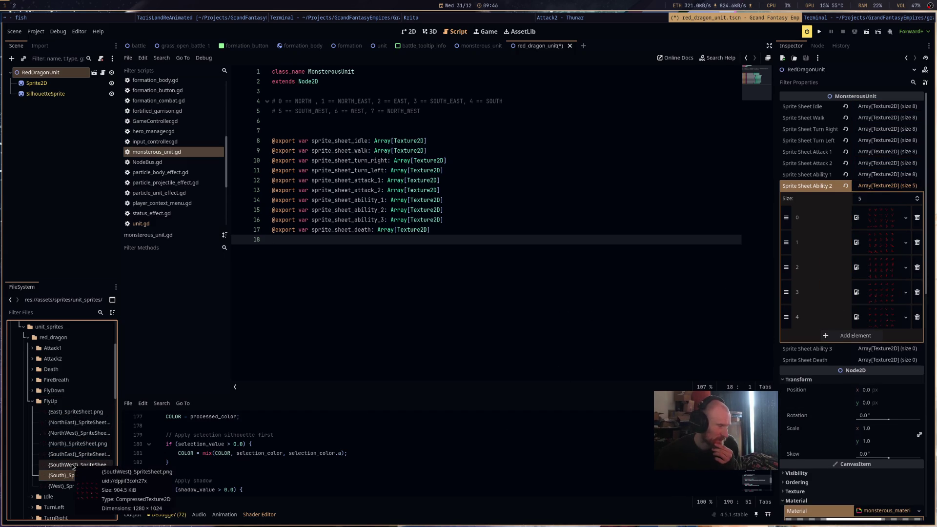
mouse_move(72, 464)
left_mouse_down()
mouse_move(726, 330)
mouse_move(858, 337)
left_mouse_up()
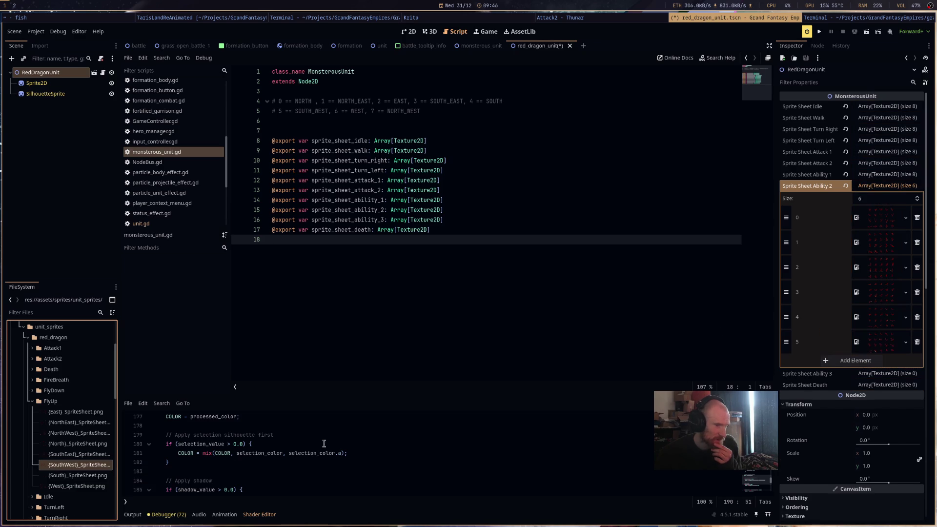
mouse_move(75, 487)
left_mouse_down()
mouse_move(825, 342)
mouse_move(834, 363)
left_mouse_up()
mouse_move(78, 433)
left_mouse_down()
mouse_move(862, 398)
mouse_move(861, 383)
left_mouse_up()
Step: Expand Sprite Sheet Ability 3, open the FlyDown folder and add its North sheet
left_click(893, 186)
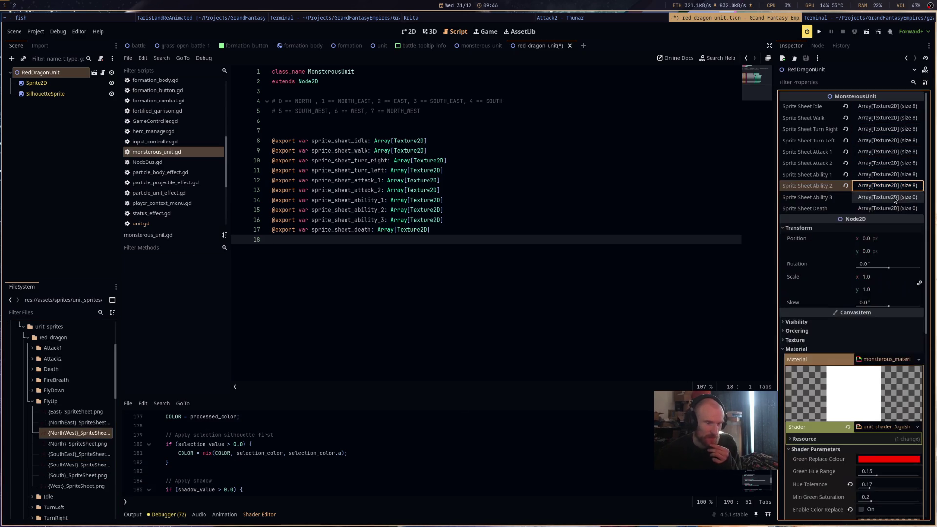
left_click(895, 197)
left_click(31, 402)
left_click(32, 390)
mouse_move(78, 432)
left_mouse_down()
mouse_move(820, 246)
mouse_move(855, 223)
mouse_move(78, 423)
mouse_move(880, 234)
mouse_move(879, 246)
mouse_move(227, 364)
mouse_move(73, 420)
mouse_move(854, 248)
left_mouse_up()
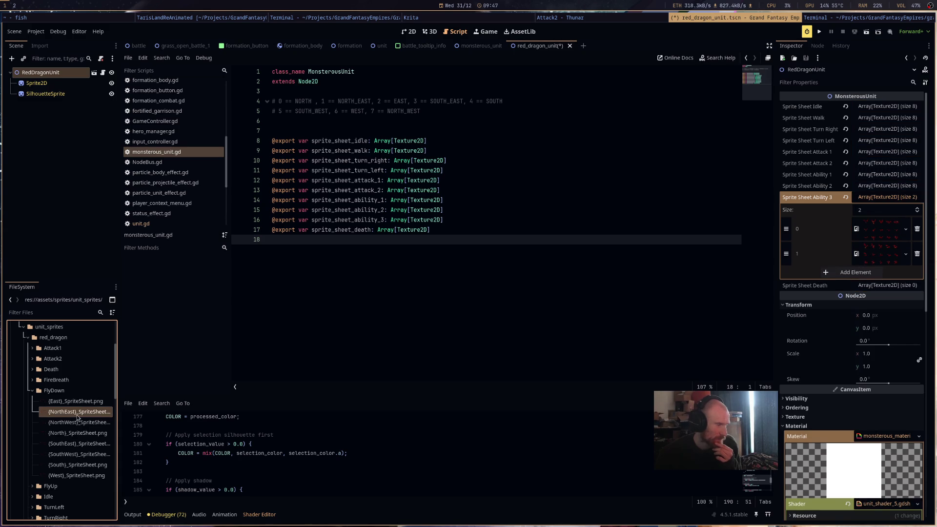
Step: Add the remaining FlyDown sheets (East, South, SouthWest, West, NorthWest and others) to Ability 3
mouse_move(76, 402)
left_mouse_down()
mouse_move(440, 317)
mouse_move(824, 273)
left_mouse_up()
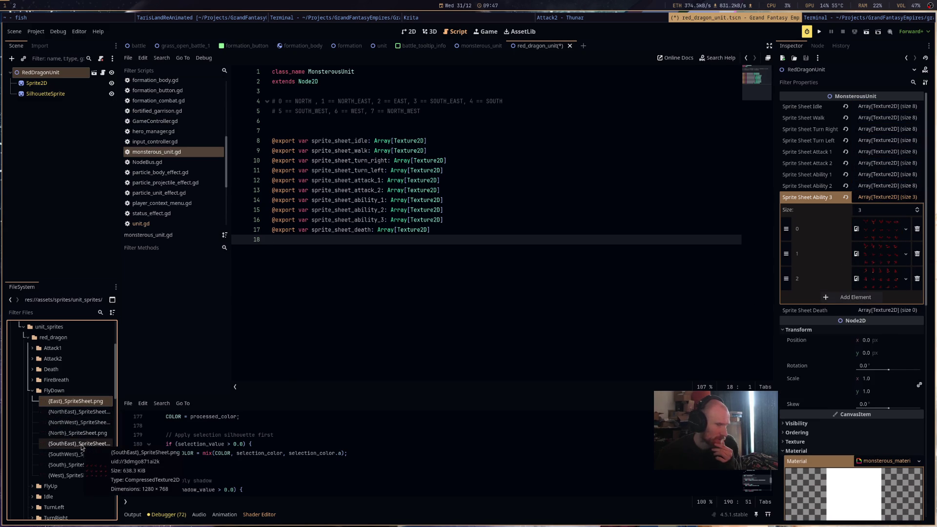
left_click_drag(78, 465, 870, 312)
left_click_drag(78, 454, 830, 323)
mouse_move(80, 457)
left_mouse_down()
mouse_move(853, 337)
mouse_move(853, 349)
left_mouse_up()
mouse_move(78, 475)
left_mouse_down()
mouse_move(854, 382)
mouse_move(830, 376)
left_mouse_up()
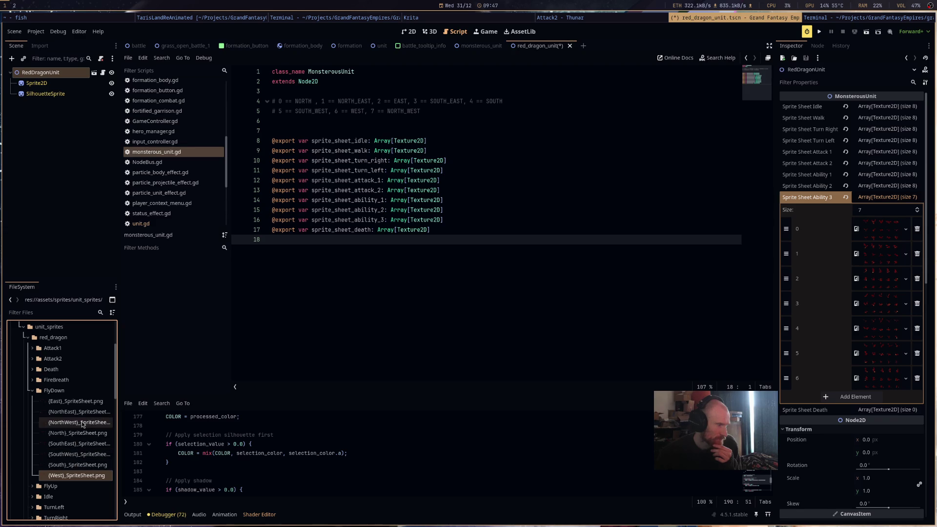
mouse_move(84, 424)
left_mouse_down()
mouse_move(840, 388)
mouse_move(840, 398)
left_mouse_up()
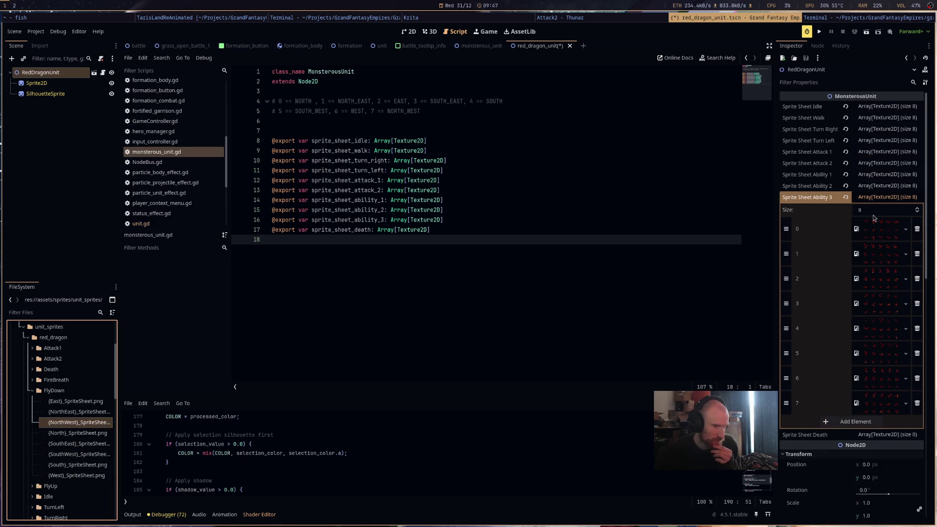
left_click(880, 201)
Step: Open the Death folder and add its North, NorthEast and East sheets to Sprite Sheet Death
left_click(881, 209)
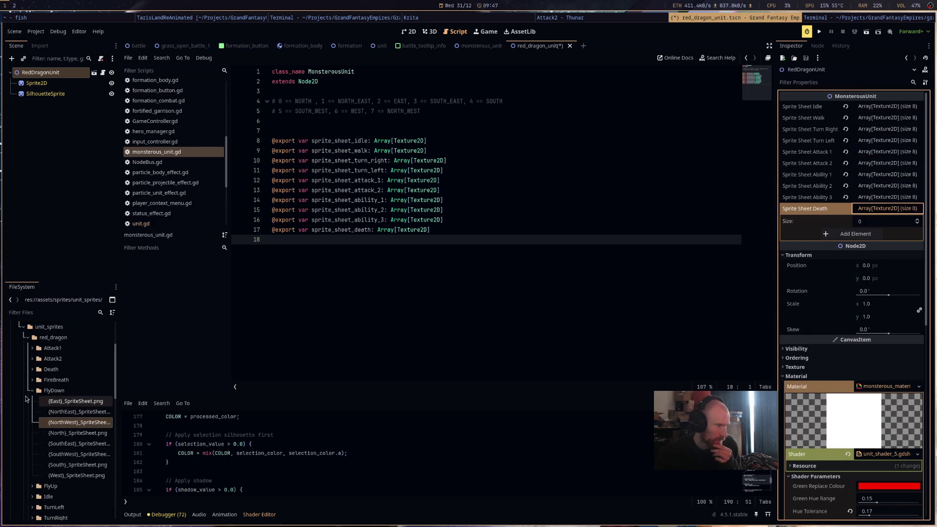
left_click(29, 391)
left_click(32, 370)
mouse_move(73, 412)
left_mouse_down()
mouse_move(854, 265)
mouse_move(860, 236)
left_mouse_up()
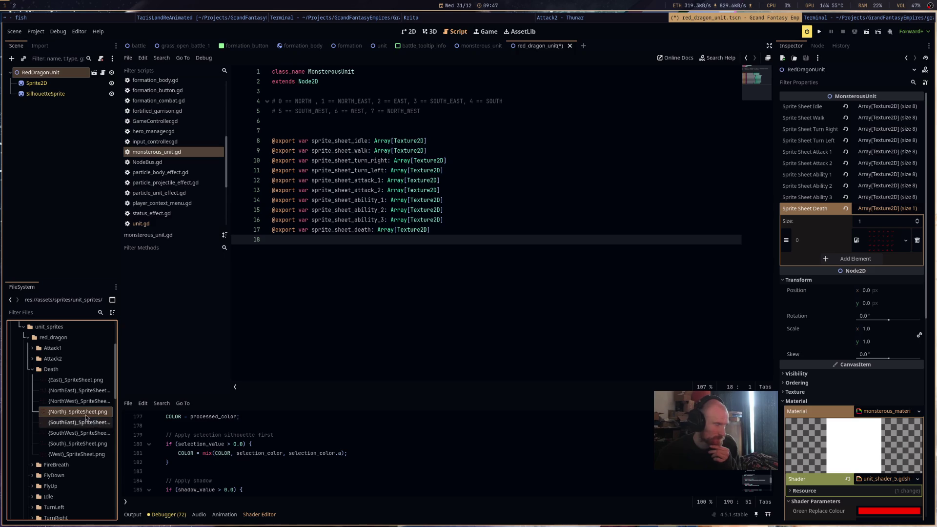
mouse_move(78, 391)
left_mouse_down()
mouse_move(854, 244)
mouse_move(829, 259)
left_mouse_up()
left_click_drag(74, 380, 855, 283)
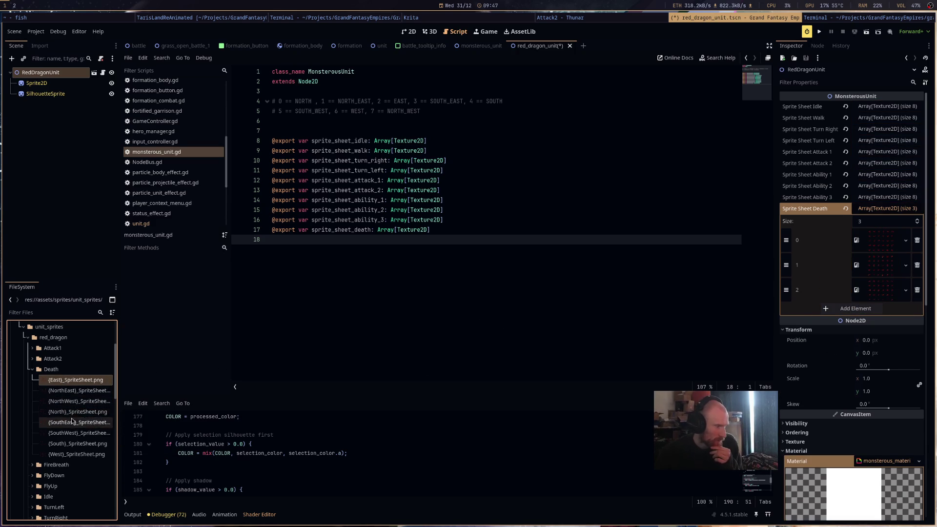
Step: Add the SouthEast, South, SouthWest, West and NorthWest Death sheets to Sprite Sheet Death
left_click_drag(78, 422, 847, 309)
left_click_drag(78, 443, 830, 334)
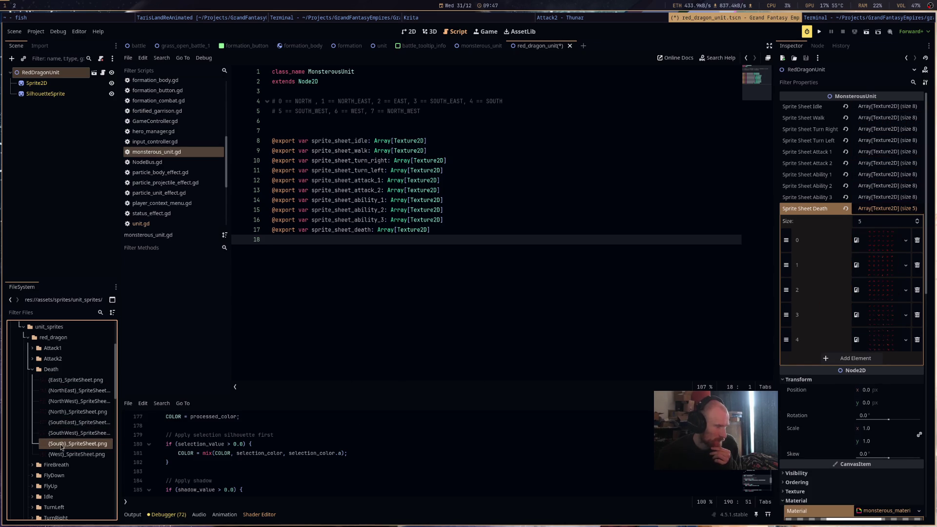
left_click(77, 433)
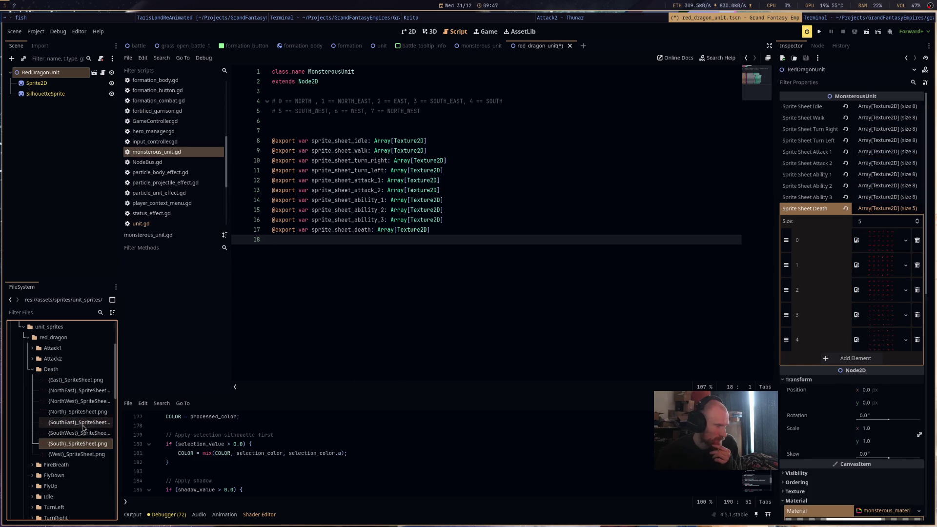
left_click_drag(83, 434, 867, 363)
left_click_drag(76, 454, 871, 384)
left_click_drag(78, 401, 873, 412)
Step: Collapse the Death array and save the red dragon scene with Ctrl+S
left_click(889, 208)
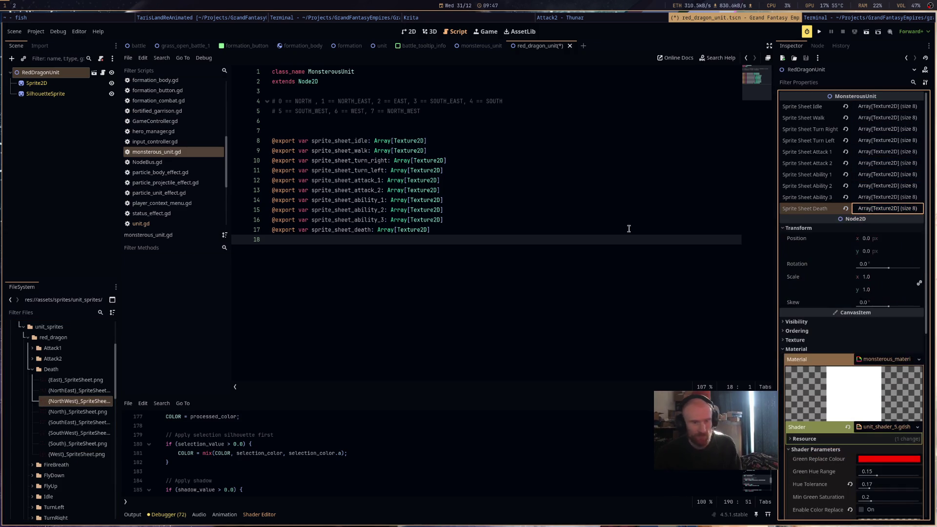
key("ctrl+s")
left_click(471, 235)
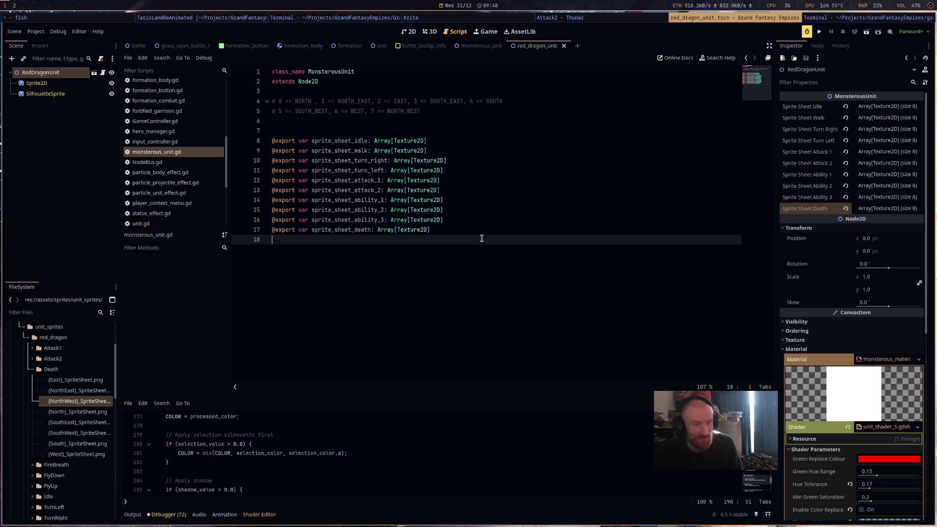
Step: Switch to the 2D view of the dragon, then launch a new terminal window
left_click(408, 32)
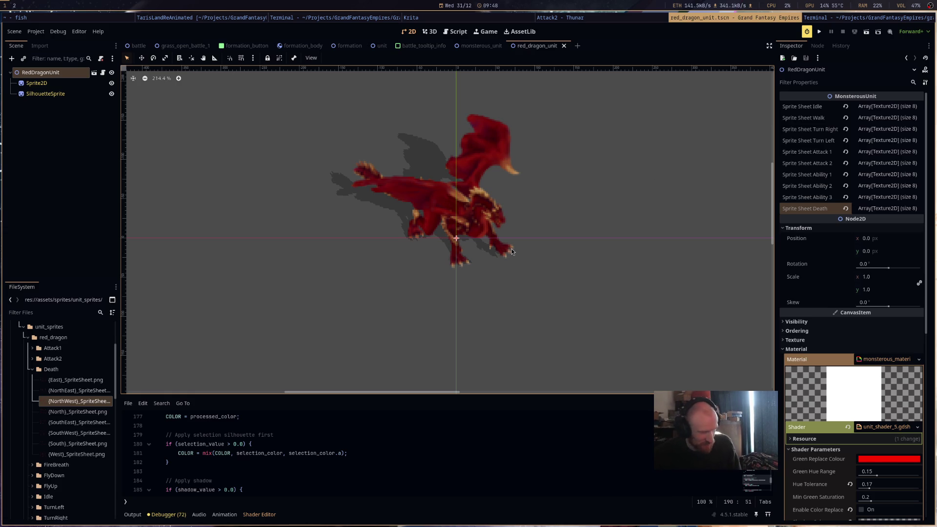
key("super+Return")
Step: Try recalling the sprite-sheet montage command at the fish prompt, clear it, and go to the Attack2 file manager
type("makespri")
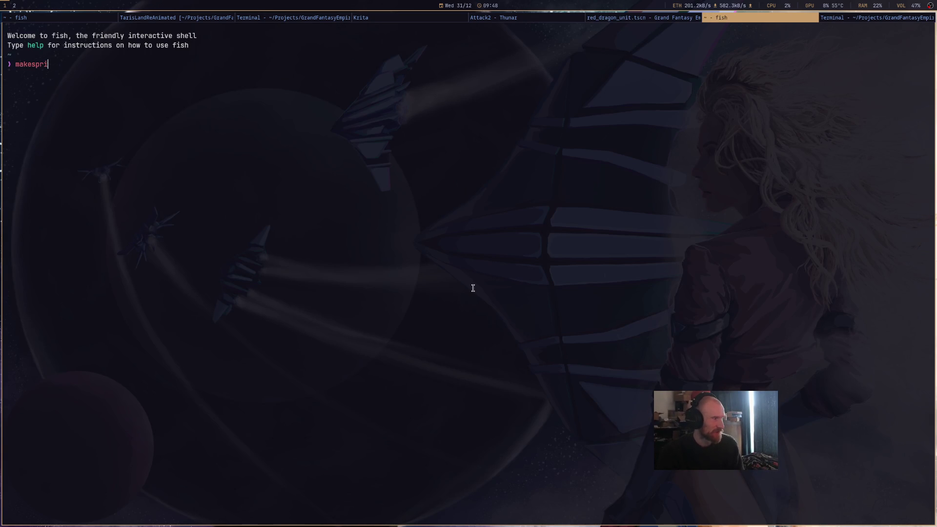
type("maks")
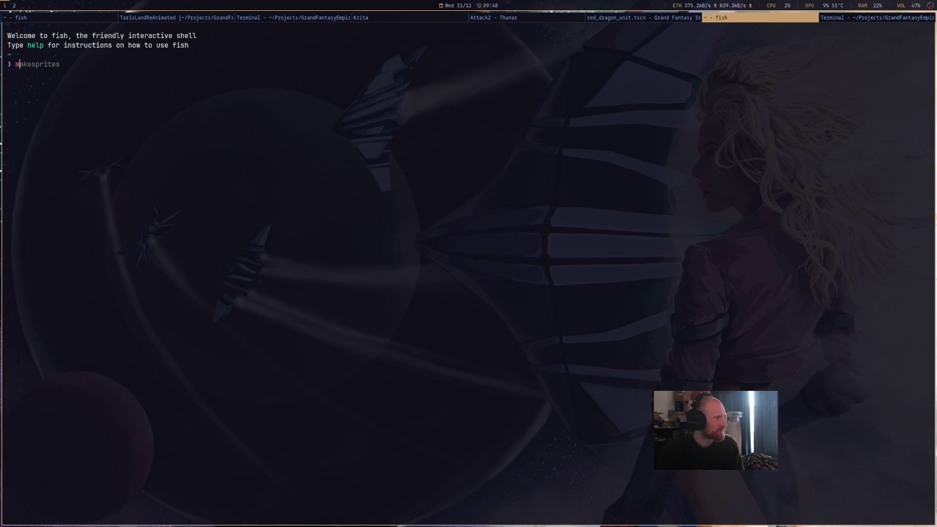
key("BackSpace")
key("BackSpace")
type("es")
key("BackSpace")
key("BackSpace")
key("BackSpace")
key("BackSpace")
type("shee")
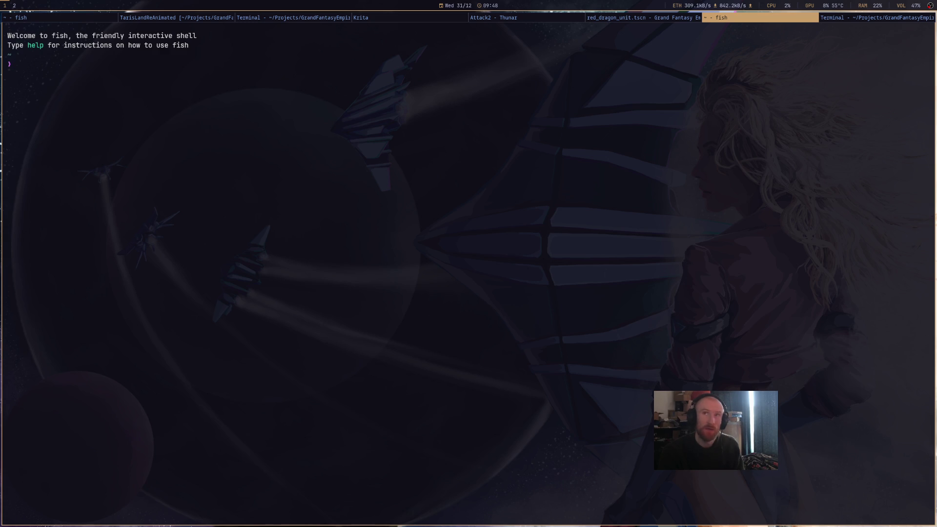
type("merge")
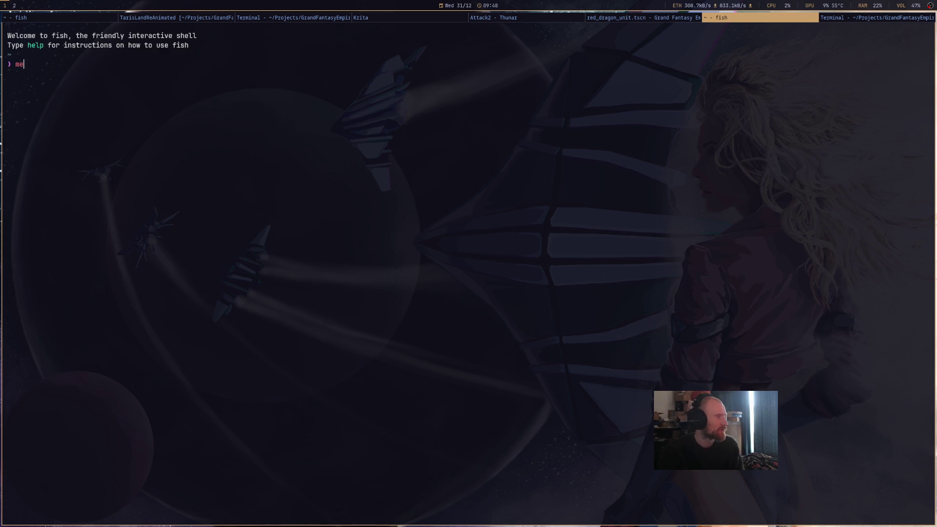
type("mon")
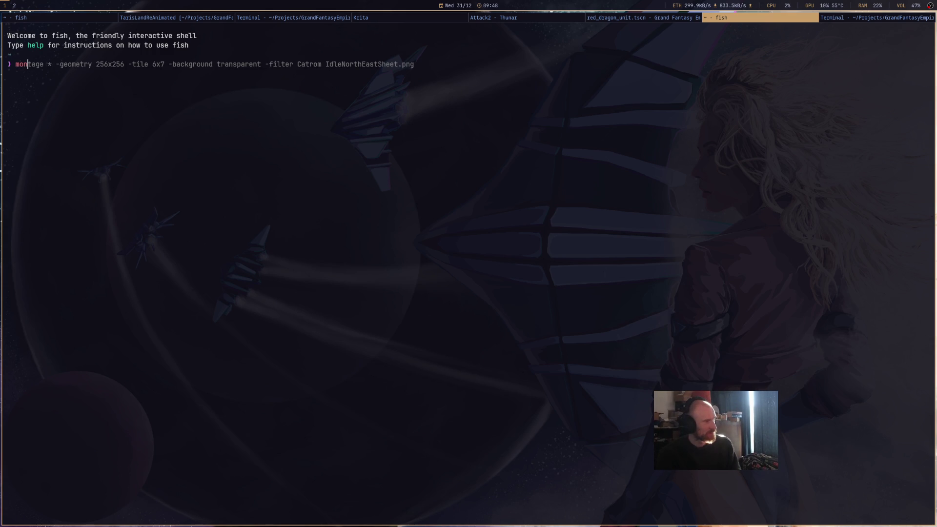
key("BackSpace")
key("BackSpace")
key("BackSpace")
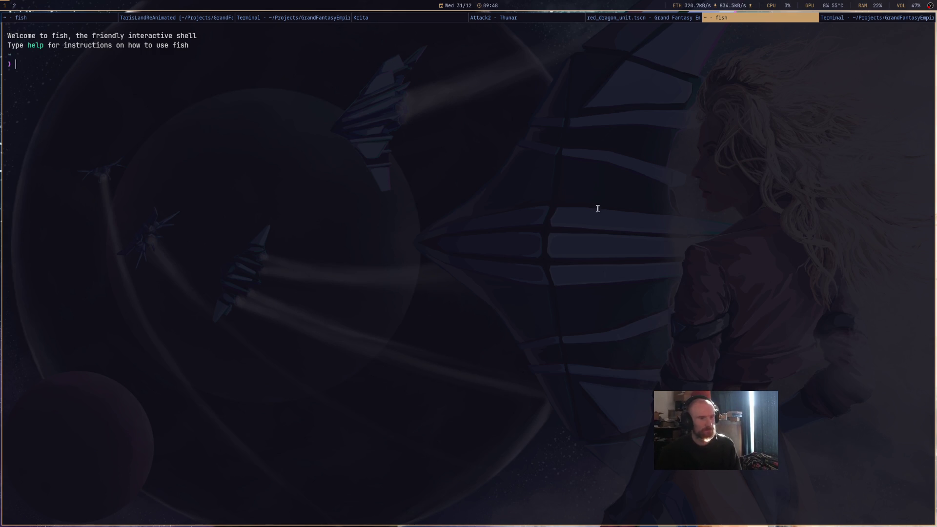
left_click(636, 18)
left_click(540, 22)
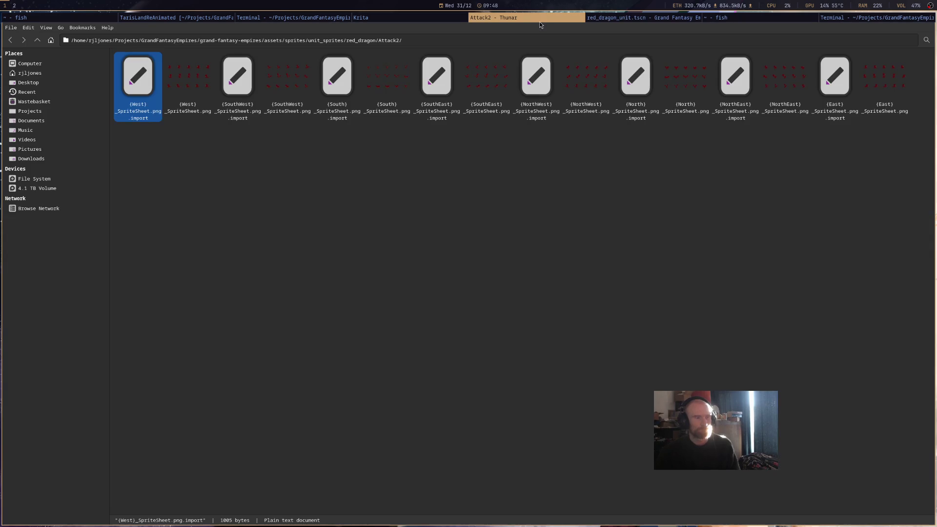
Step: Return to Godot, select RedDragonUnit and open its monsterous_unit.gd script
left_click(670, 19)
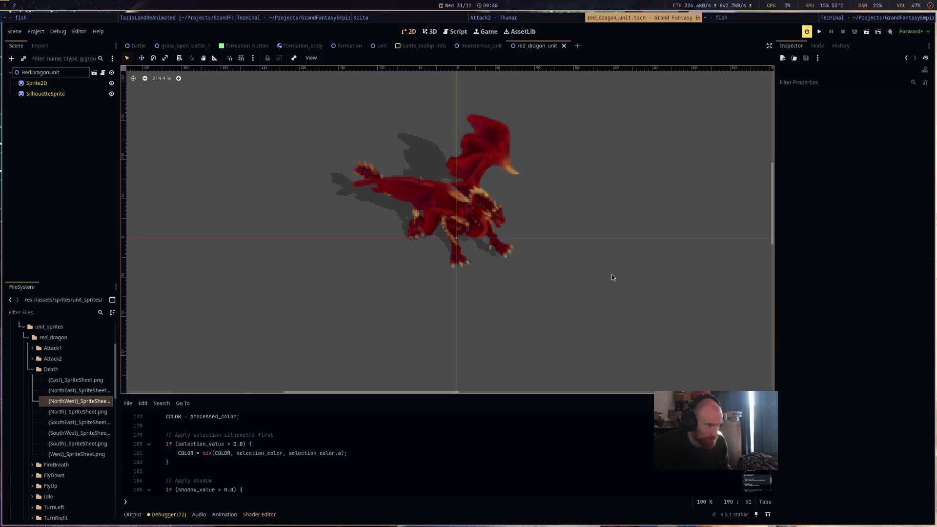
mouse_move(466, 49)
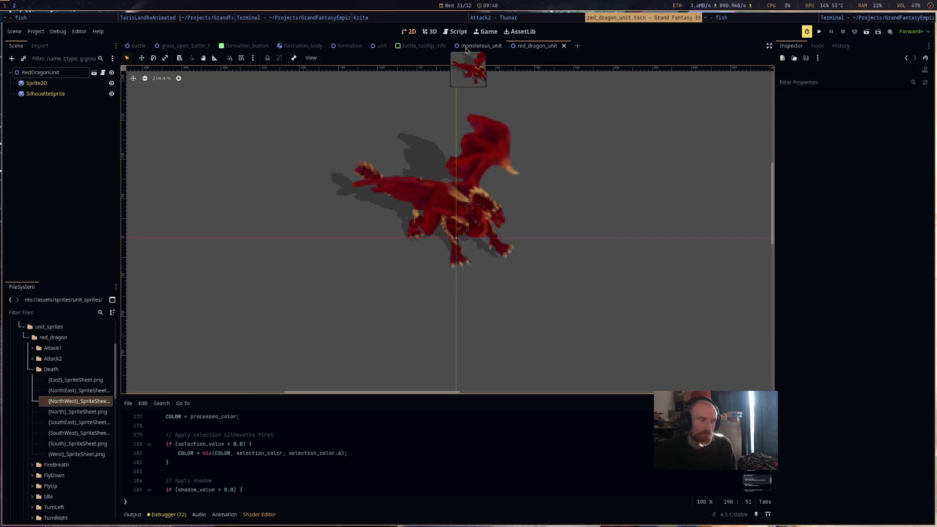
left_click(539, 48)
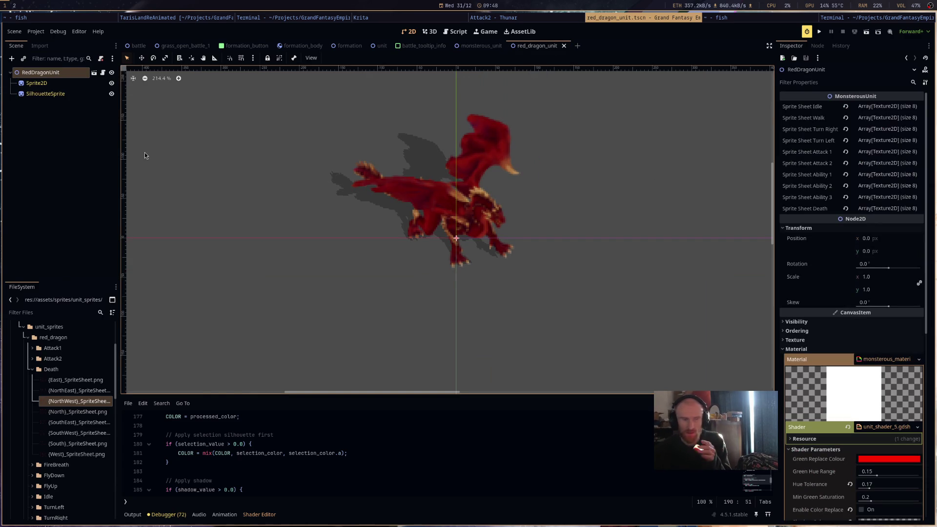
left_click(102, 72)
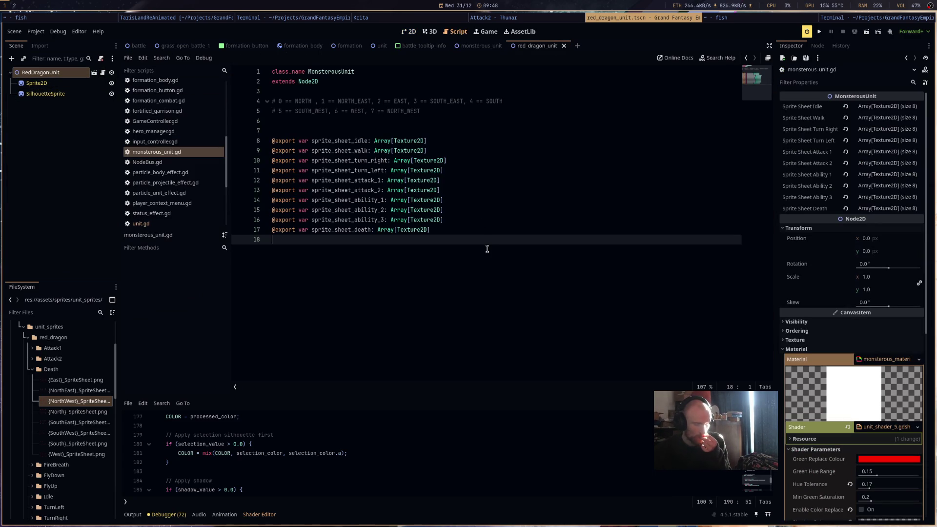
key("Return")
mouse_move(468, 243)
left_mouse_down()
mouse_move(273, 151)
mouse_move(268, 136)
left_mouse_up()
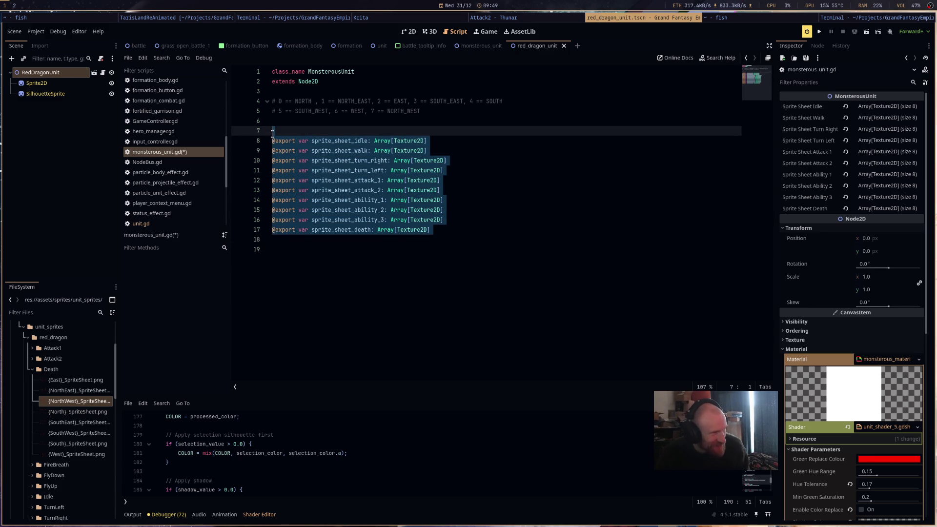
key("ctrl+z")
left_click_drag(376, 303, 282, 129)
left_click(342, 270)
key("Return")
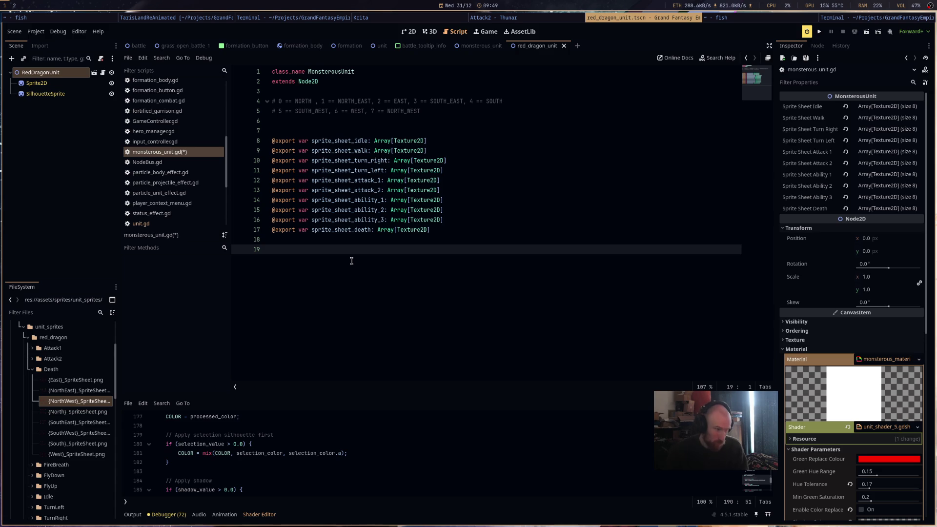
key("BackSpace")
key("ctrl+s")
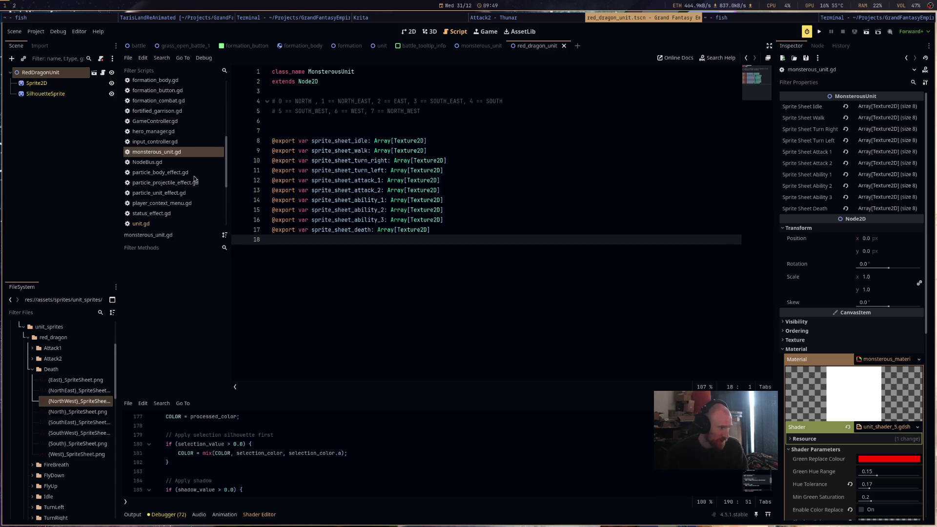
left_click(181, 223)
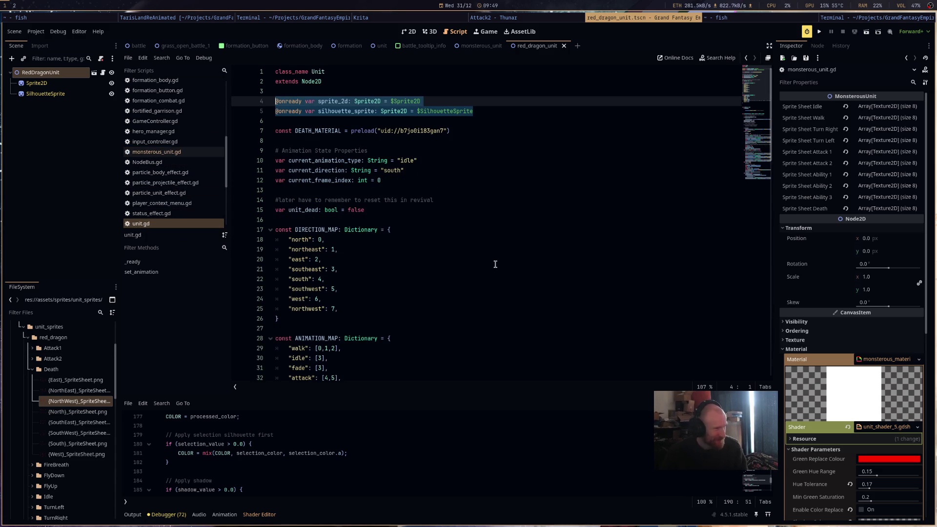
Step: Copy the DIRECTION_MAP dictionary from unit.gd and paste it below the exports in monsterous_unit.gd
scroll(493, 264, "down", 4)
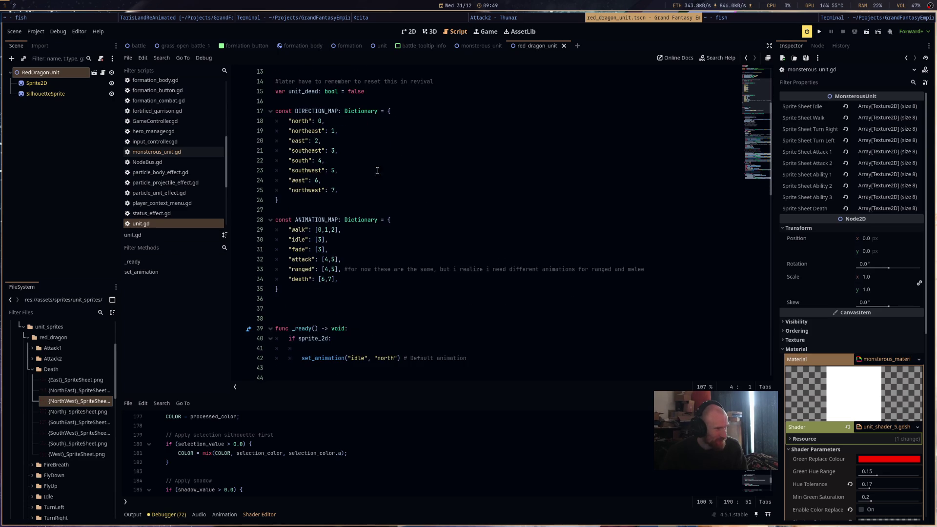
mouse_move(288, 103)
left_mouse_down()
mouse_move(342, 193)
mouse_move(394, 207)
left_mouse_up()
key("ctrl+c")
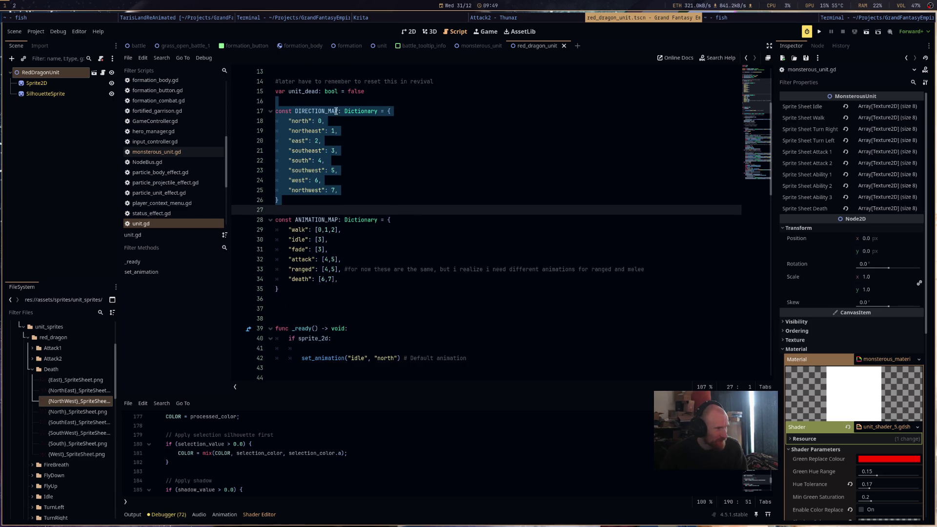
left_click(200, 152)
key("Return")
key("ctrl+v")
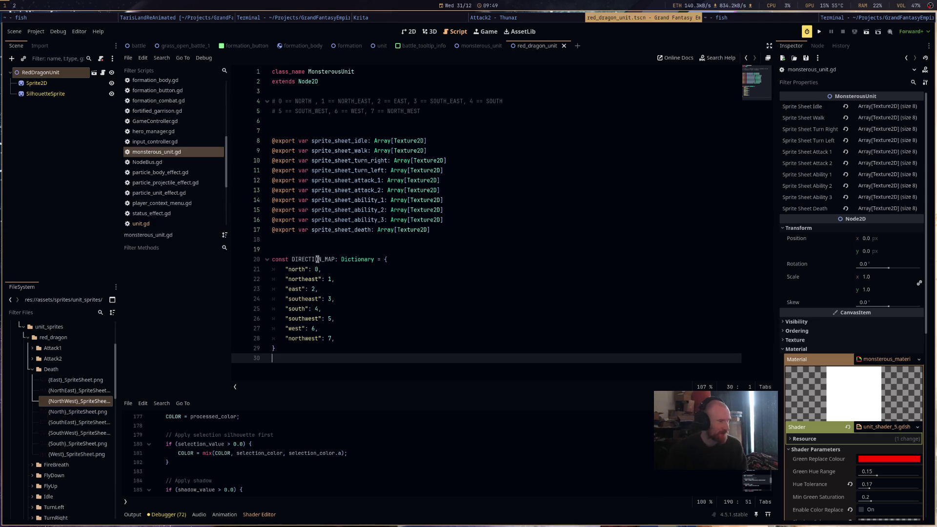
Step: Back in unit.gd, select the ANIMATION_MAP dictionary block for copying
left_click(158, 223)
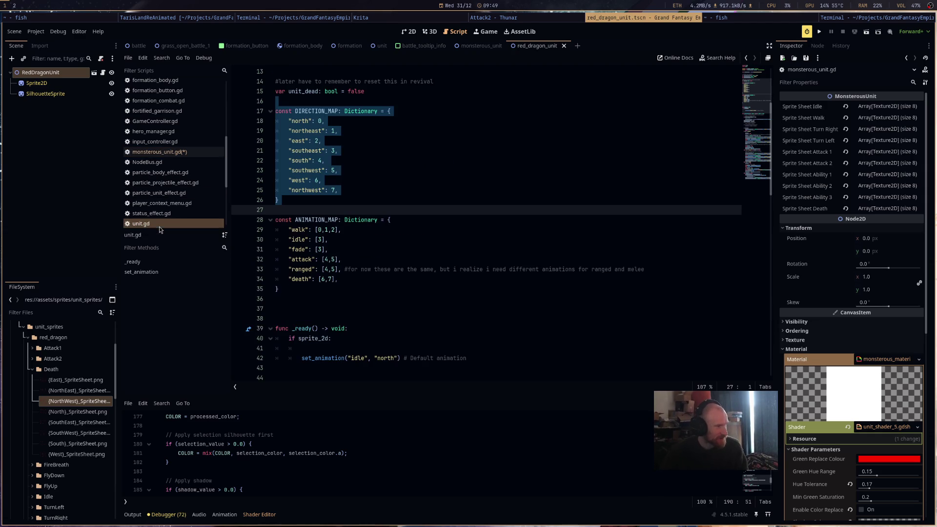
left_click(318, 209)
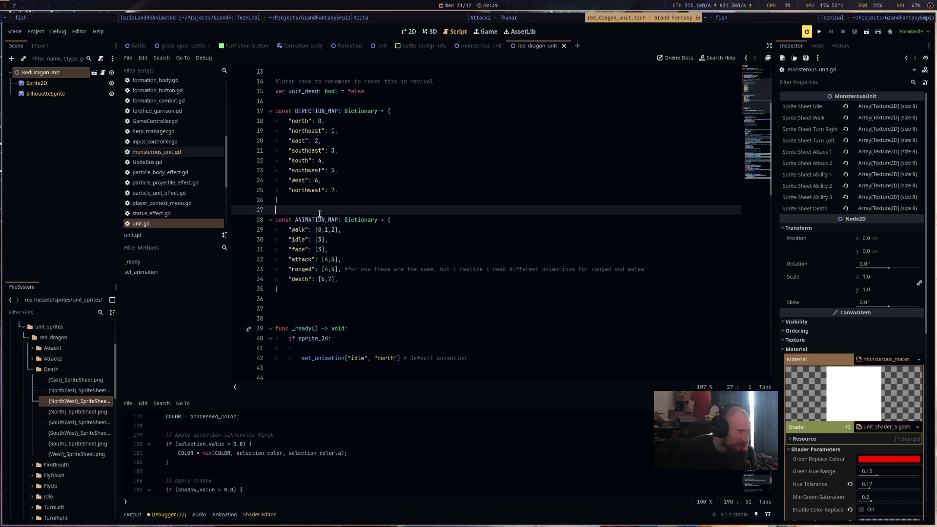
left_click_drag(277, 118, 271, 110)
left_click(324, 201)
left_click_drag(324, 201, 242, 112)
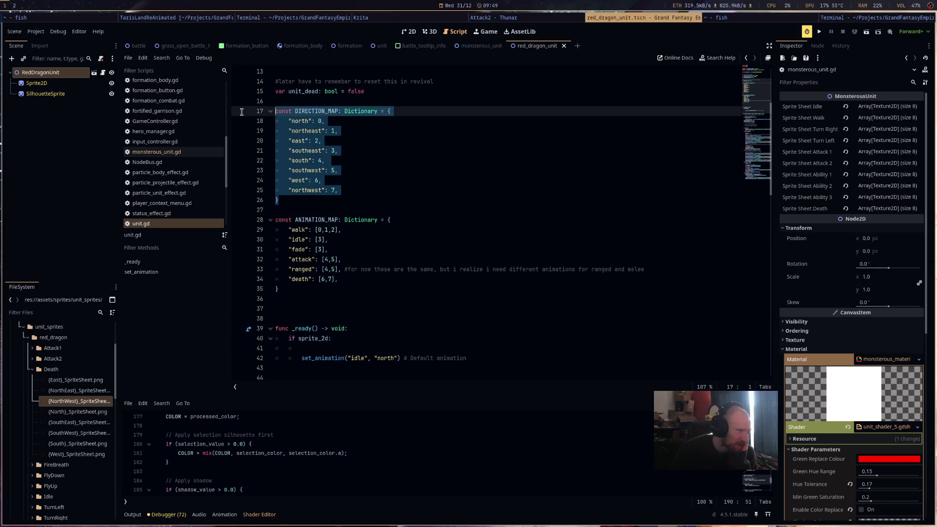
left_click_drag(293, 210, 384, 298)
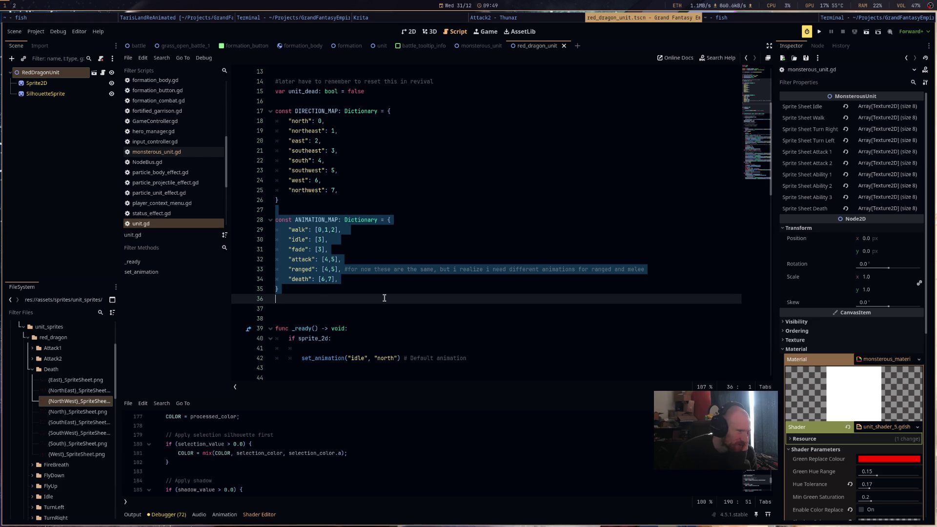
left_click(384, 298)
mouse_move(280, 200)
left_mouse_down()
mouse_move(286, 133)
mouse_move(274, 111)
left_mouse_up()
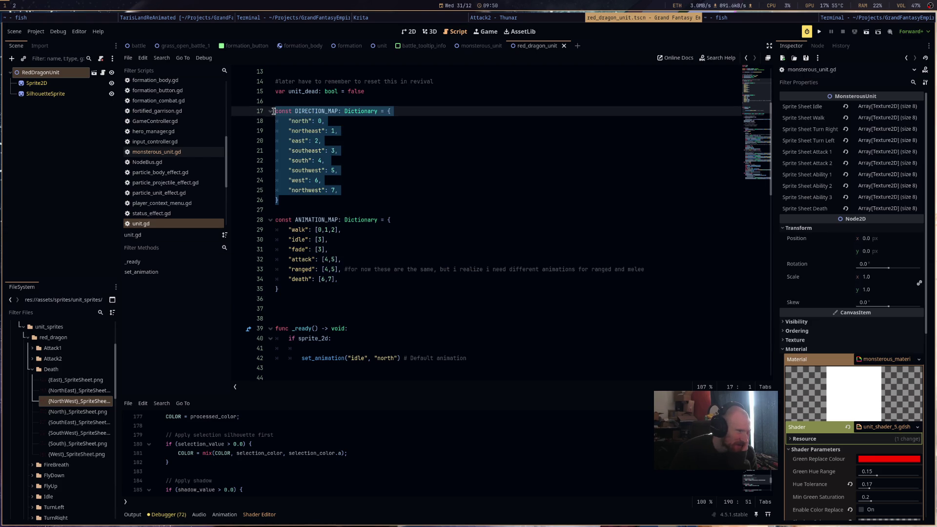
left_click(341, 192)
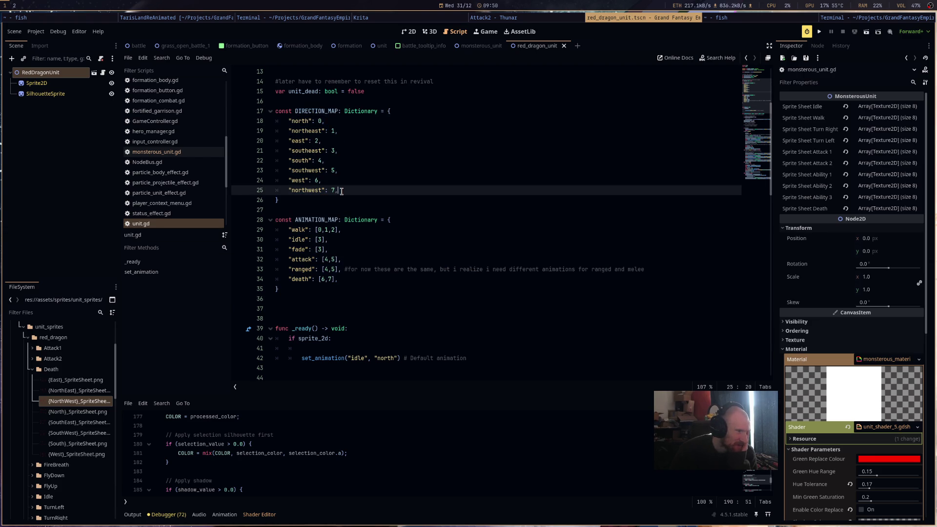
mouse_move(320, 210)
left_mouse_down()
mouse_move(393, 268)
mouse_move(394, 306)
mouse_move(393, 296)
left_mouse_up()
key("ctrl+c")
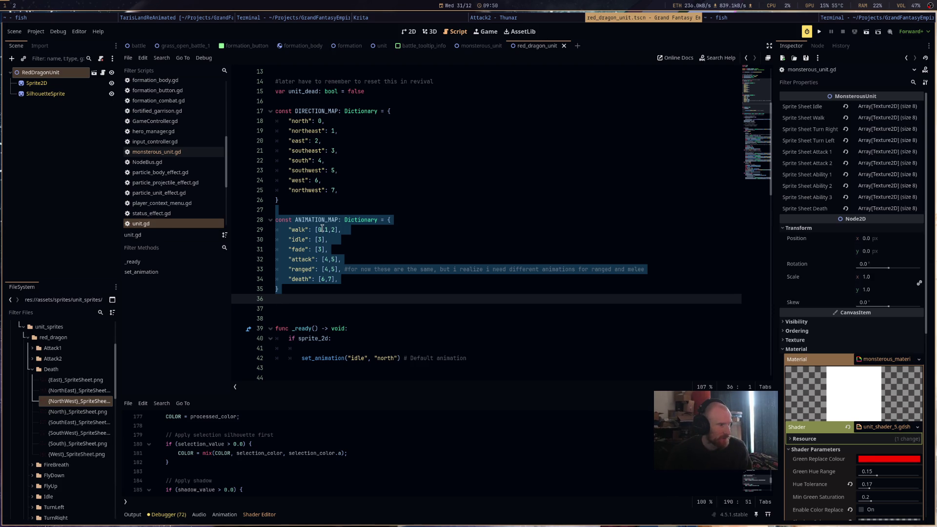
left_click(156, 152)
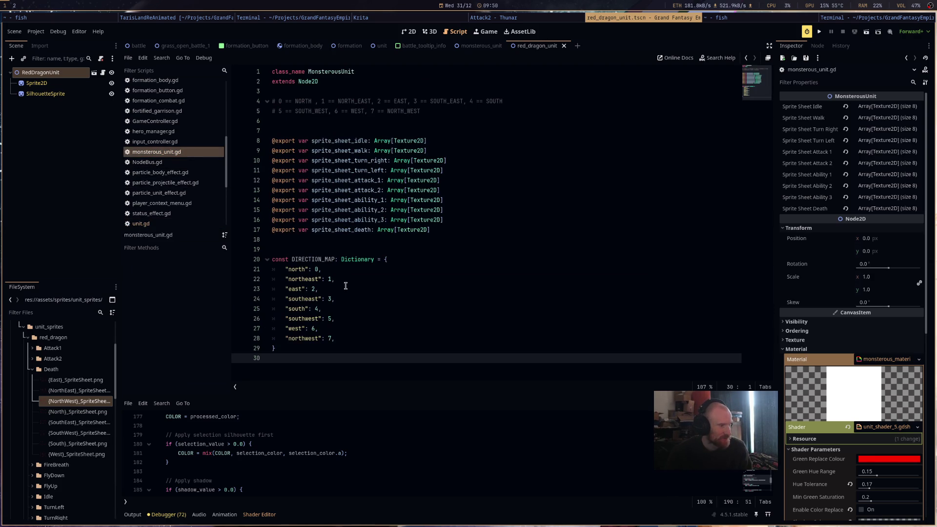
Step: Paste ANIMATION_MAP below DIRECTION_MAP and change its const keyword to var
key("Return")
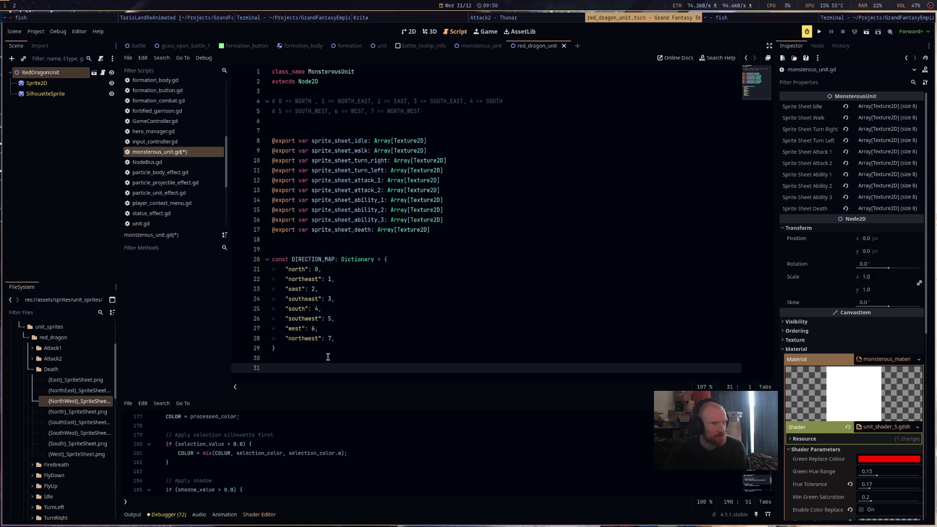
key("ctrl+v")
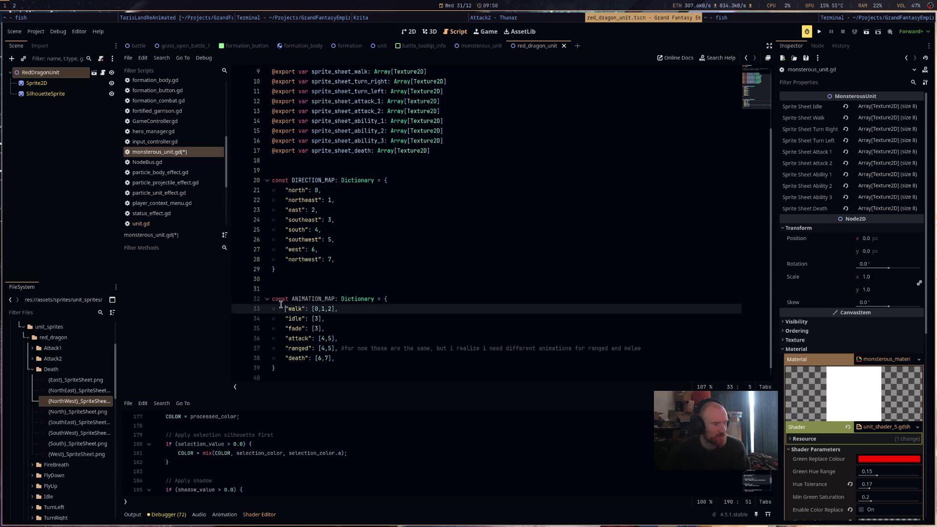
double_click(280, 299)
type("var")
key("Home")
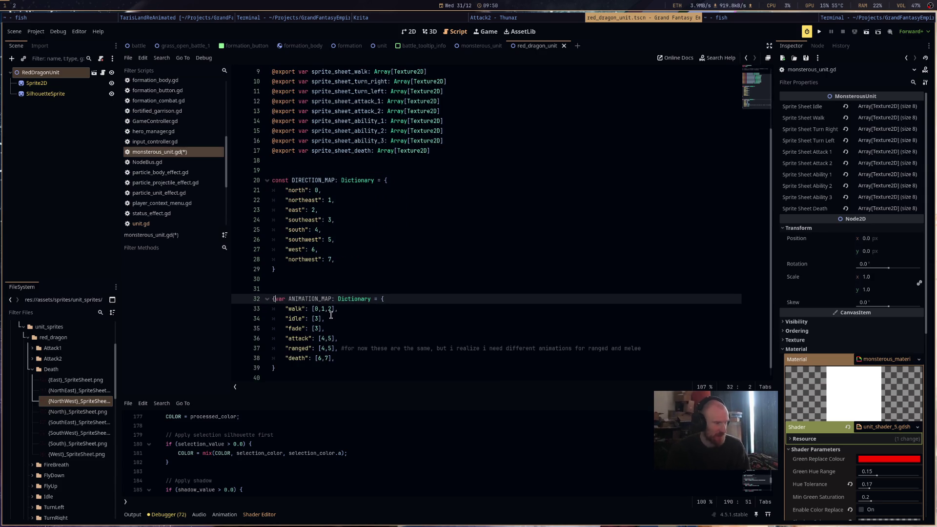
type("@")
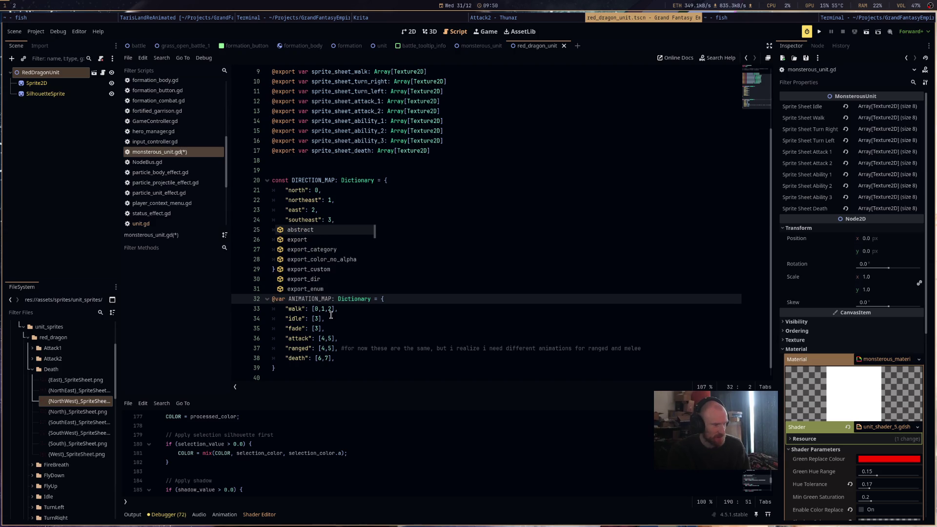
key("Down")
key("Tab")
type("var")
key("ctrl+Right")
key("ctrl+Right")
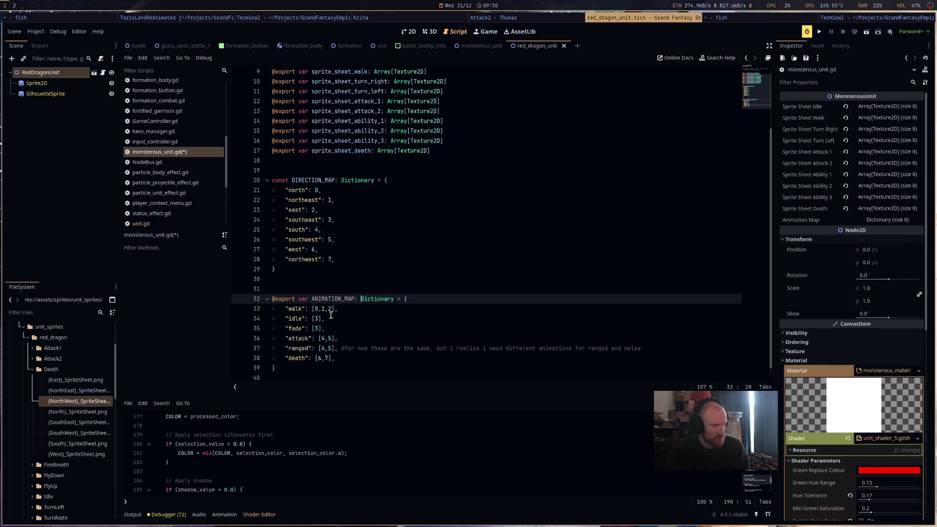
key("BackSpace")
key("BackSpace")
key("BackSpace")
type("animation")
type("_")
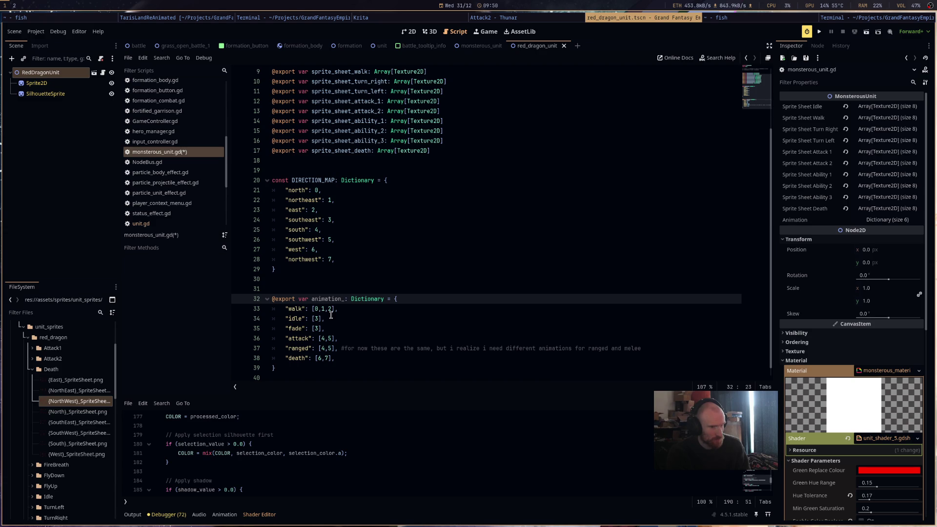
Step: Finish naming the dictionary animation_sizes, save the script, and delete its copied entries
type("sizes")
key("ctrl+s")
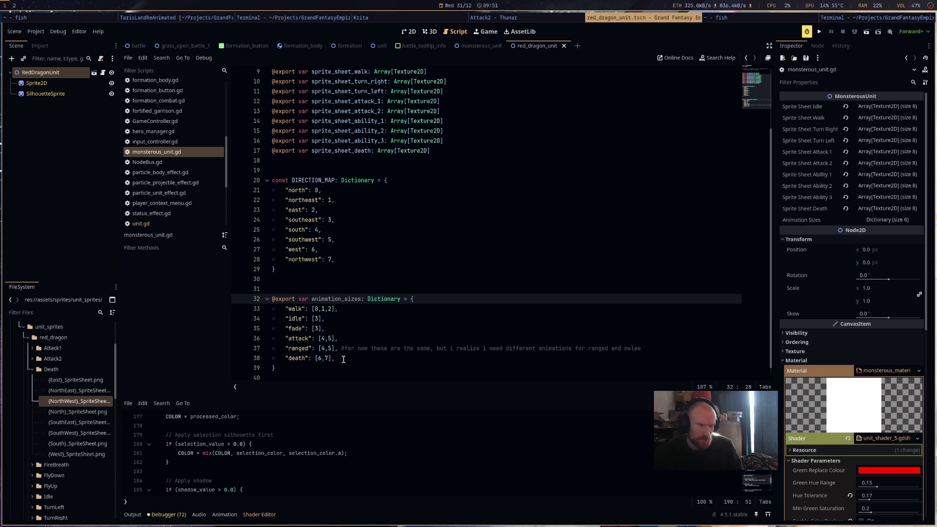
scroll(371, 344, "up", 2)
scroll(382, 340, "down", 2)
scroll(382, 340, "up", 1)
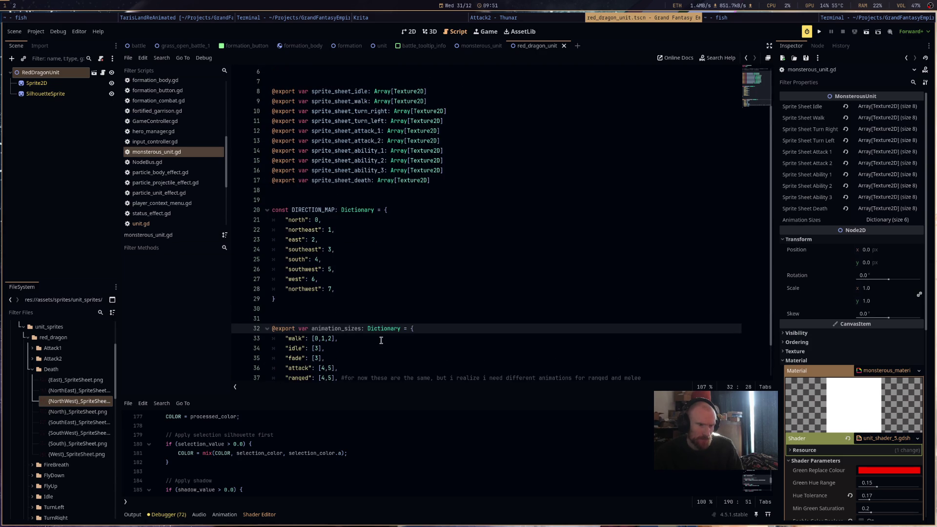
scroll(381, 340, "down", 1)
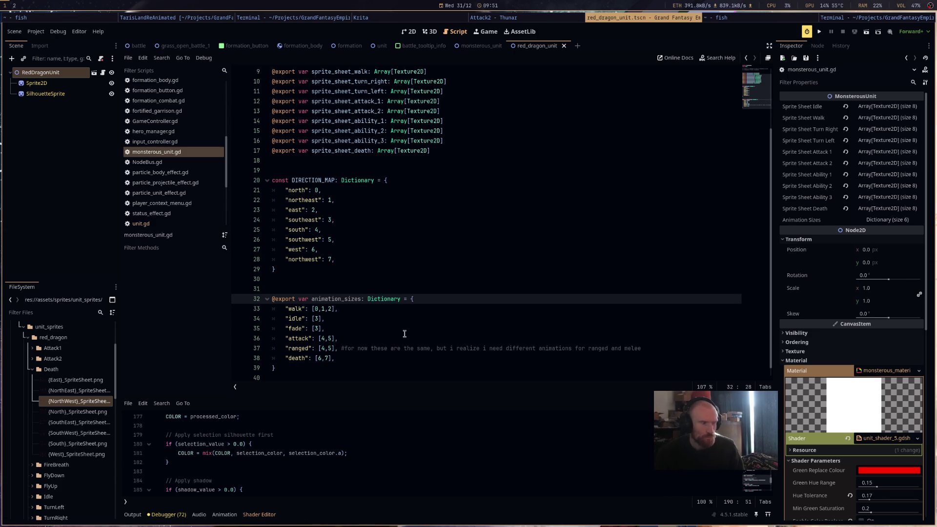
mouse_move(336, 359)
left_mouse_down()
mouse_move(289, 326)
mouse_move(286, 305)
left_mouse_up()
key("BackSpace")
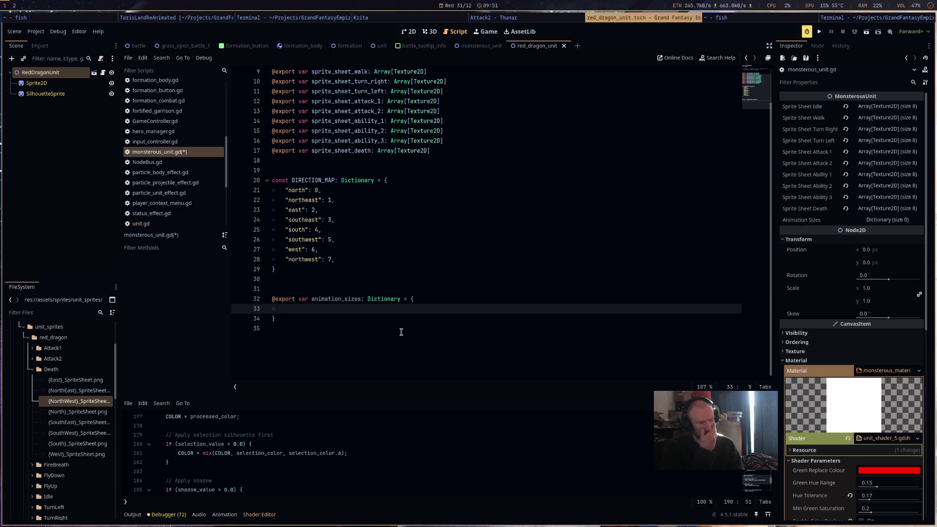
Step: Begin an "idle": entry in the animation_sizes dictionary
type("i")
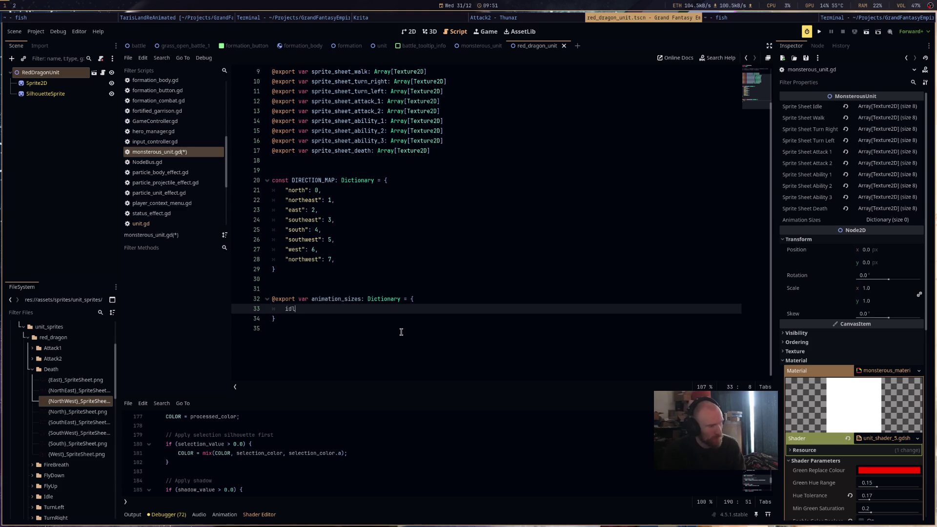
key("BackSpace")
type("\"idle\":")
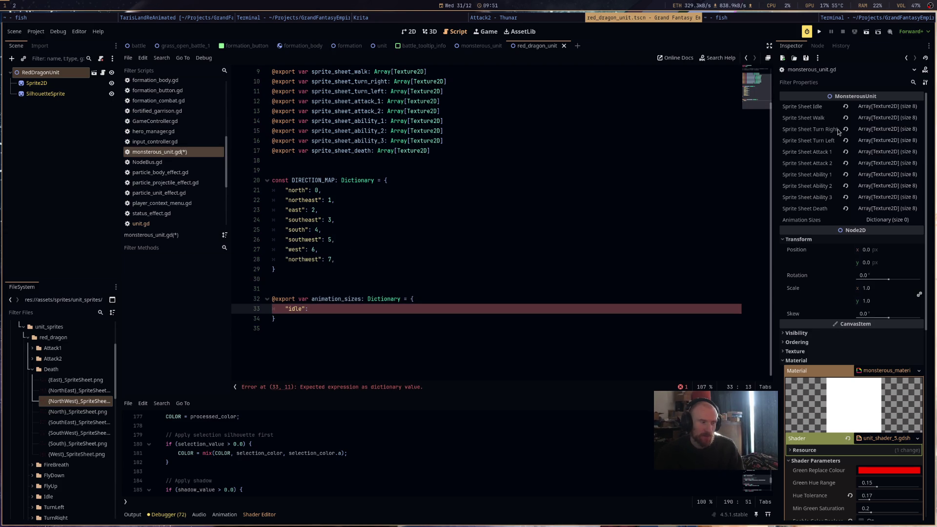
Step: Preview Sprite Sheet Idle elements 1–4 in the Inspector, then bring up the Attack2 file manager
left_click(886, 109)
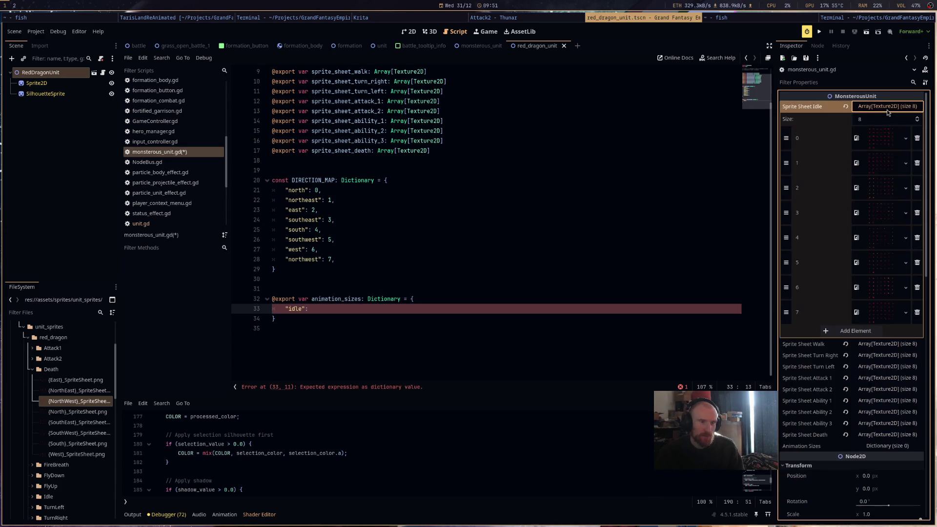
left_click(881, 140)
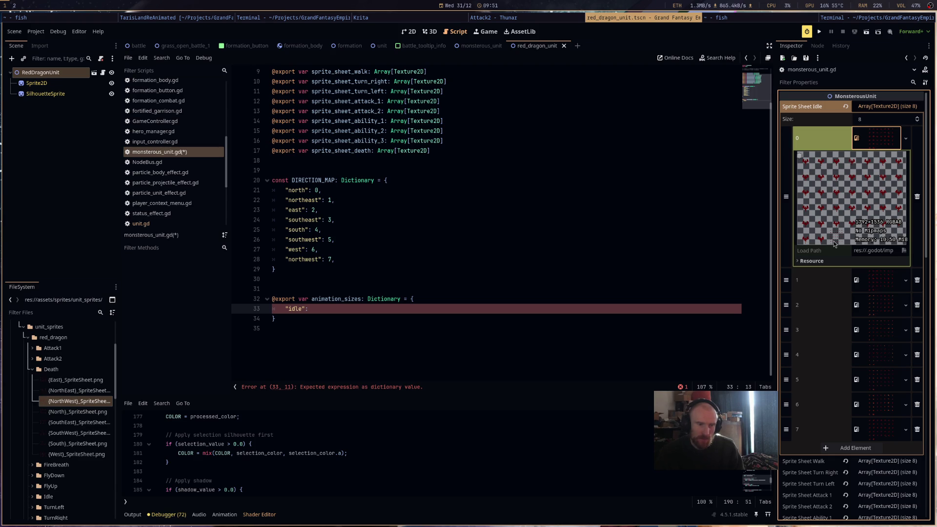
left_click(882, 284)
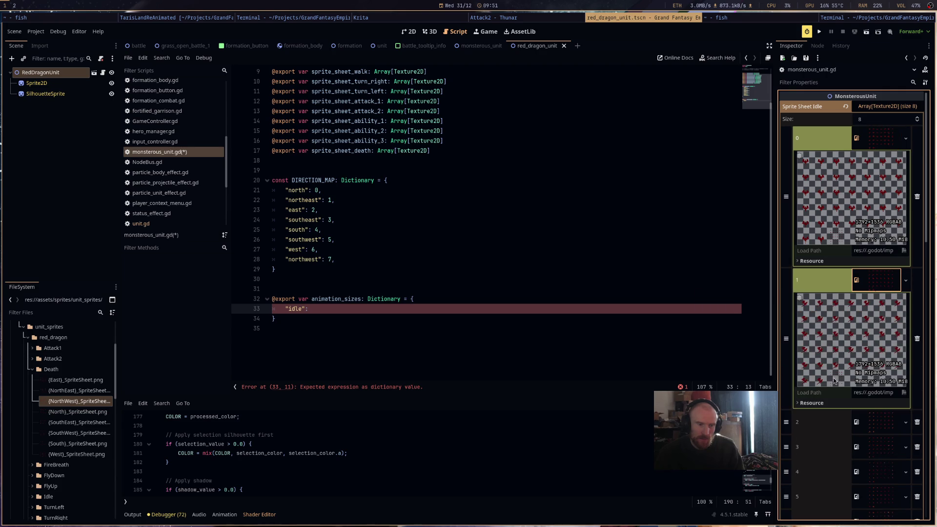
left_click(881, 425)
scroll(893, 364, "down", 5)
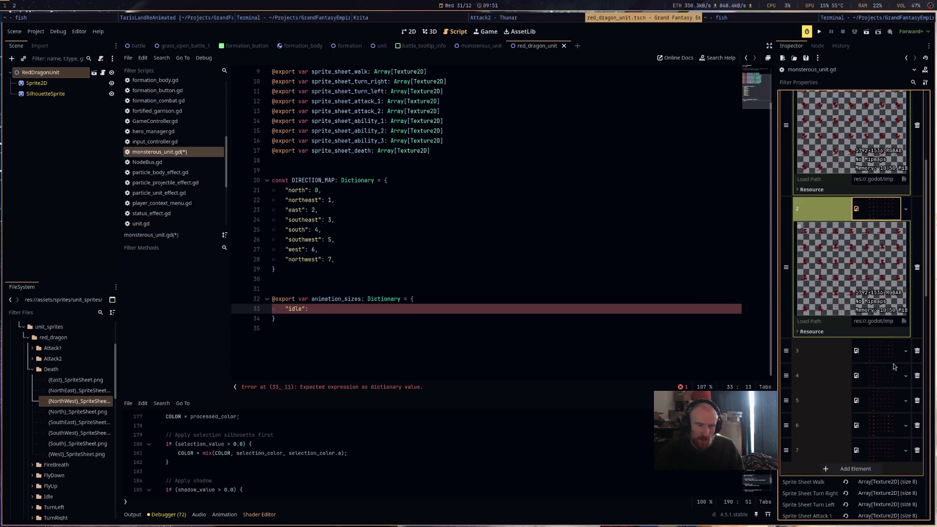
left_click(891, 362)
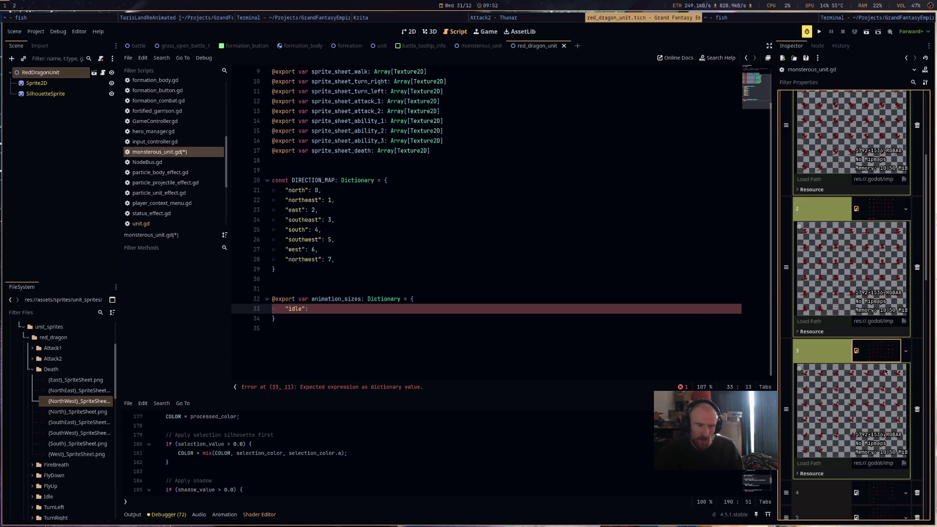
scroll(864, 361, "down", 3)
left_click(881, 385)
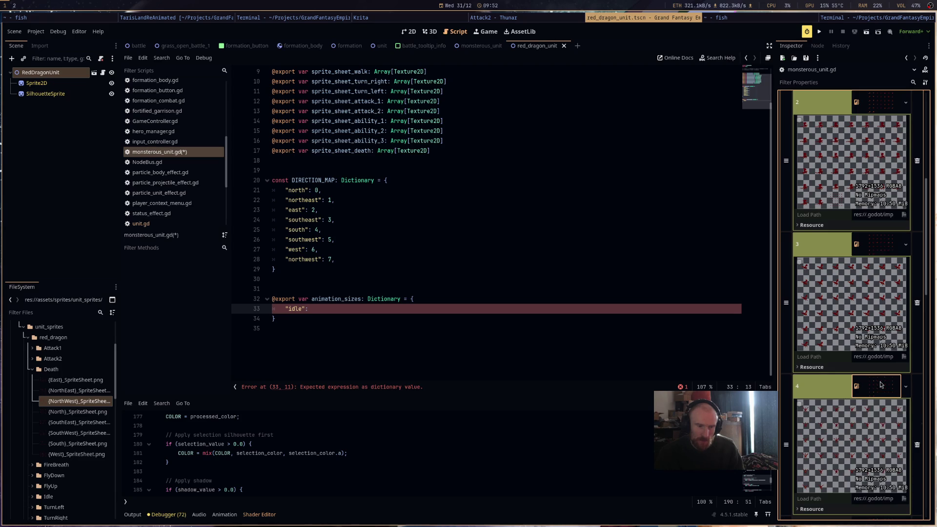
scroll(881, 385, "up", 3)
scroll(886, 205, "up", 3)
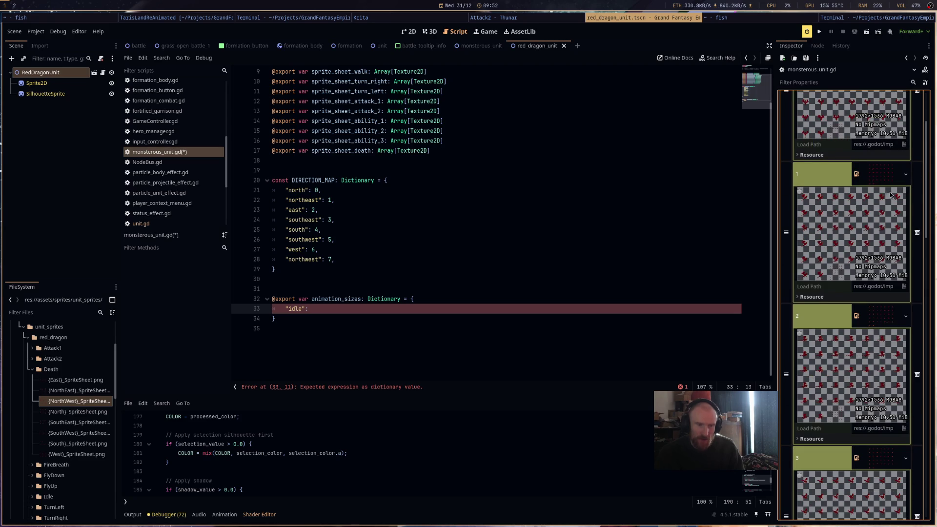
scroll(879, 205, "up", 3)
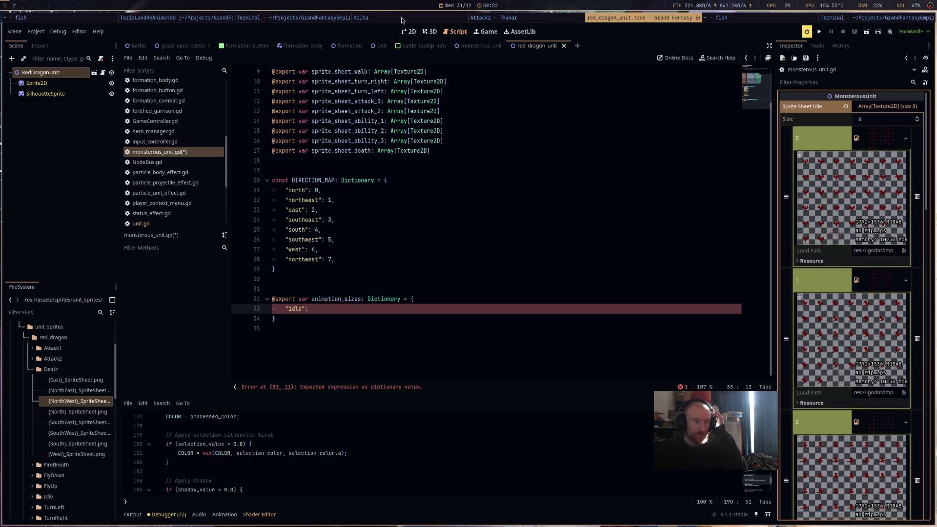
left_click(370, 19)
left_click(500, 20)
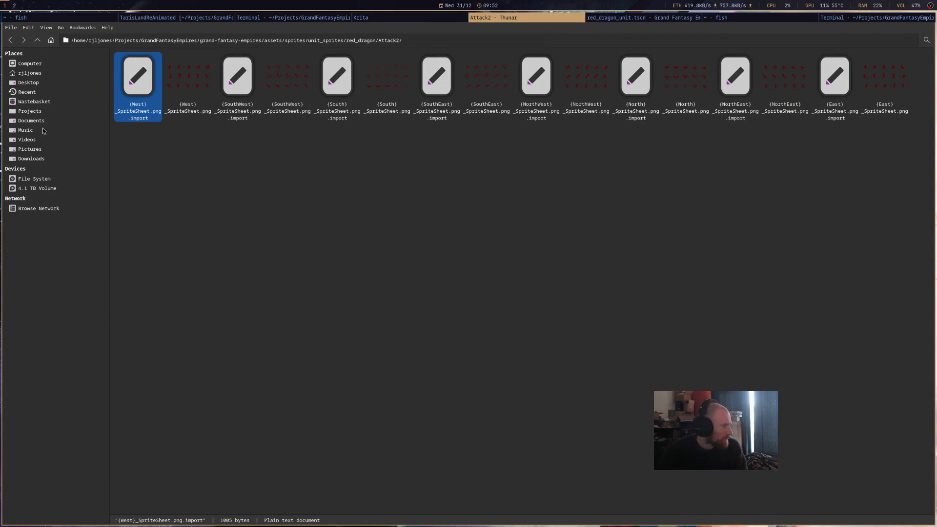
Step: Browse Pictures > RedDragonRawSprites > Idle, checking West and SouthWest, into the North folder
left_click(38, 149)
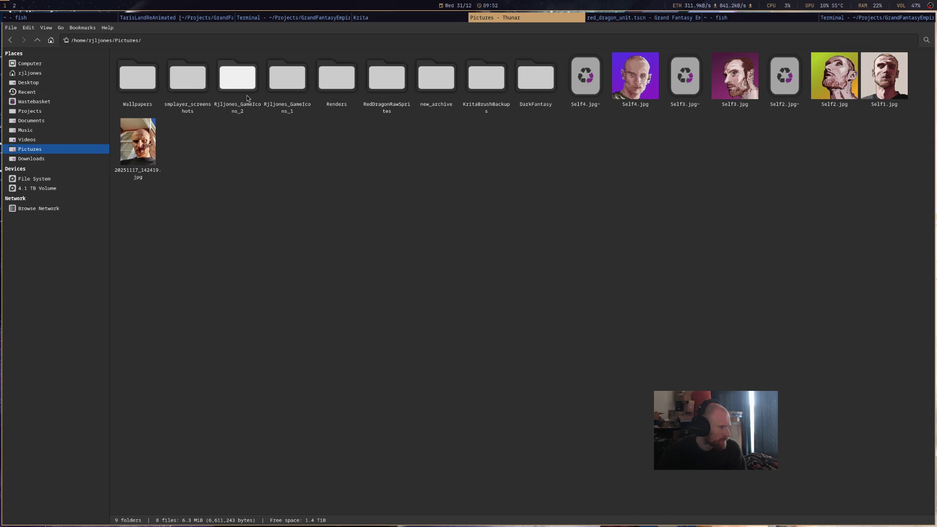
double_click(406, 106)
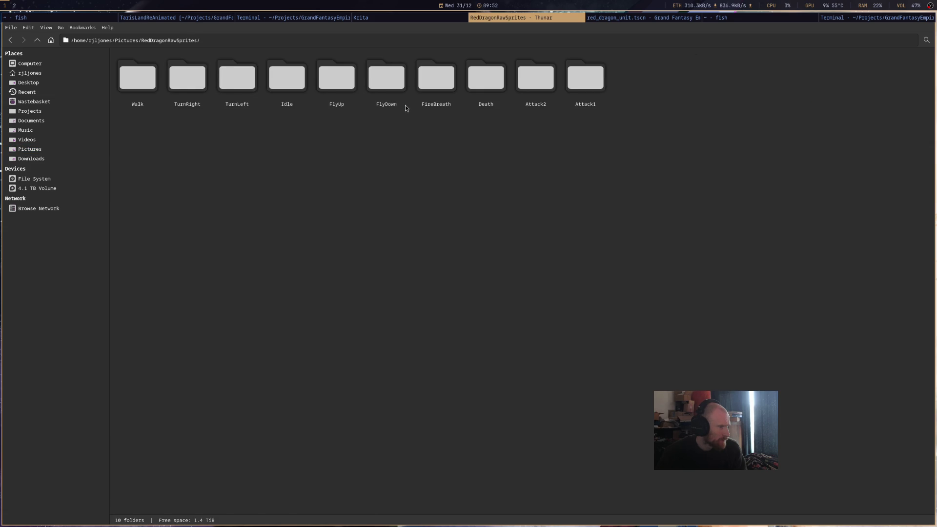
double_click(286, 94)
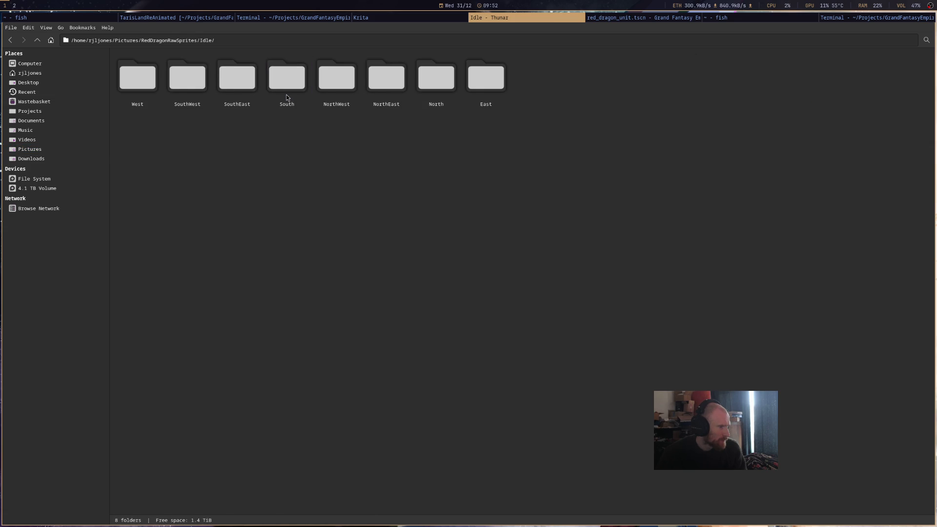
left_click(139, 90)
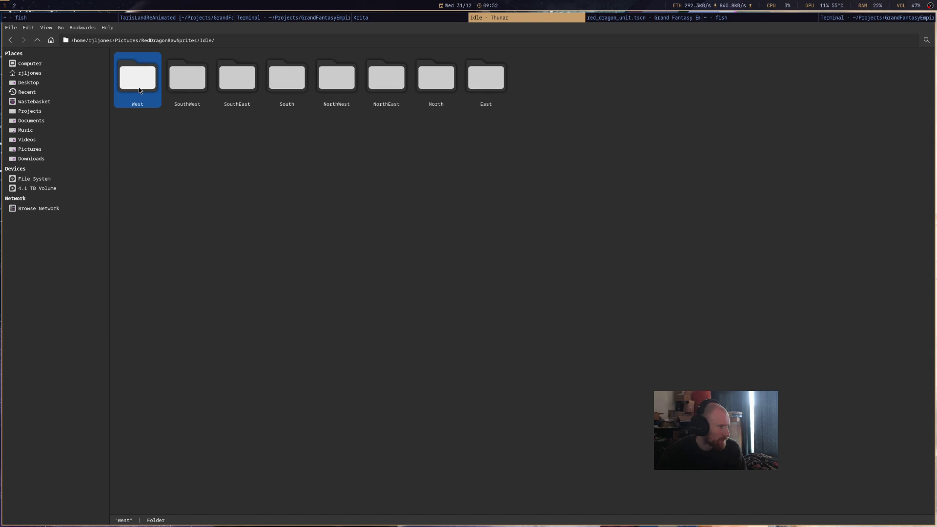
double_click(139, 91)
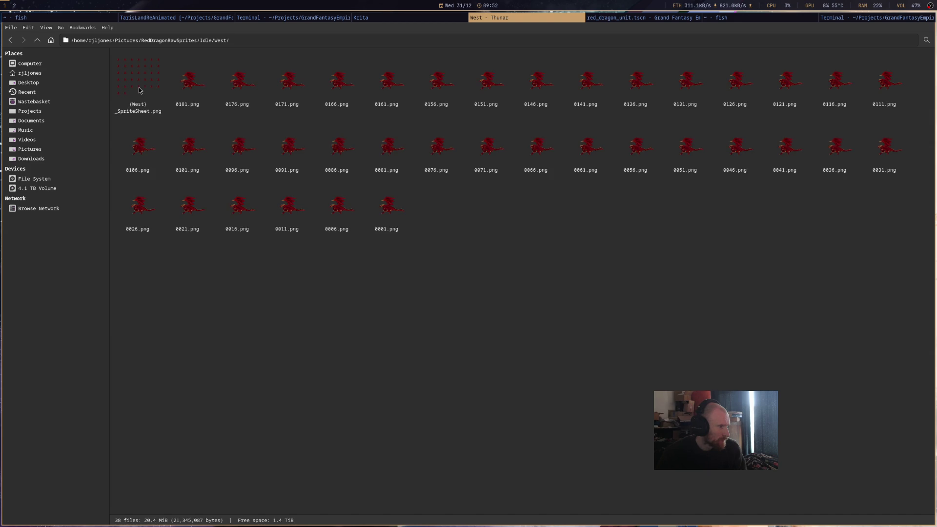
left_click(10, 40)
double_click(169, 82)
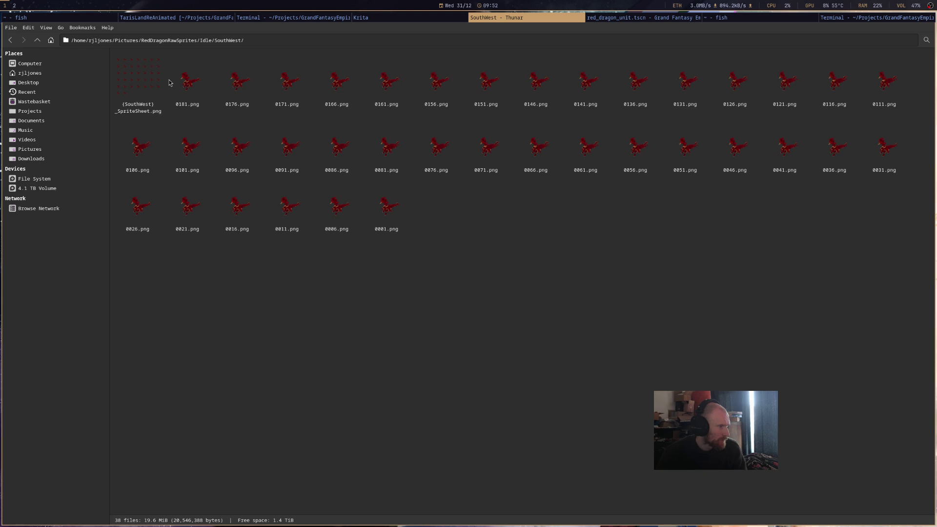
left_click(10, 40)
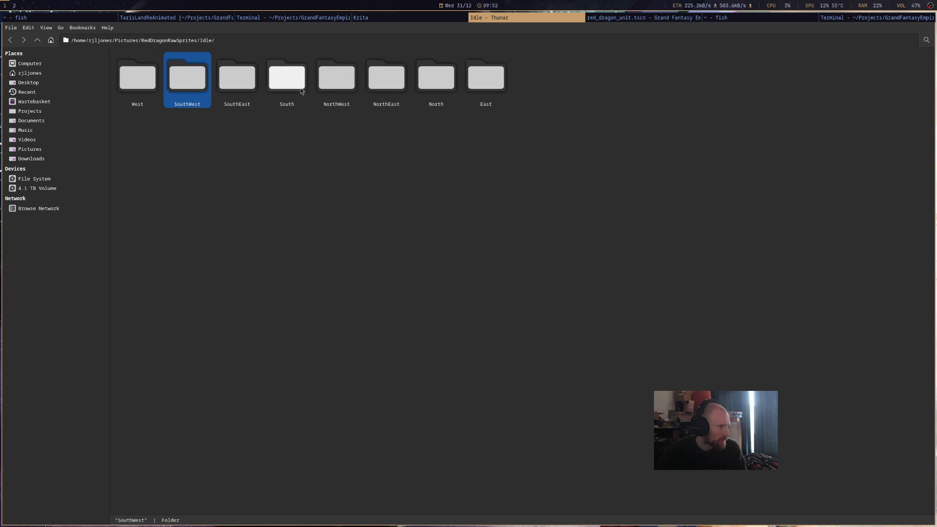
double_click(420, 90)
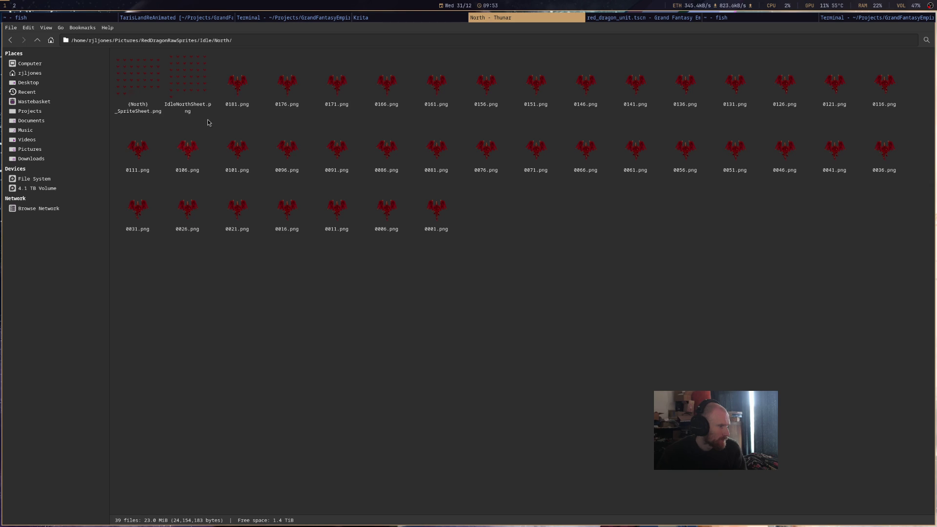
Step: Move IdleNorthSheet.png and {North}_SpriteSheet.png to the Wastebasket
left_click(194, 93)
left_click(155, 87, "ctrl")
right_click(155, 87)
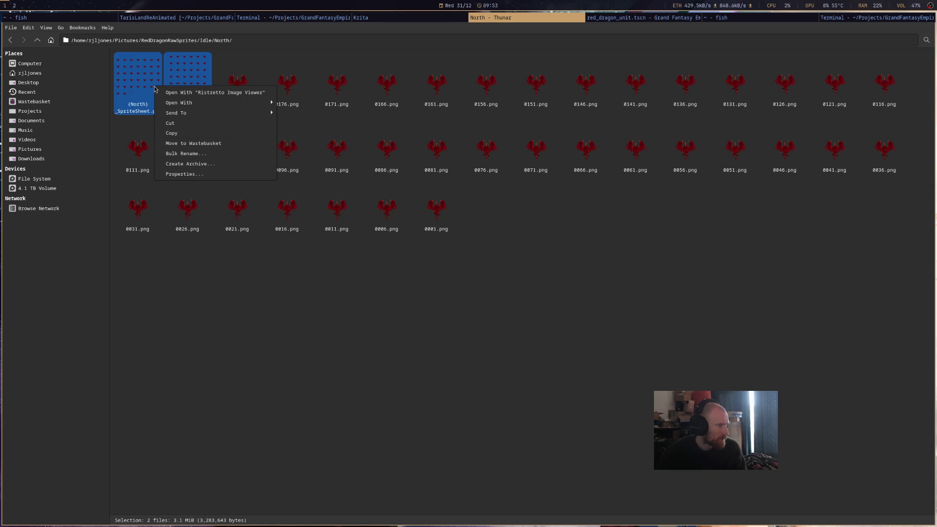
left_click(189, 145)
Step: Open a terminal in the North folder and run makesprites to generate a new sheet
right_click(270, 262)
left_click(298, 299)
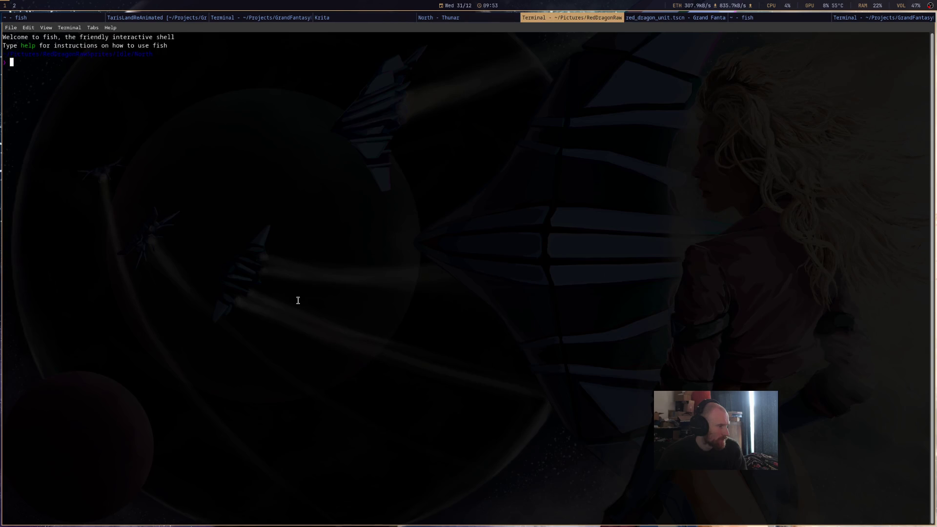
type("k")
key("Right")
key("Return")
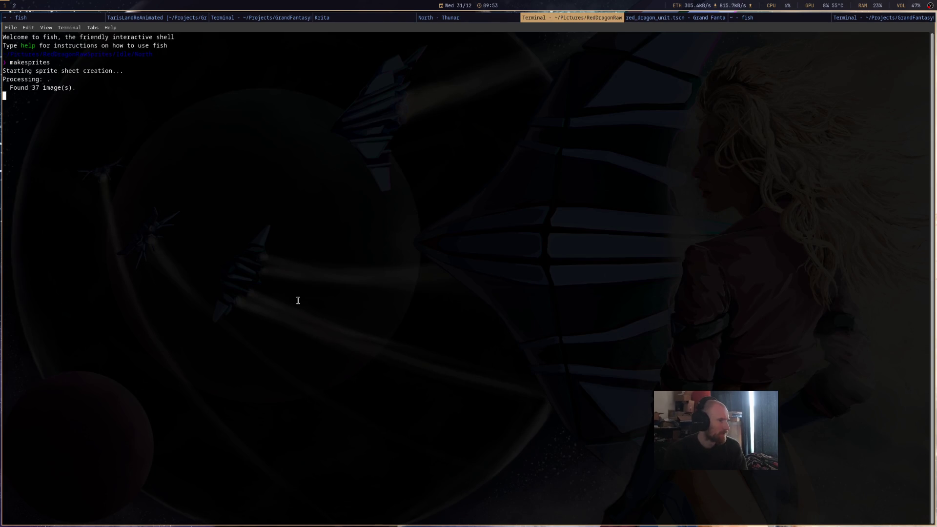
key("alt+Tab")
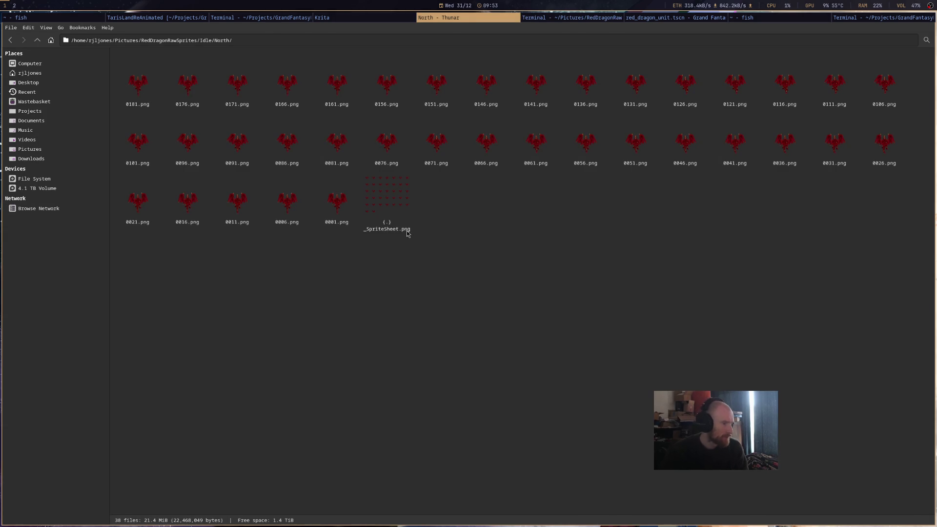
Step: Rename the new _SpriteSheet.png to {North}_SpriteSheet.png
left_click(396, 199)
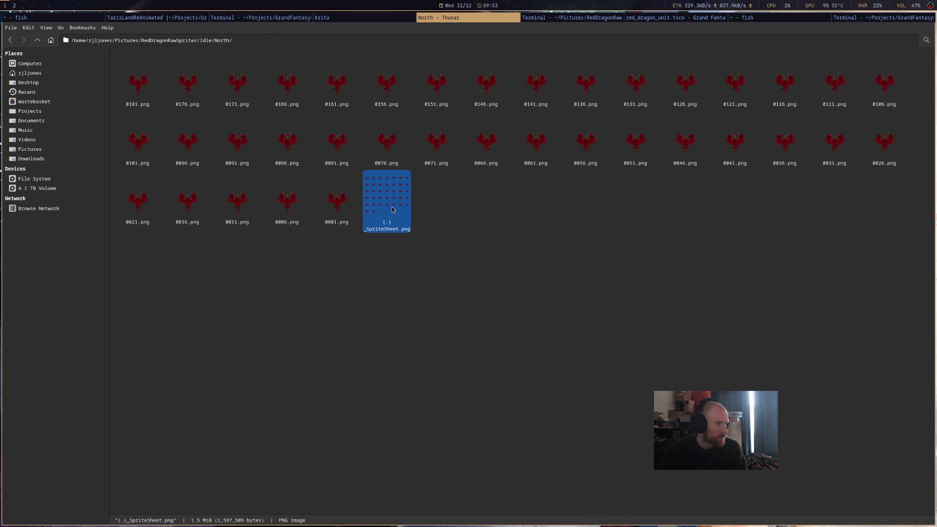
right_click(392, 209)
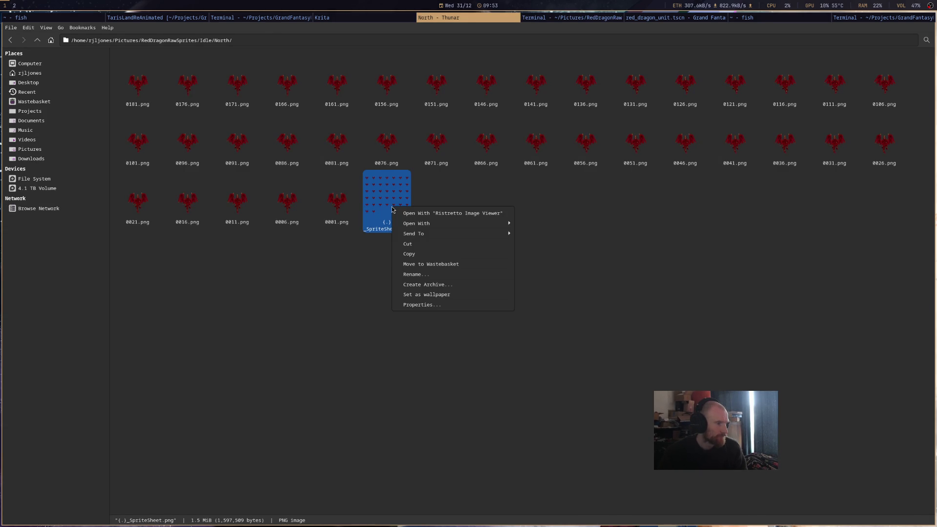
left_click(415, 274)
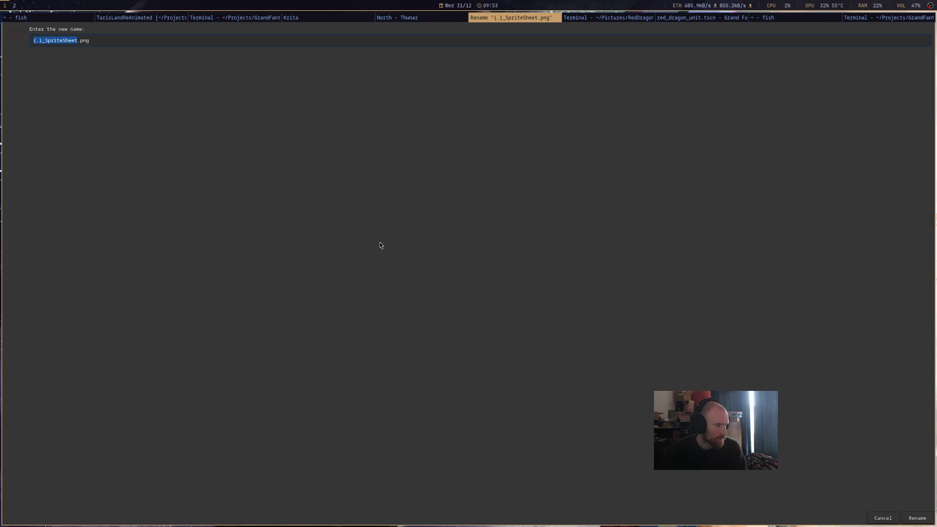
double_click(37, 41)
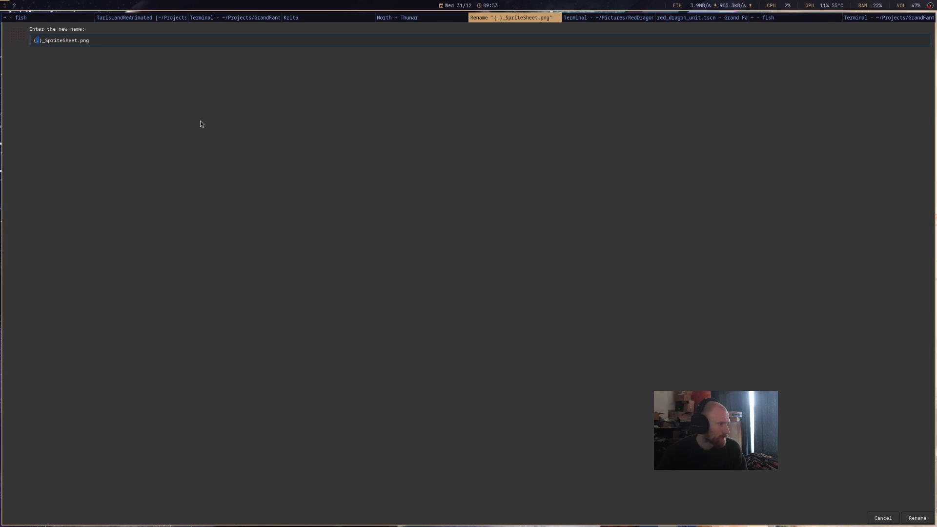
type("No")
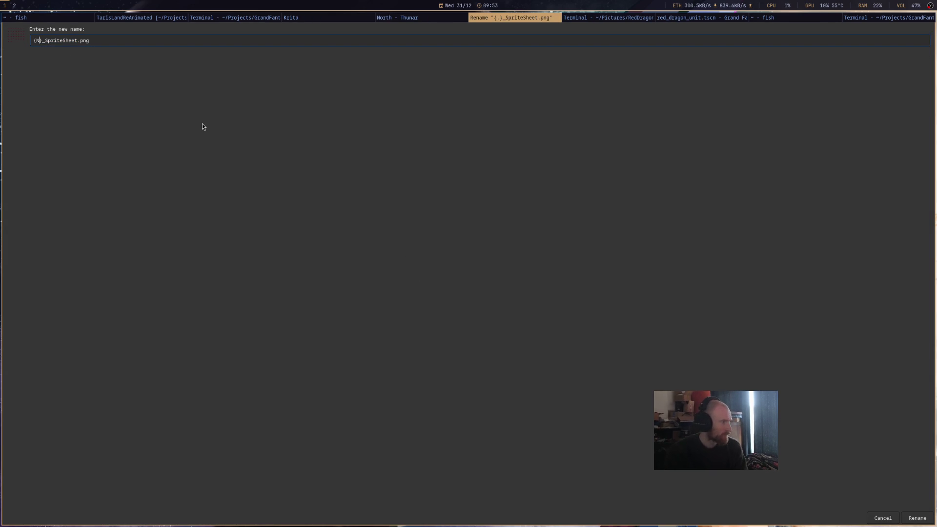
type("rth")
key("Return")
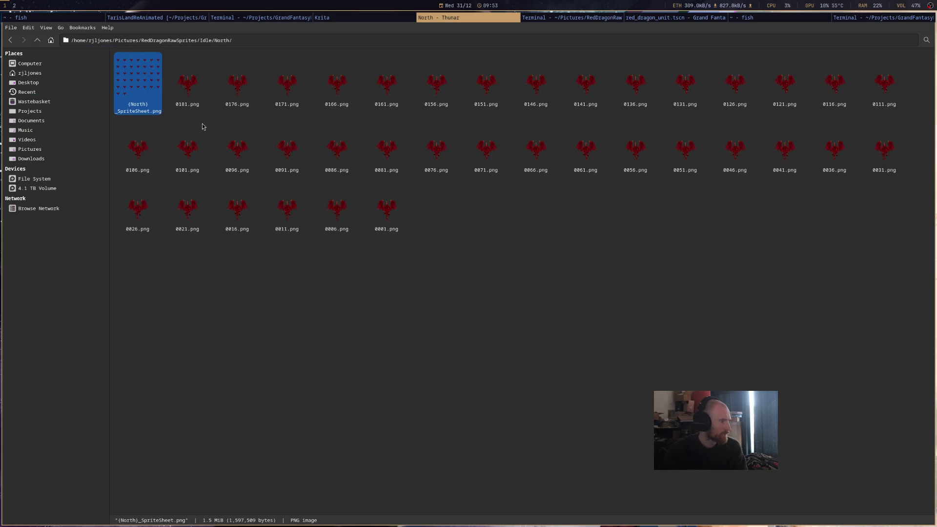
Step: Close the file manager and return to the Godot editor with red_dragon_unit.tscn
key("ctrl+s")
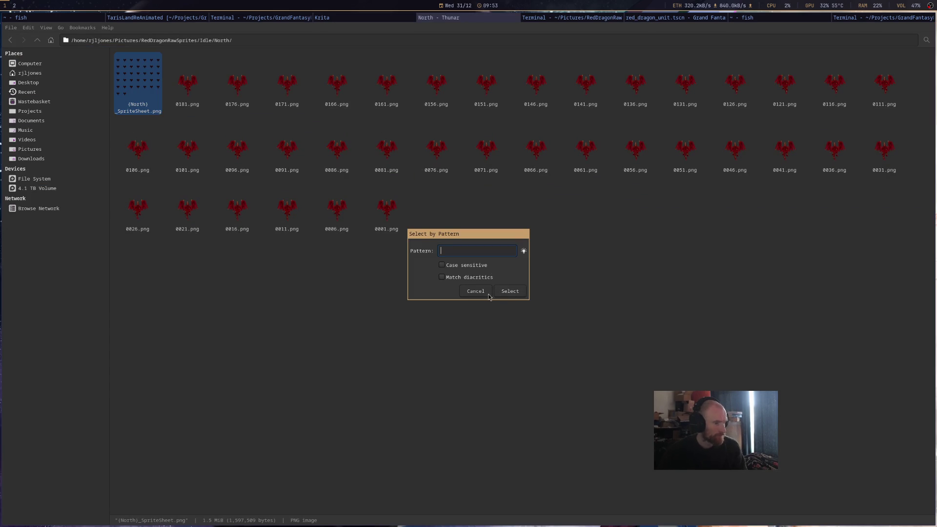
left_click(489, 295)
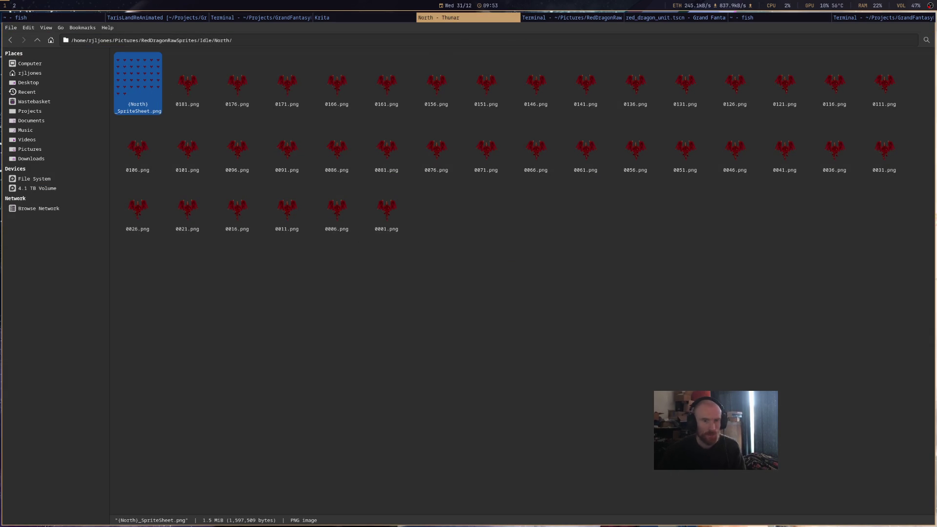
key("ctrl+w")
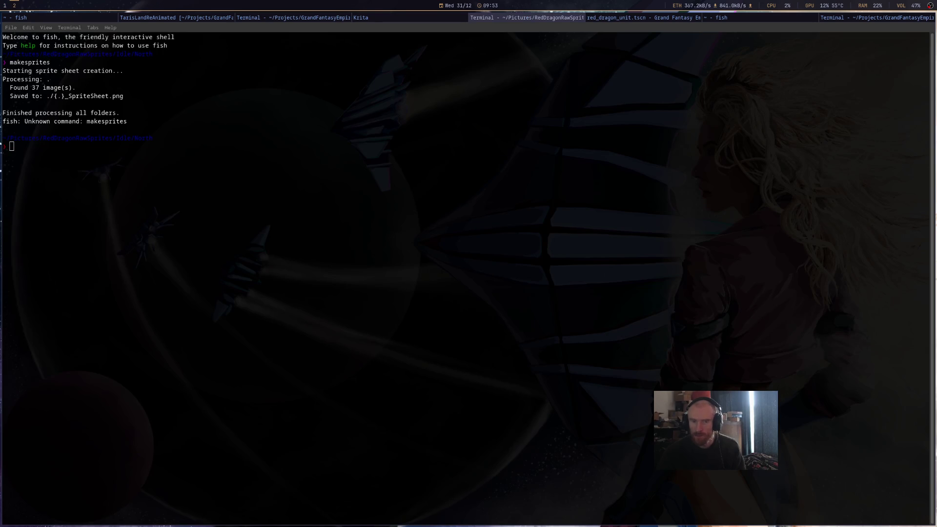
left_click(283, 19)
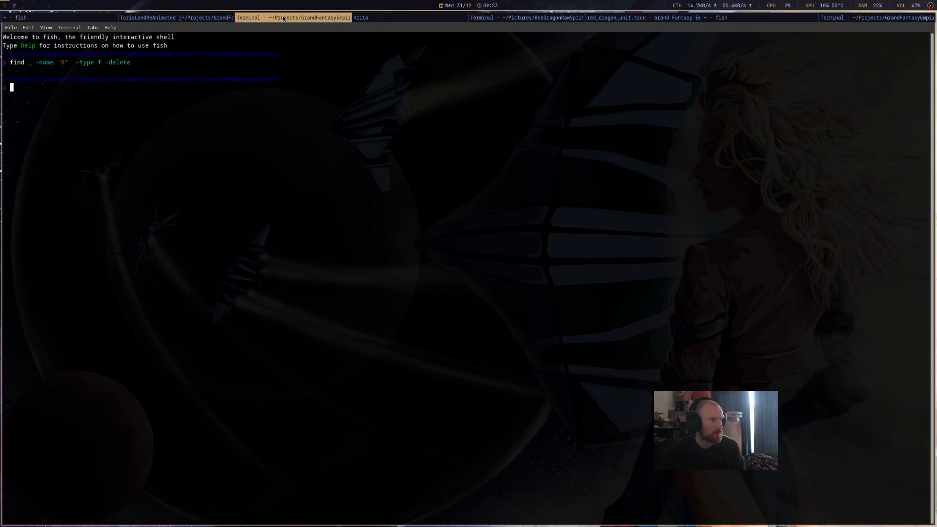
left_click(181, 18)
left_click(644, 19)
left_click(548, 21)
left_click(636, 20)
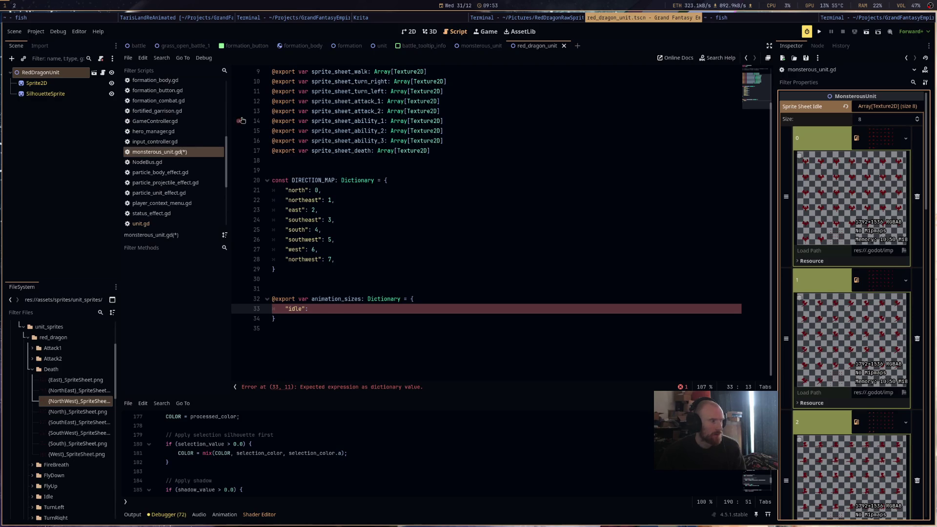
Step: Show the dragon scene in 2D and preview the Death North sprite sheet before collapsing Death
left_click(409, 31)
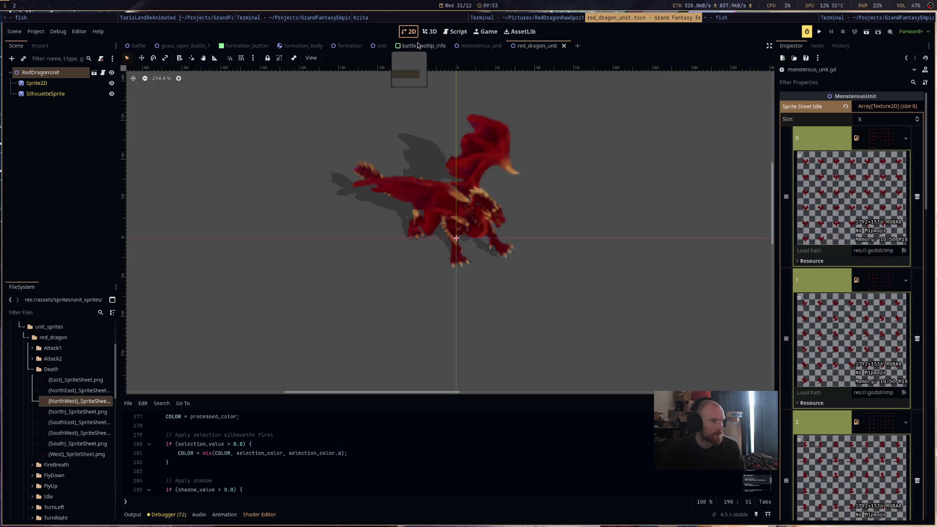
left_click(901, 106)
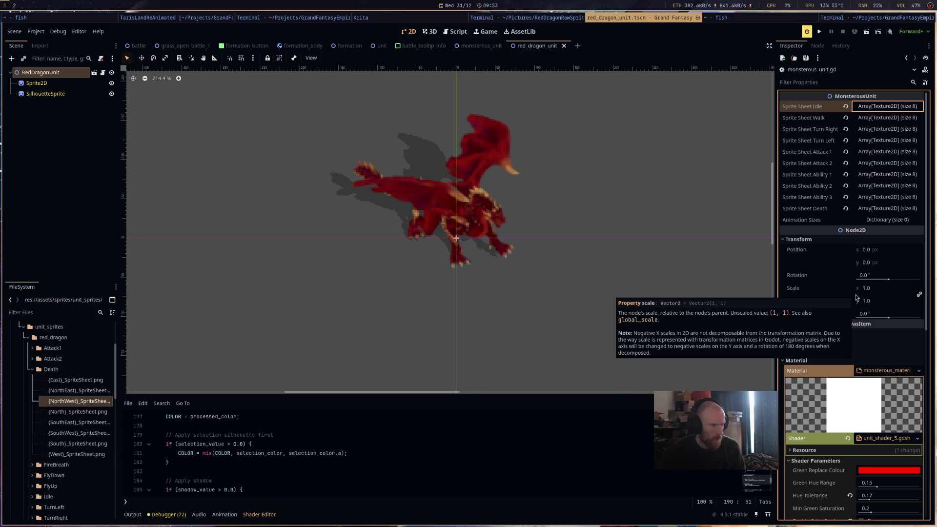
left_click(97, 413)
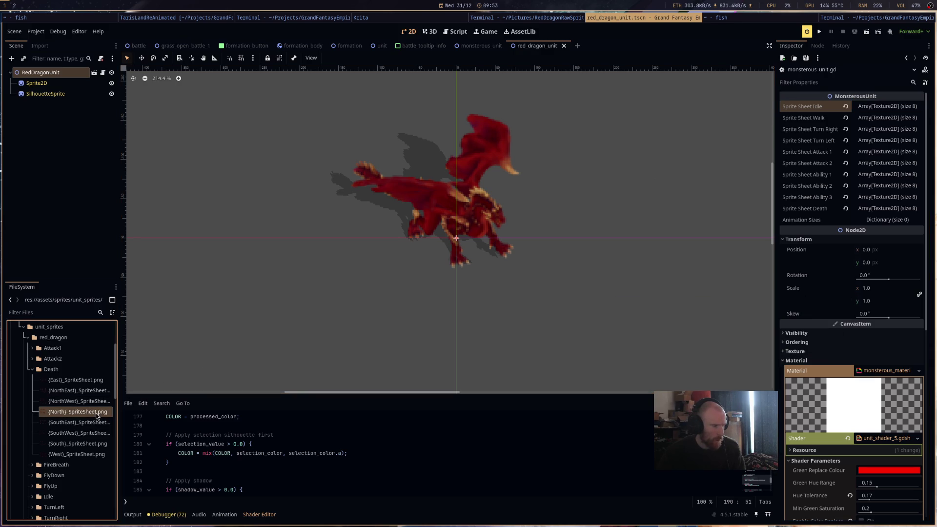
double_click(85, 412)
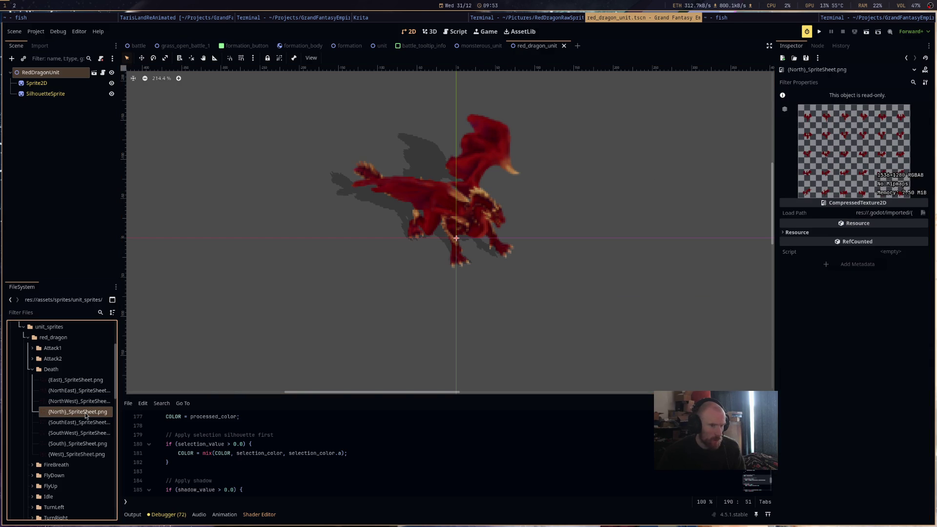
left_click(32, 370)
Step: Preview the Idle North, NorthWest, NorthEast and East sprite sheets in the Inspector
left_click(32, 411)
scroll(58, 410, "down", 2)
left_click(77, 409)
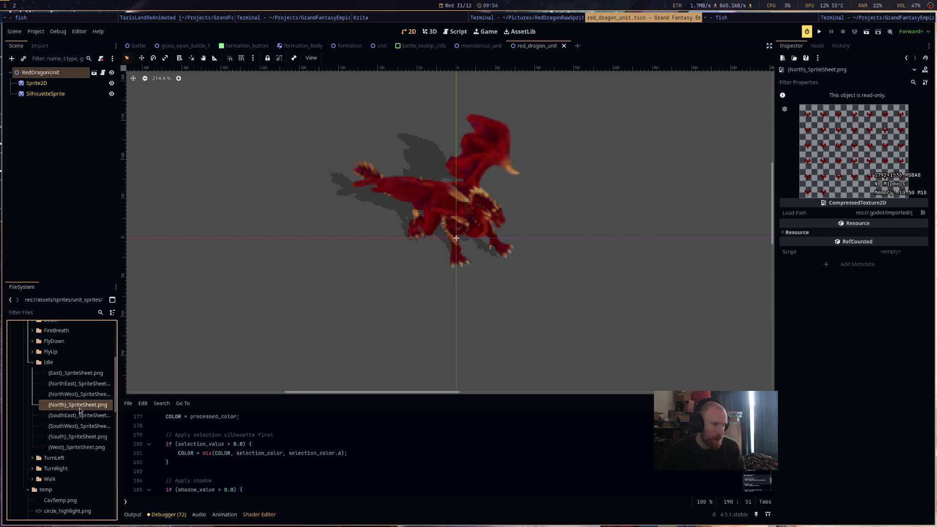
left_click(97, 395)
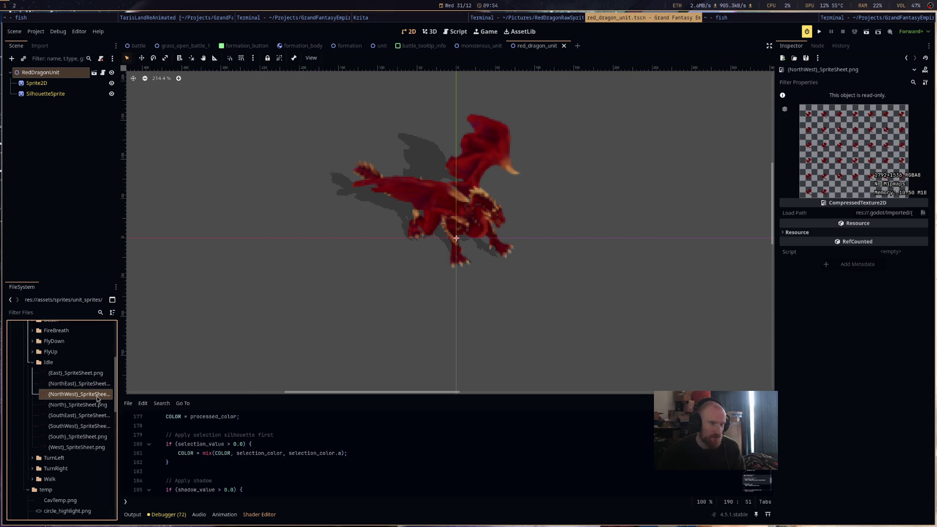
left_click(97, 385)
left_click(91, 373)
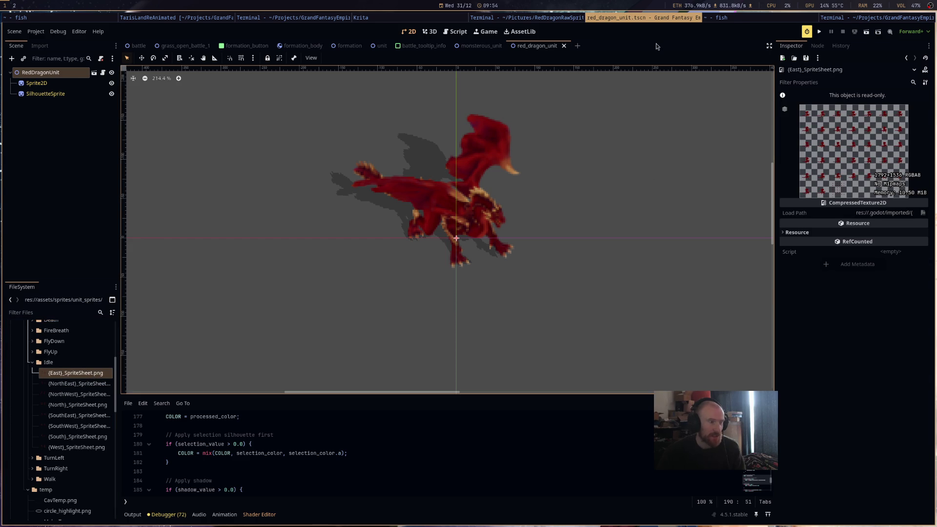
left_click(384, 20)
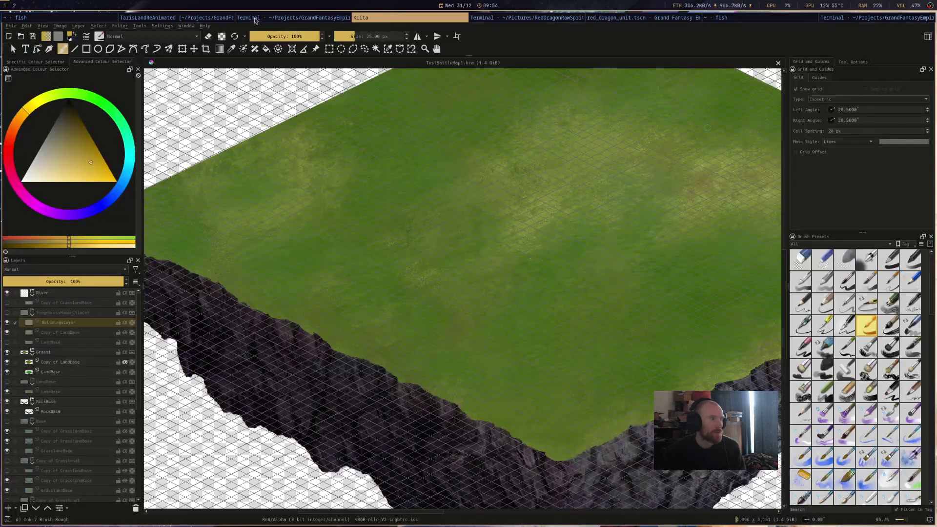
Step: Read the makesprites output in the RedDragonRawSprites terminal, then return to the Godot dragon scene
left_click(254, 17)
left_click(432, 21)
left_click(534, 19)
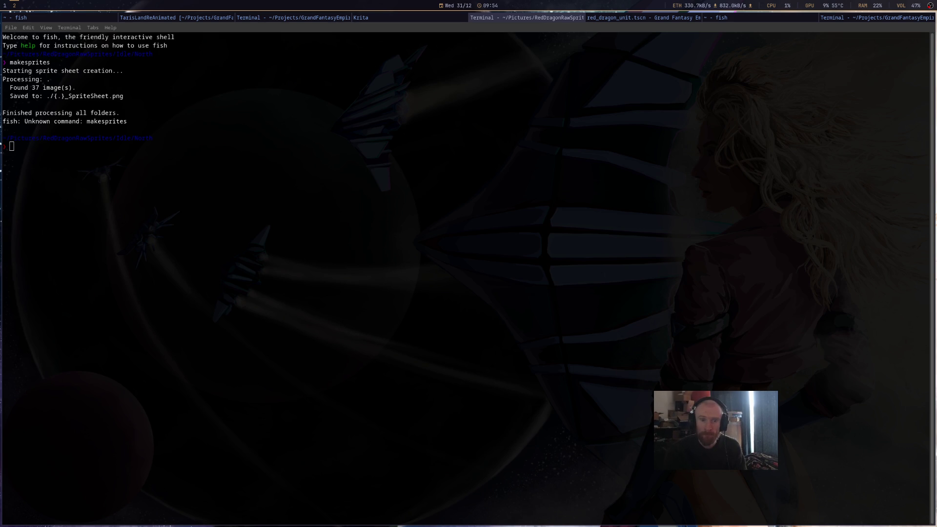
left_click(851, 125)
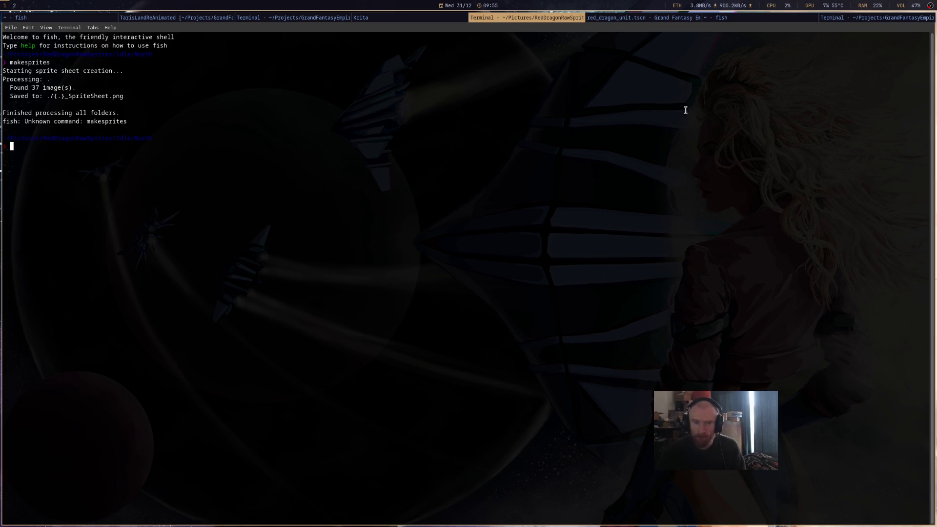
left_click(674, 19)
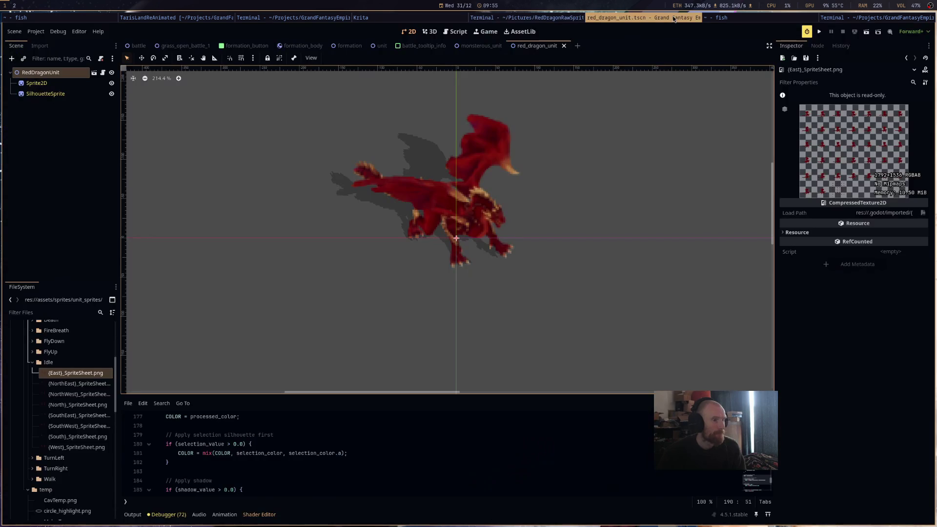
Step: Select the RedDragonUnit root node and open its monsterous_unit.gd script
mouse_move(76, 373)
left_mouse_down()
mouse_move(145, 380)
mouse_move(78, 377)
mouse_move(84, 371)
left_mouse_up()
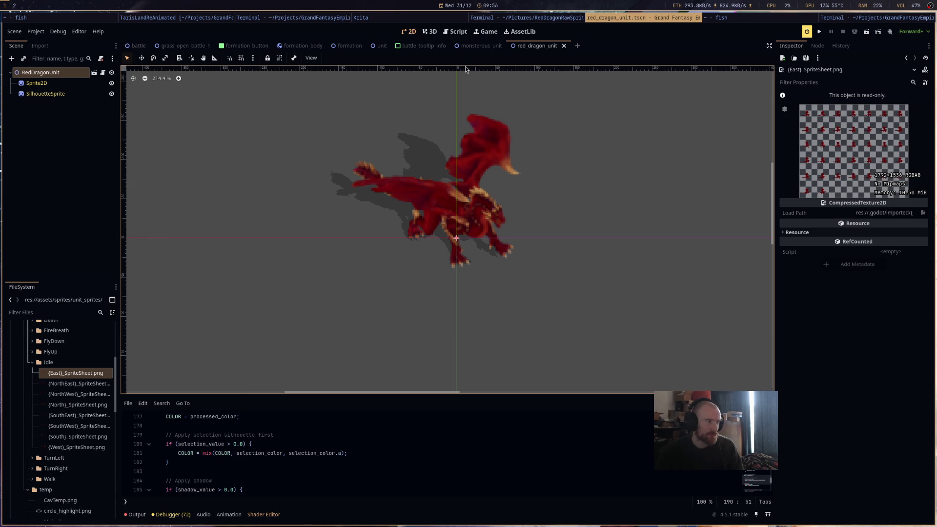
left_click(43, 74)
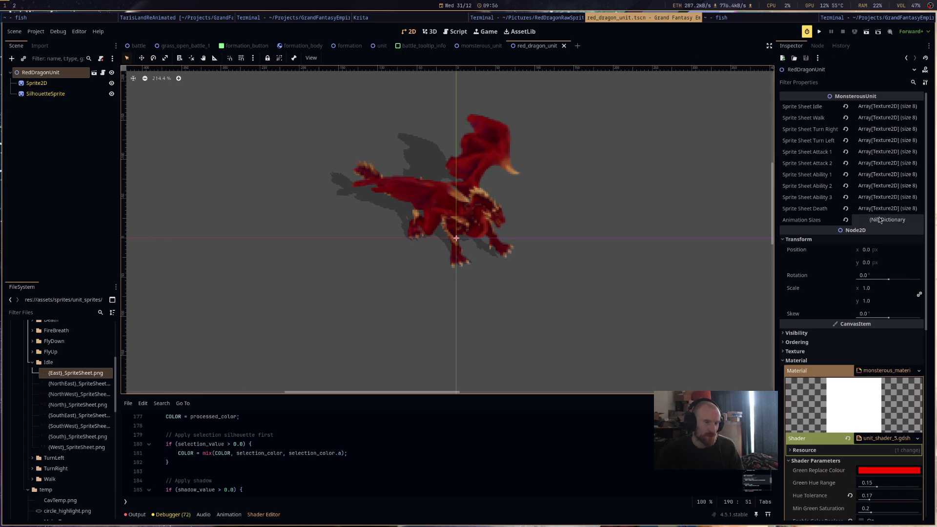
left_click(102, 72)
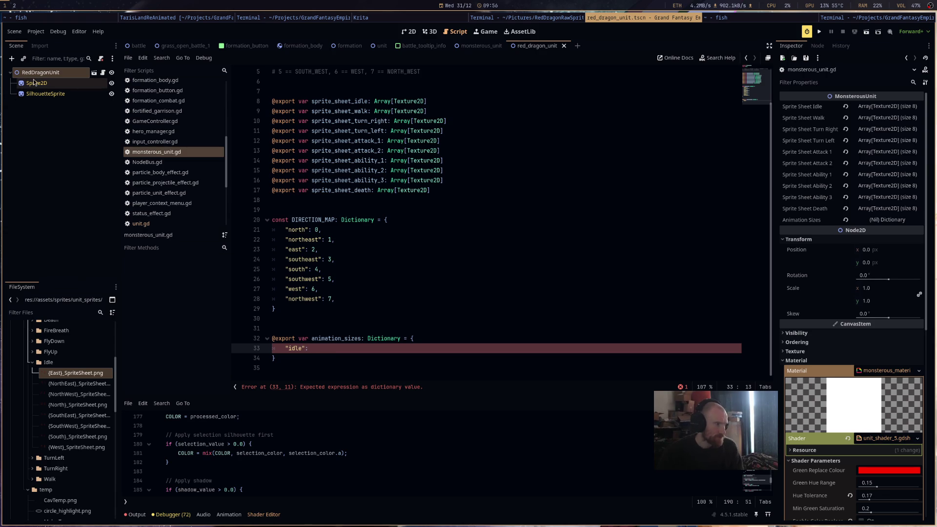
left_click(887, 107)
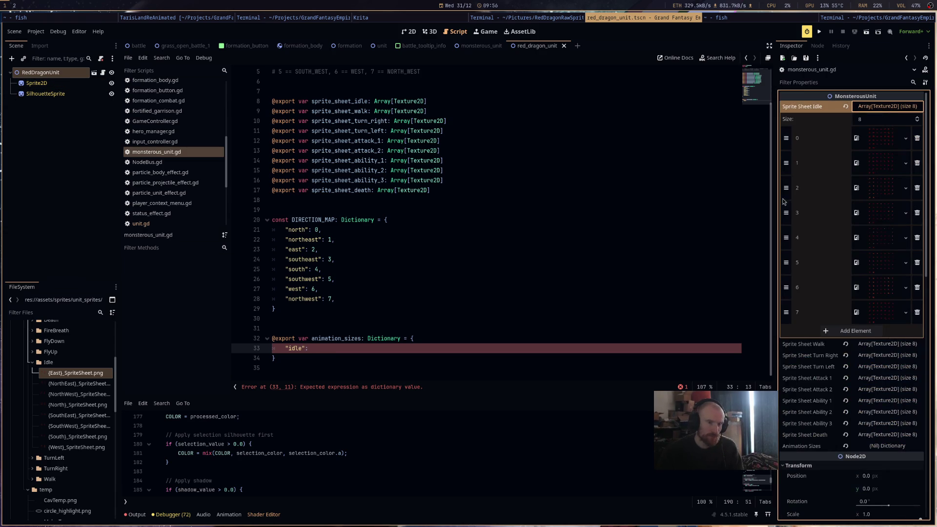
left_click(873, 146)
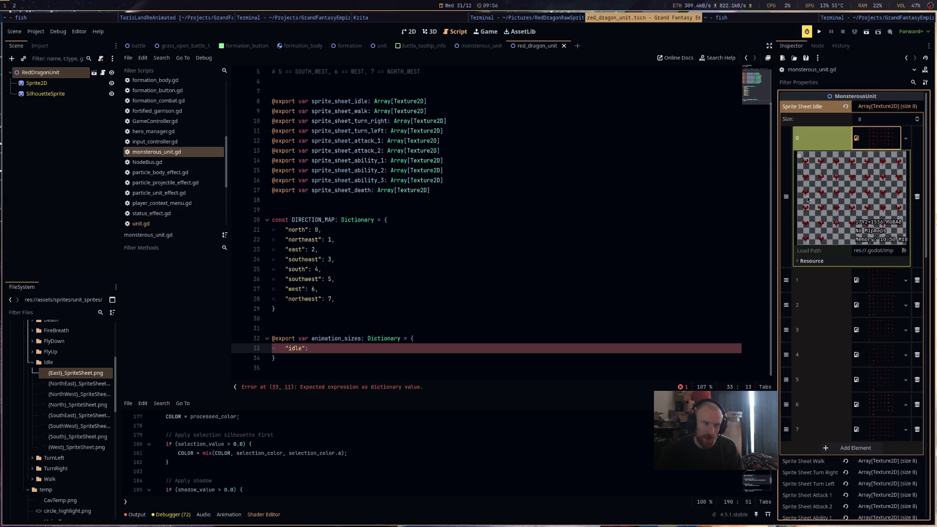
left_click(402, 350)
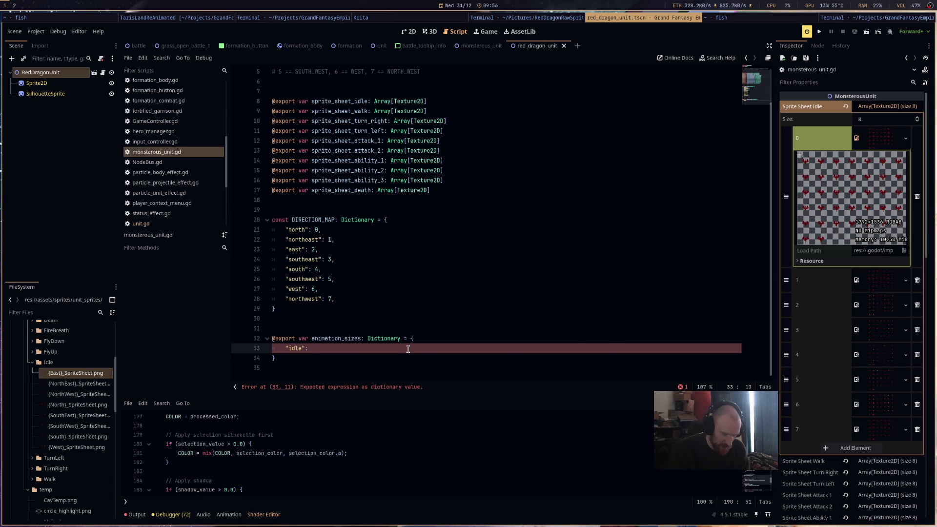
left_click(888, 107)
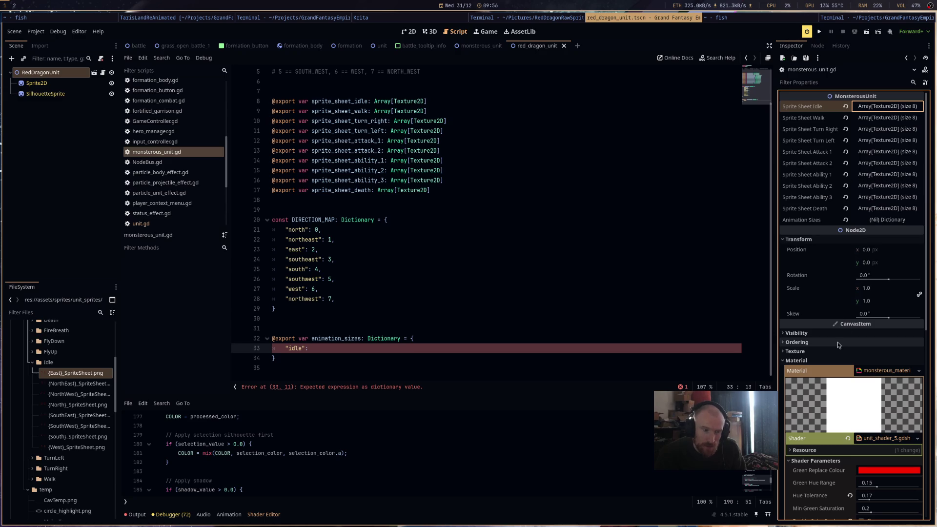
left_click(62, 93)
left_click(37, 83)
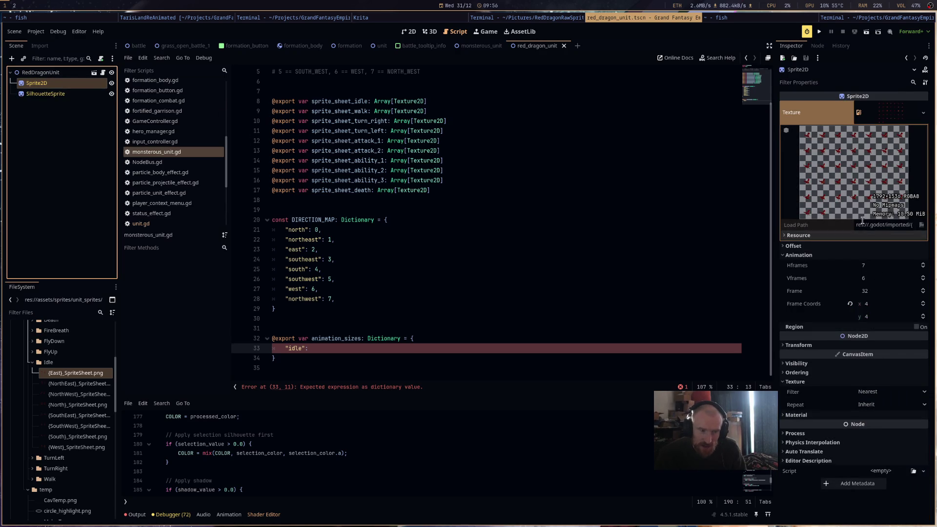
left_click(882, 112)
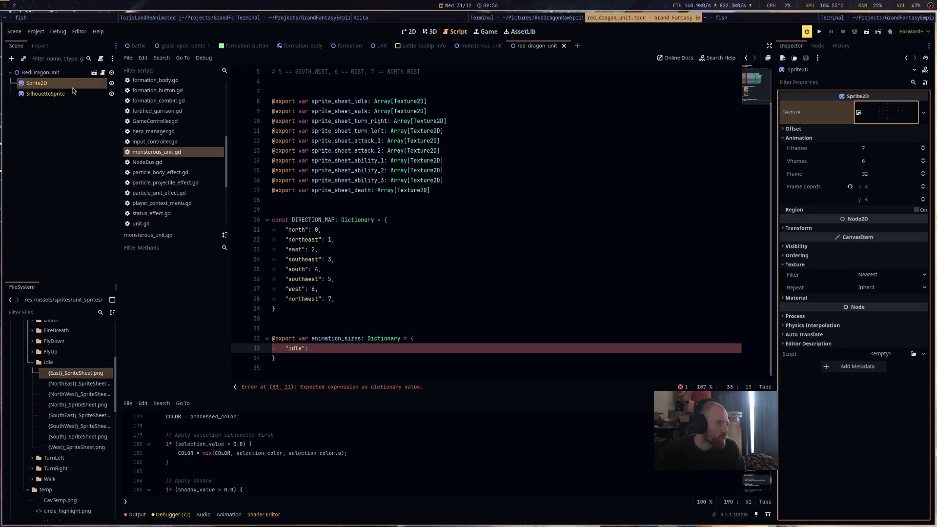
left_click(75, 84)
left_click(879, 113)
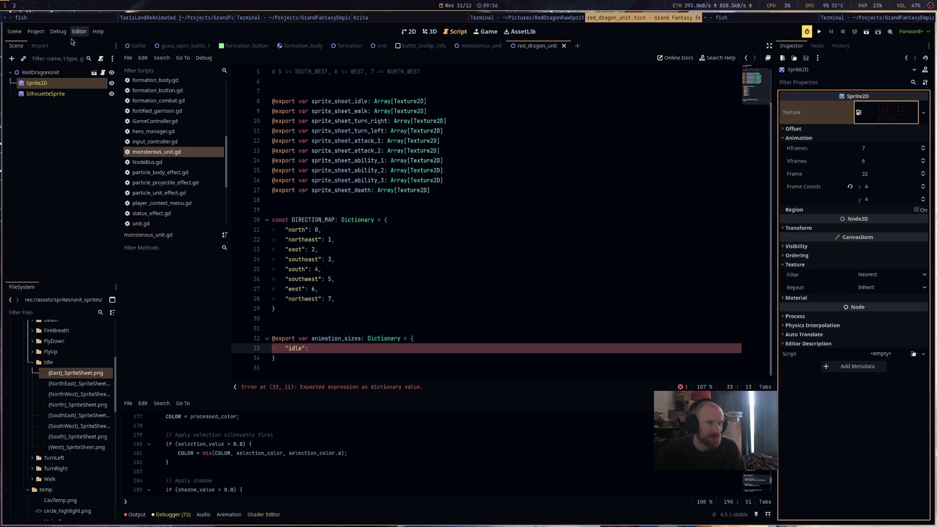
left_click(54, 71)
left_click(905, 111)
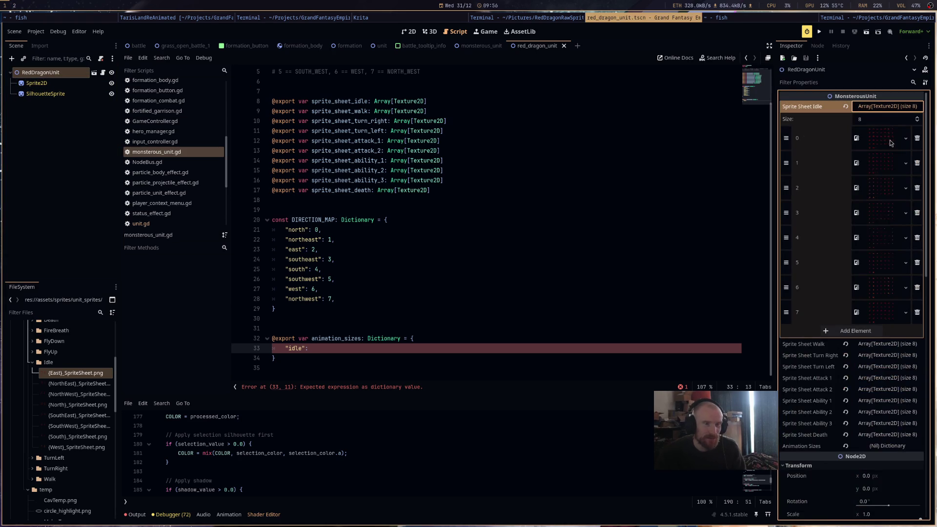
Step: Check the first idle sprite sheet and set the "idle" entry to [7,6]
left_click(890, 143)
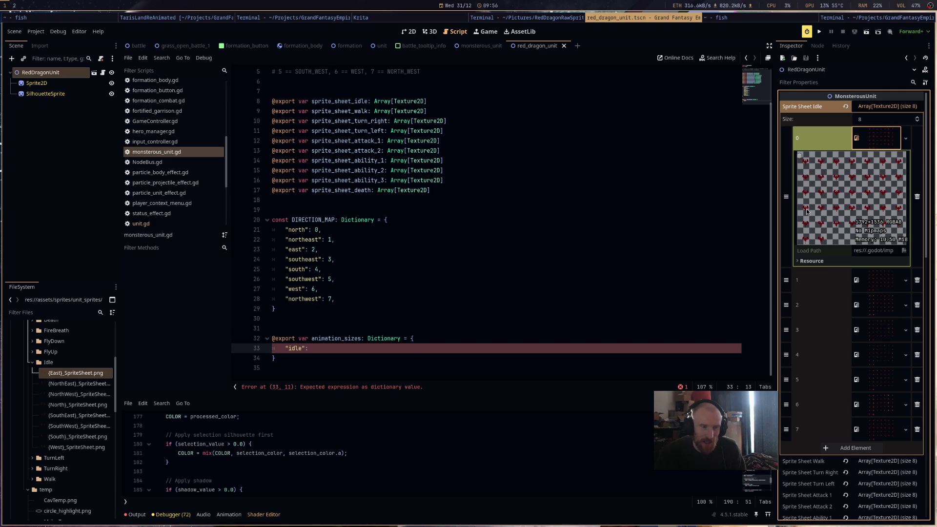
left_click(370, 348)
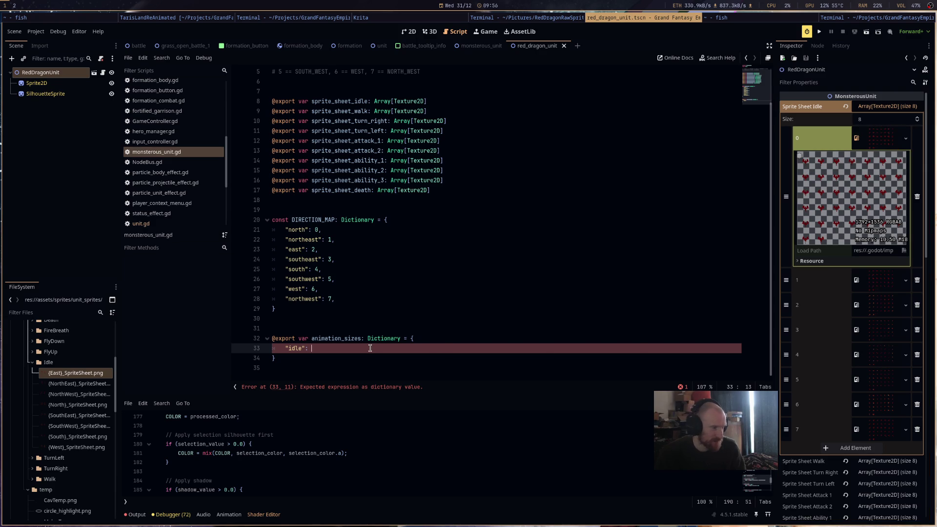
type("[7,")
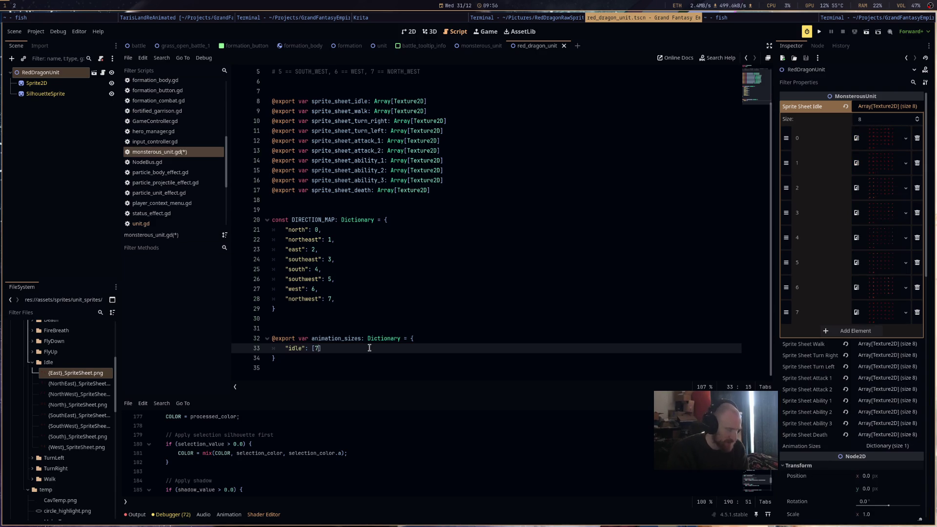
type("6]")
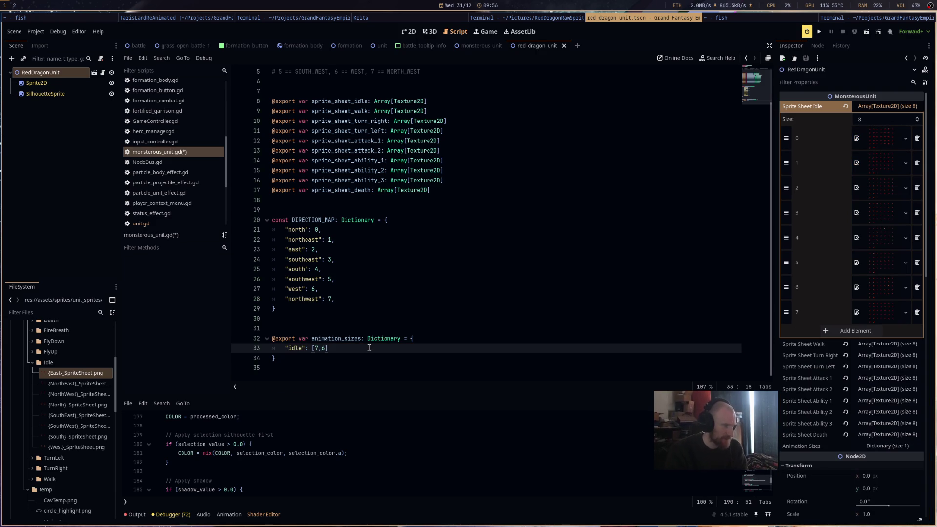
Step: Add a "walk" entry sized 6,4 after previewing the first walk sprite sheet
key("Return")
type("\"")
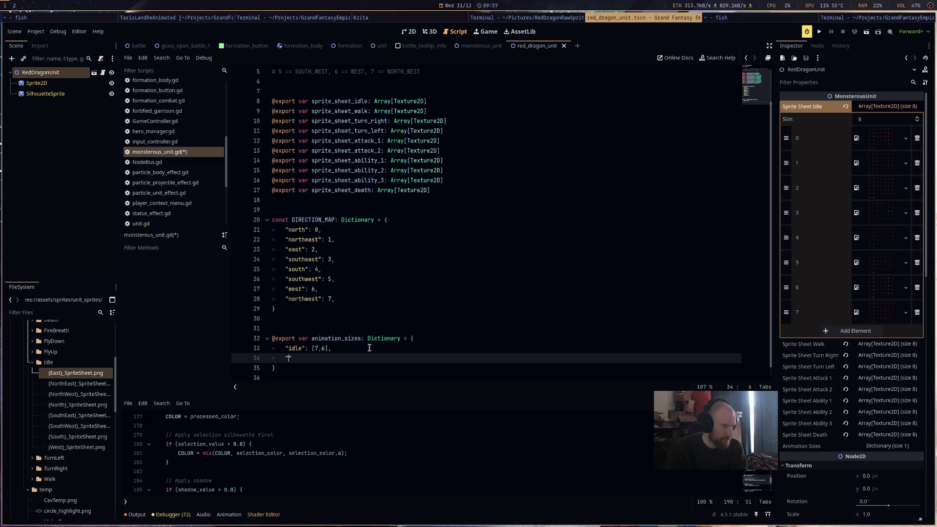
type("walk\": [],")
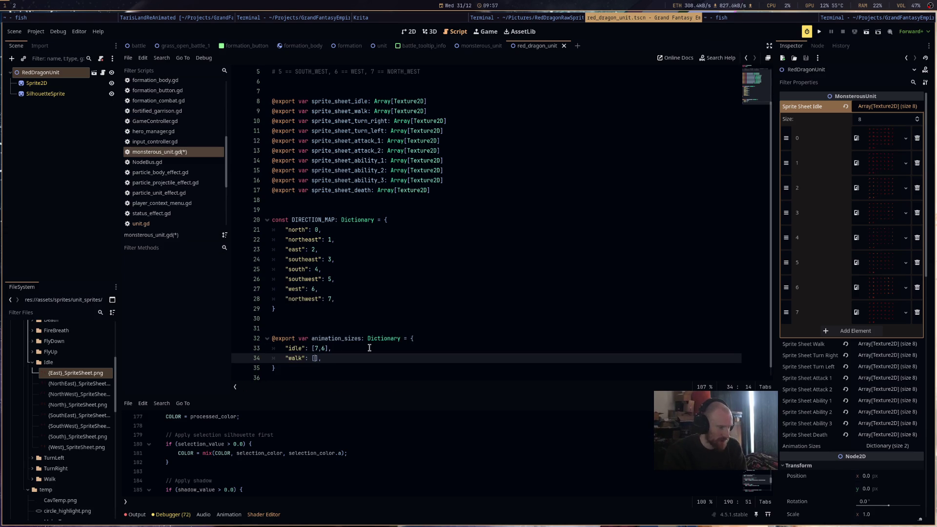
left_click(892, 115)
left_click(891, 117)
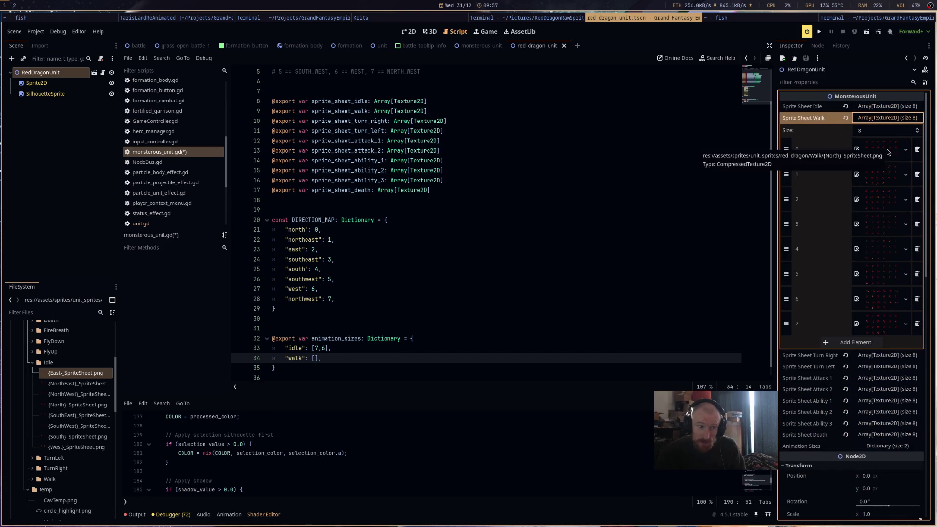
left_click(889, 149)
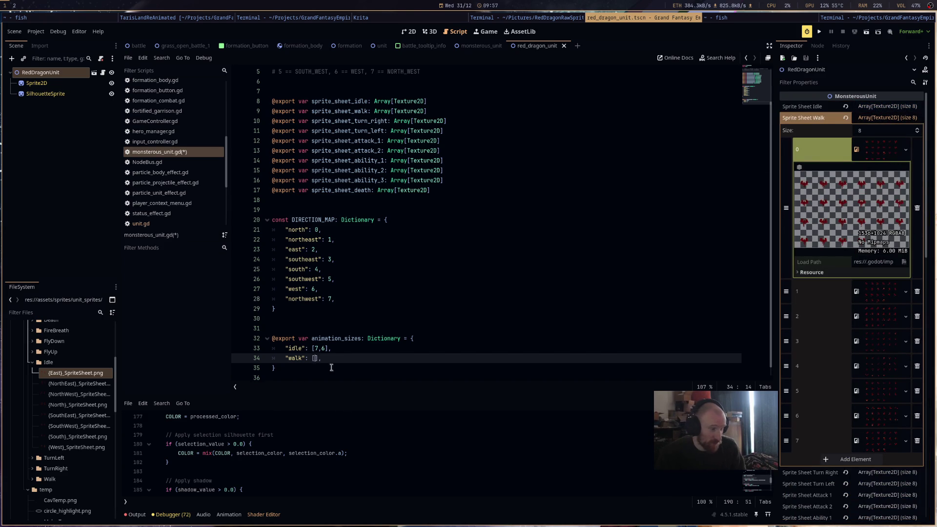
type("6")
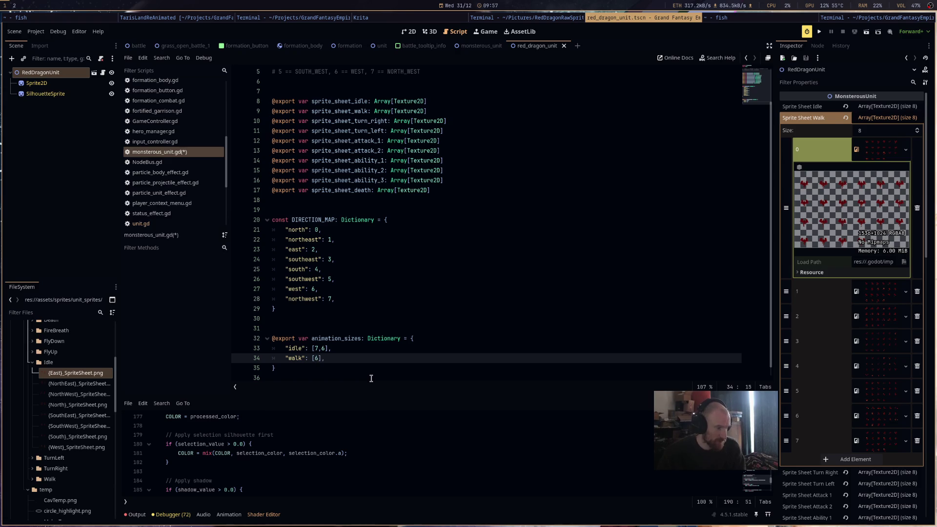
type(",4")
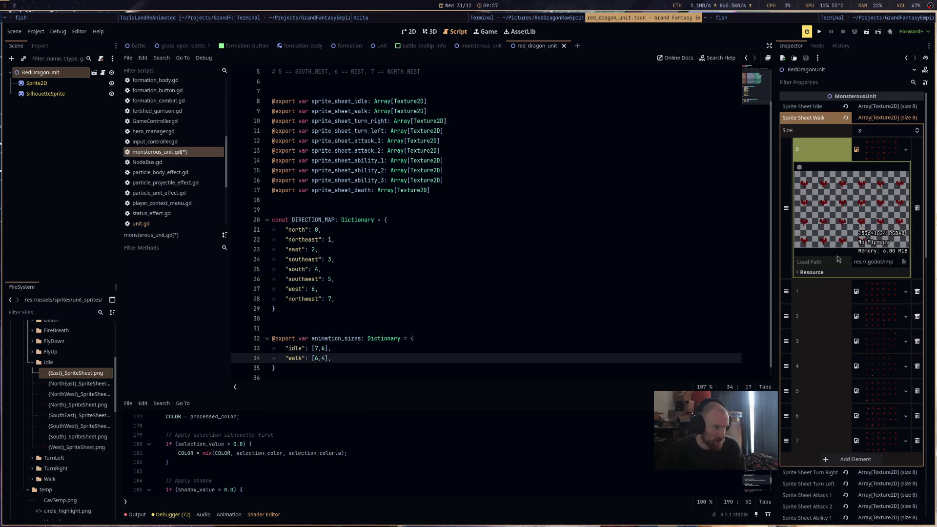
Step: Collapse the texture preview and switch to the 2D view of the dragon scene
left_click(883, 149)
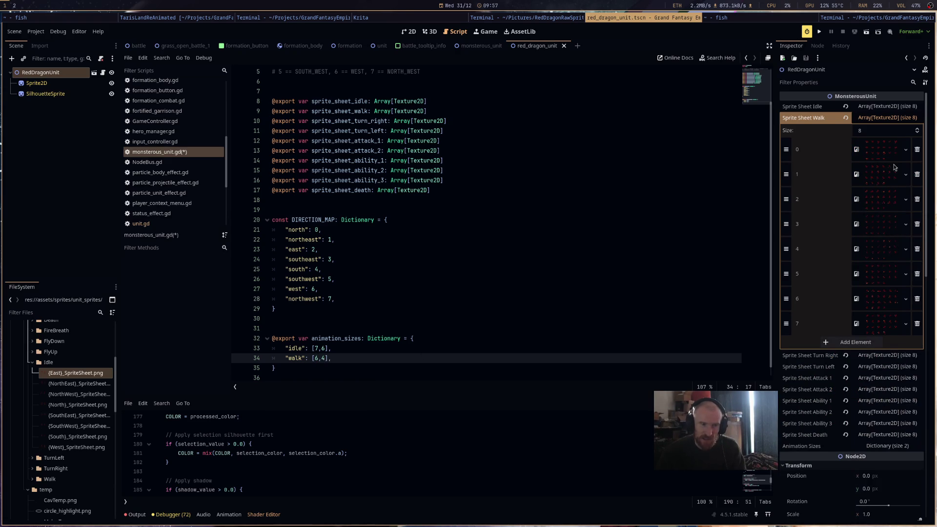
left_click(429, 31)
left_click(411, 32)
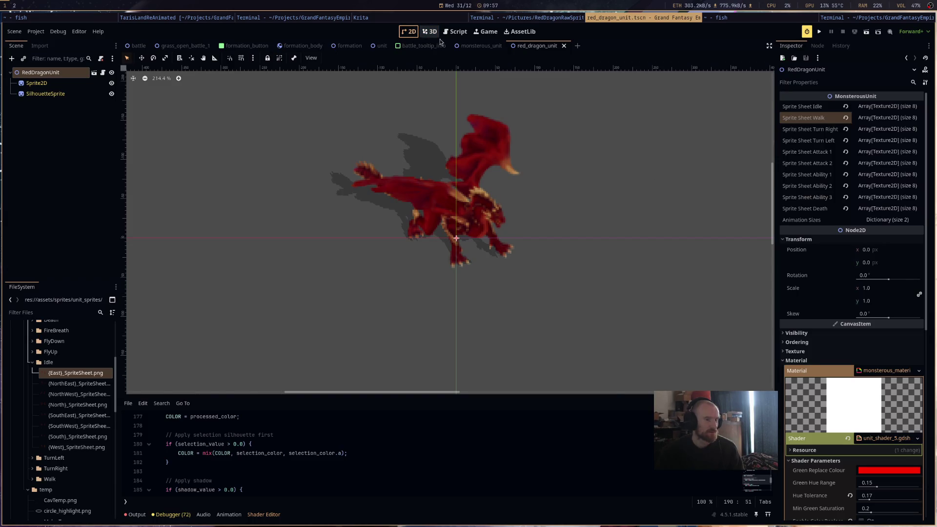
Step: Step the Sprite2D's Frame to find the last drawn dragon frame, 35, then return to monsterous_unit.gd
left_click(36, 83)
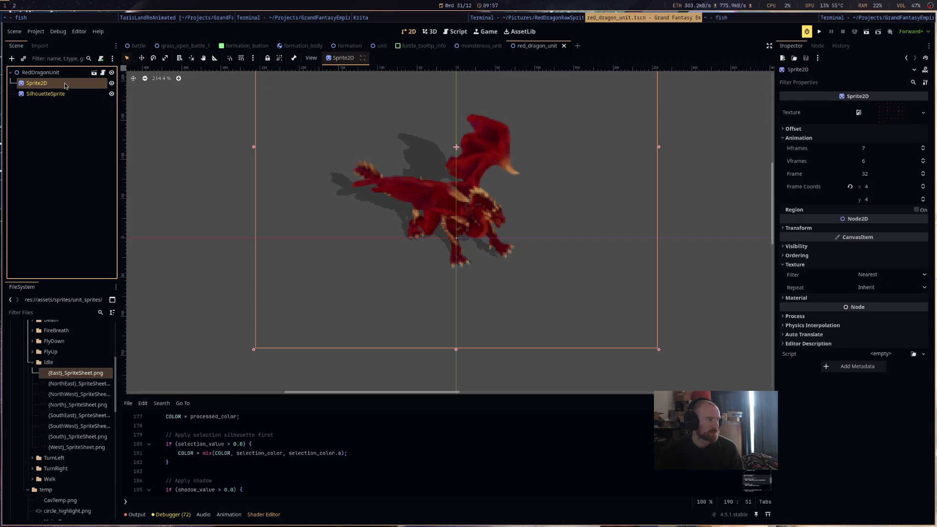
left_click(924, 174)
left_click(924, 174)
left_click(924, 173)
left_click(924, 174)
left_click(924, 174)
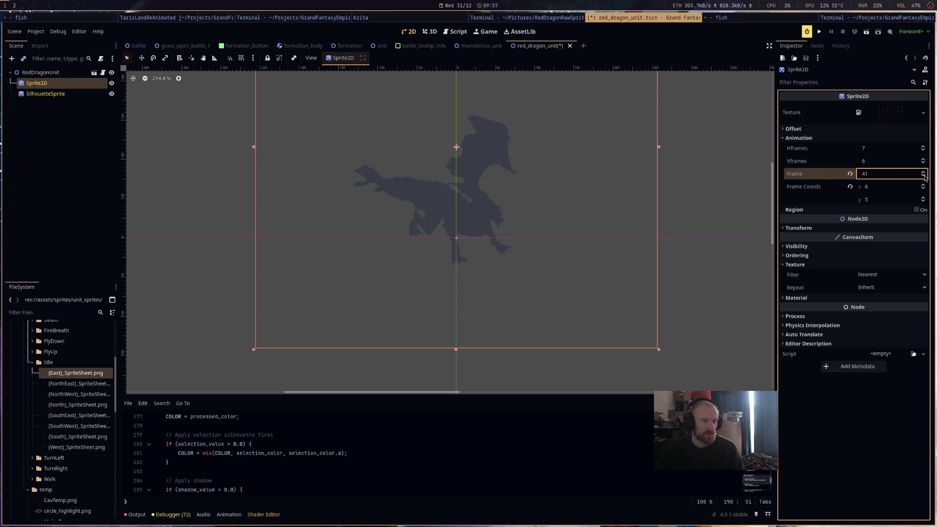
left_click(924, 176)
left_click(924, 175)
left_click(924, 175)
left_click(924, 174)
left_click(924, 174)
left_click(924, 176)
left_click(924, 177)
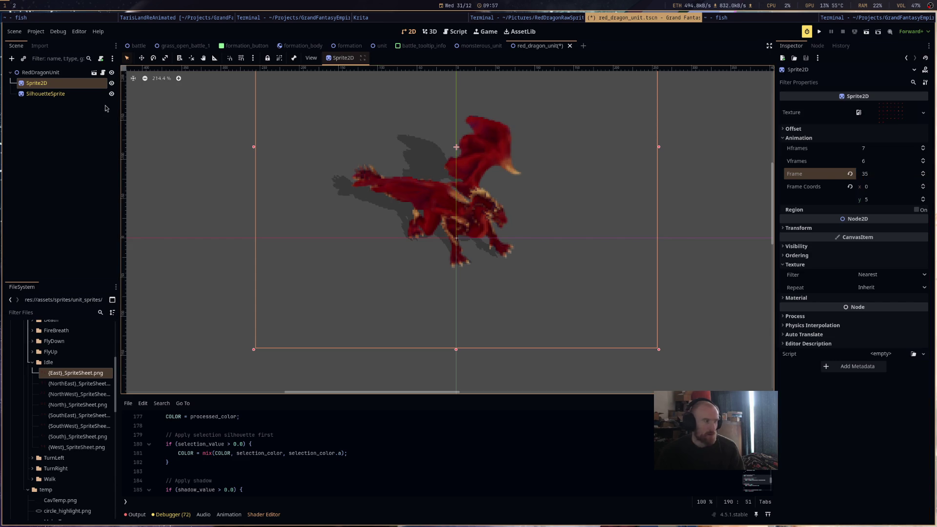
left_click(102, 73)
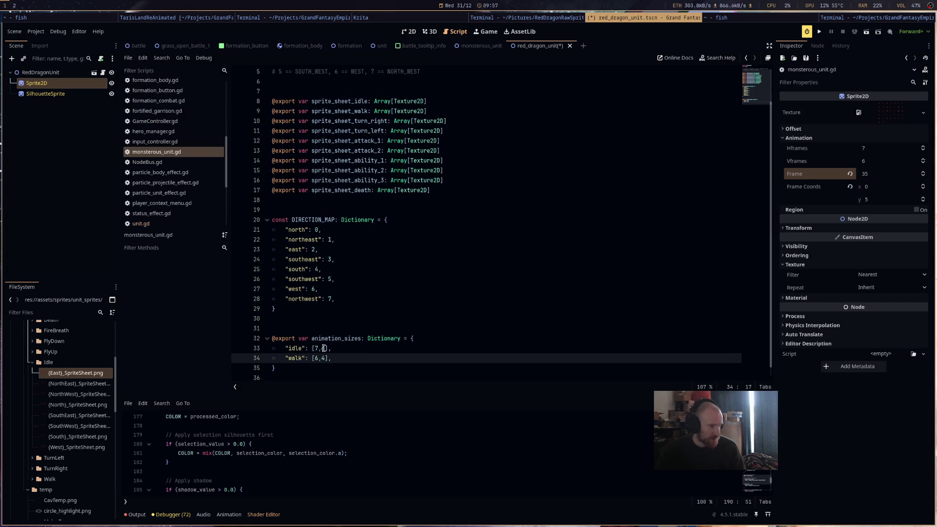
Step: Begin a third idle value after [7,6, then inspect RedDragonUnit's first idle sprite sheet texture
key("Up")
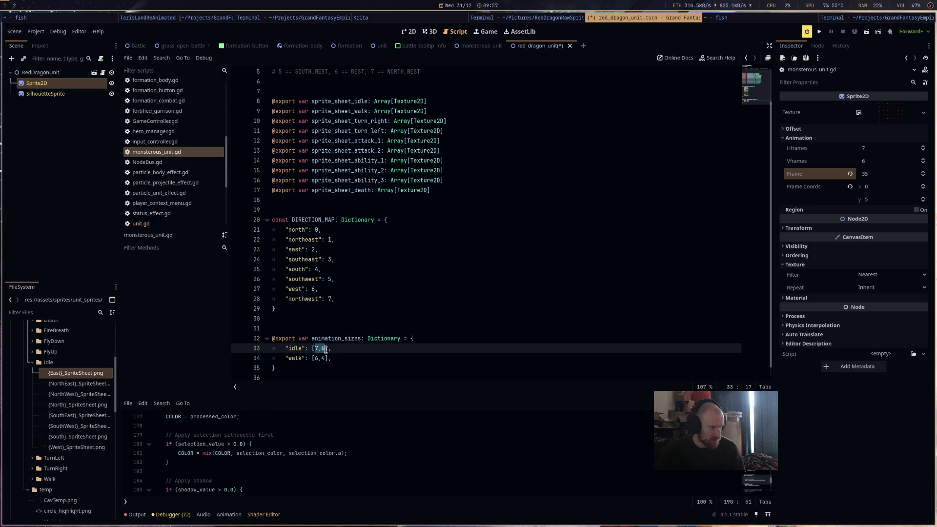
type(",")
left_click(889, 113)
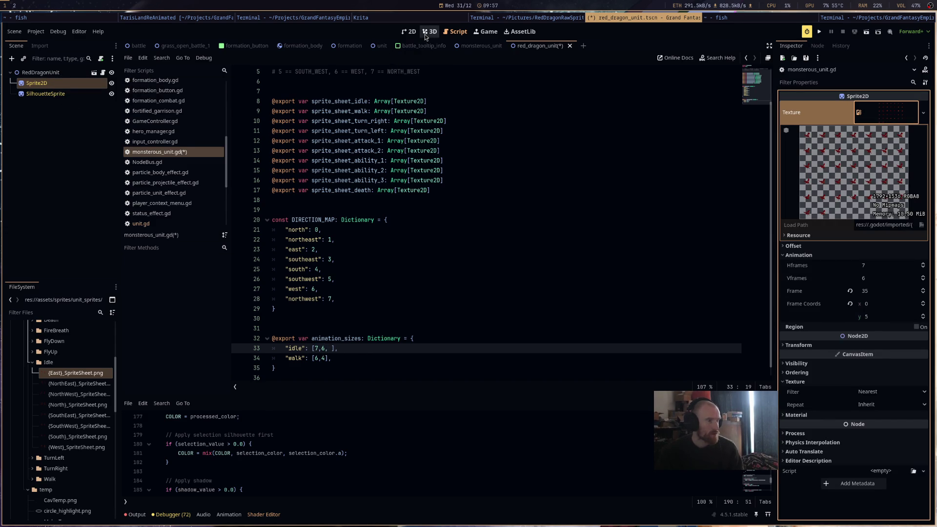
left_click(425, 32)
left_click(409, 35)
left_click(41, 72)
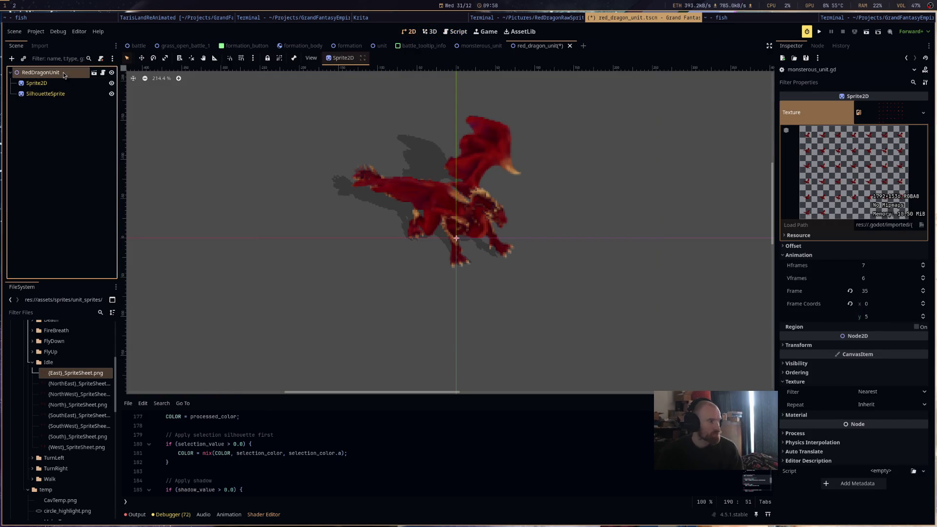
left_click(885, 106)
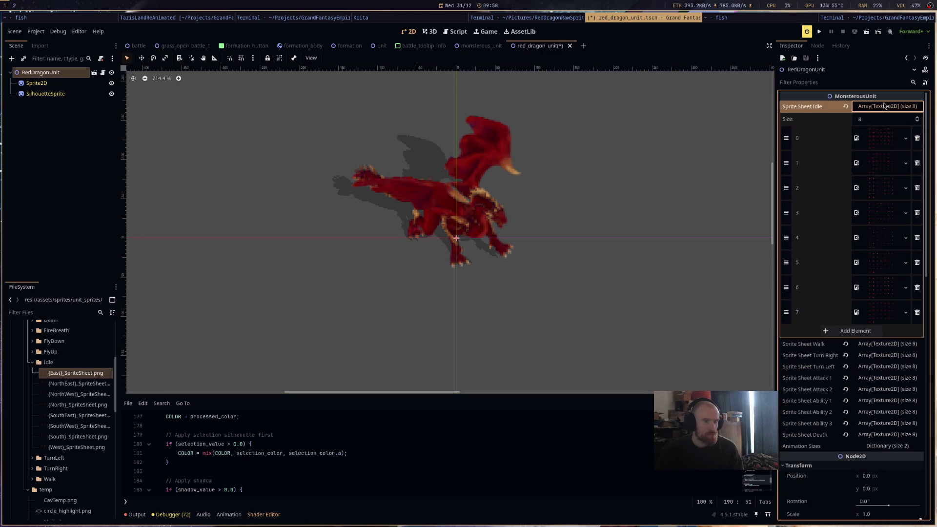
left_click(877, 138)
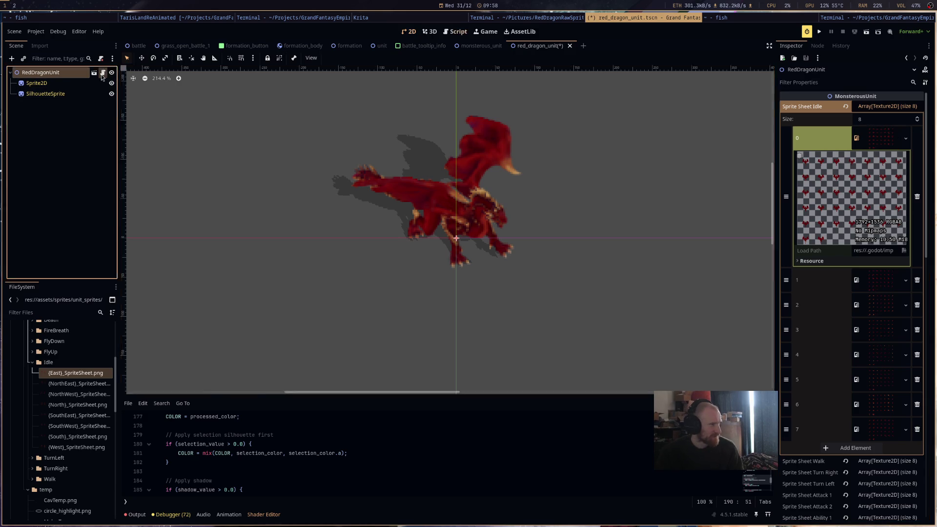
left_click(93, 72)
Step: Enter 37 for idle and, after previewing the first walk sprite sheet, 22 for walk
type("37")
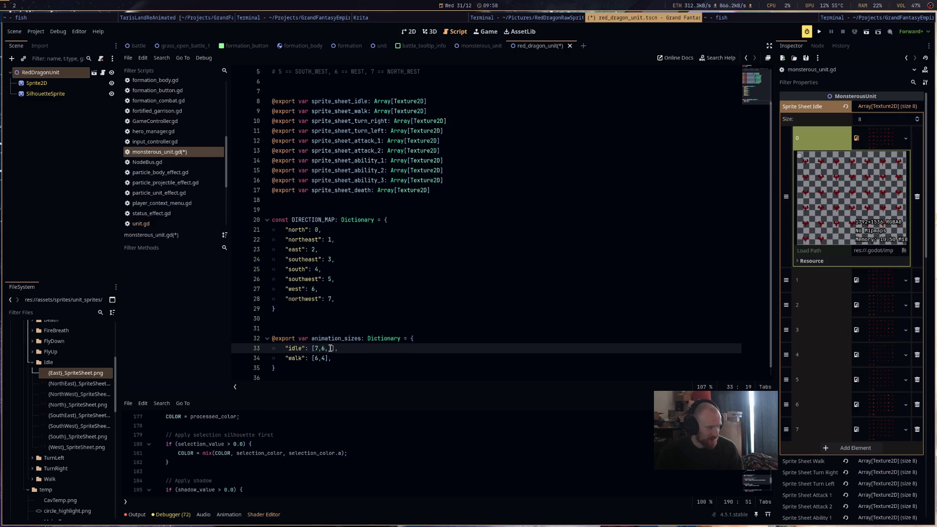
left_click(326, 358)
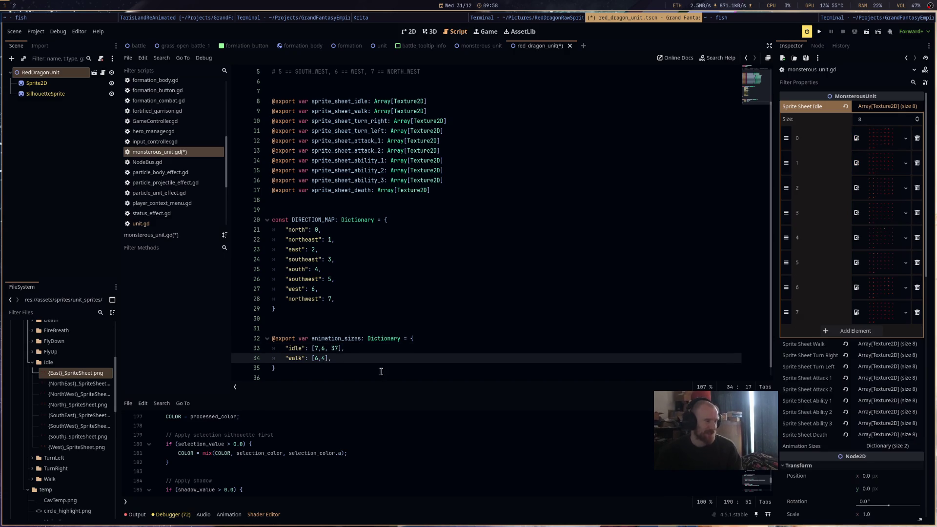
type(",")
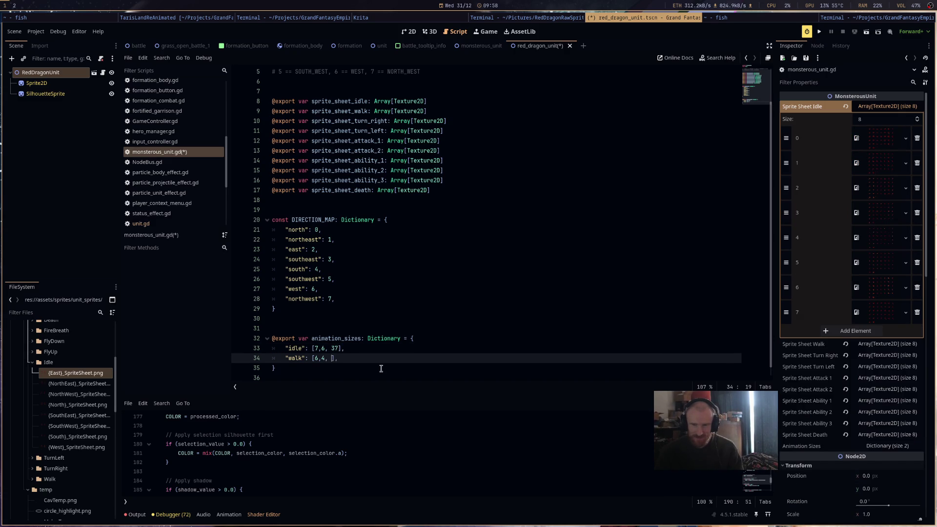
left_click(892, 107)
left_click(890, 120)
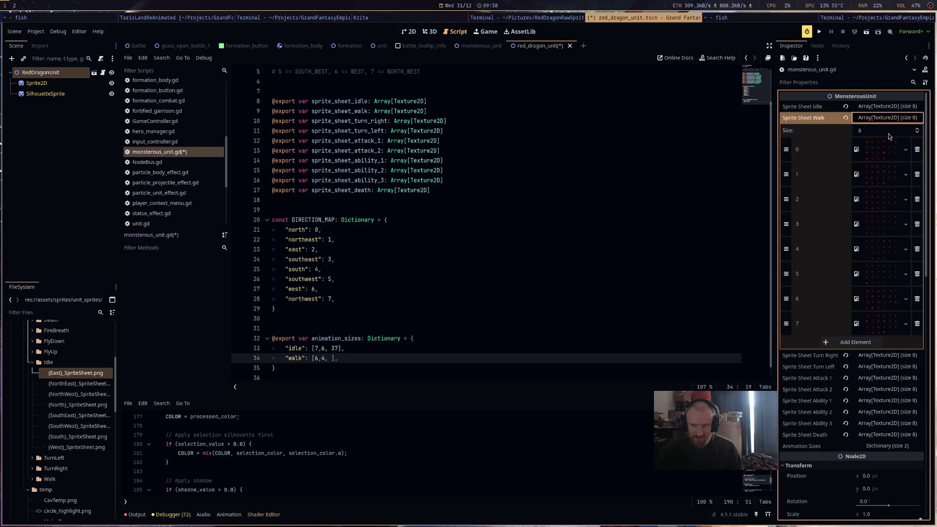
left_click(891, 151)
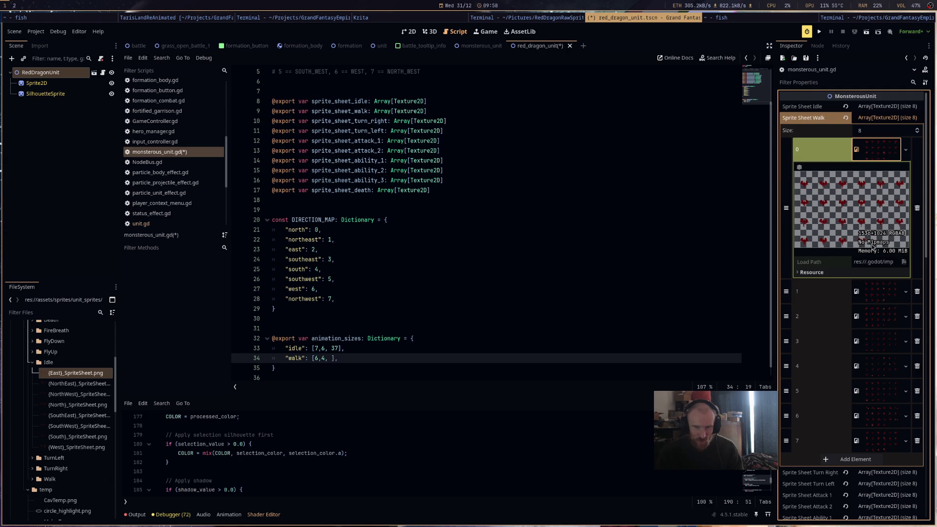
type("22")
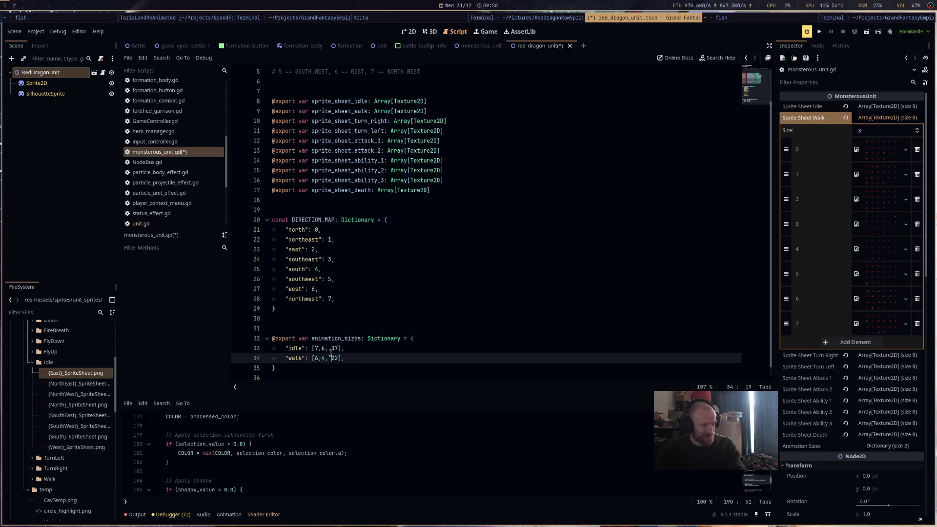
Step: Tidy the idle entry to [7,6,37] and add an empty line below the walk entry
key("Up")
key("Delete")
left_click(355, 358)
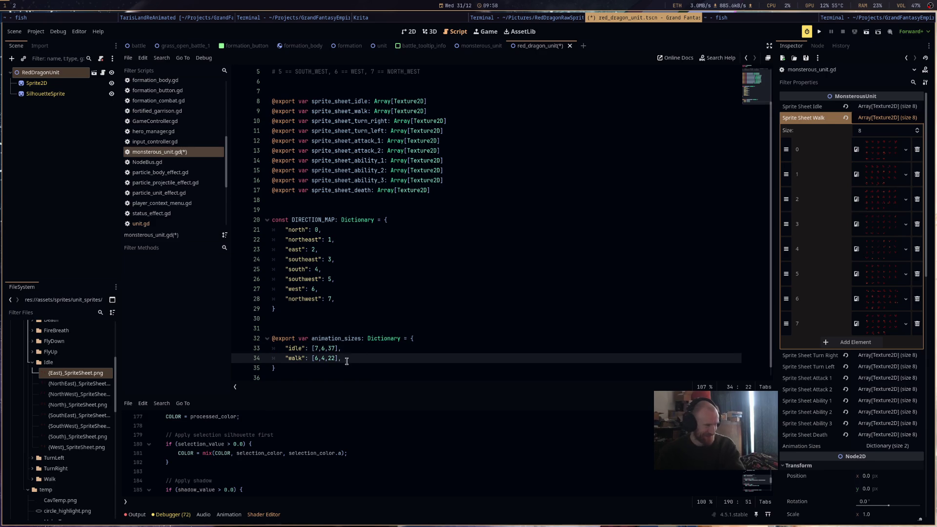
key("Return")
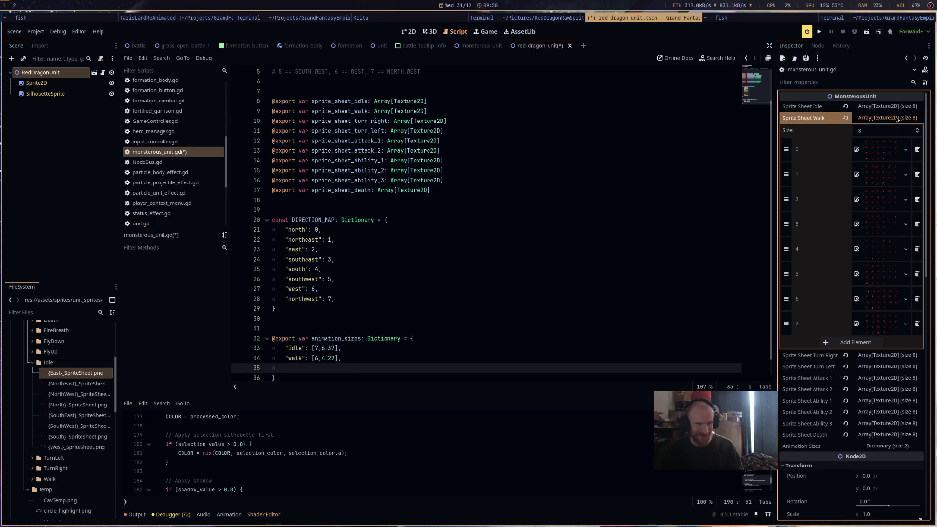
left_click(897, 120)
Step: Add a "turn_right": [4,3,10] entry after previewing the first turn right sprite sheet
left_click(896, 129)
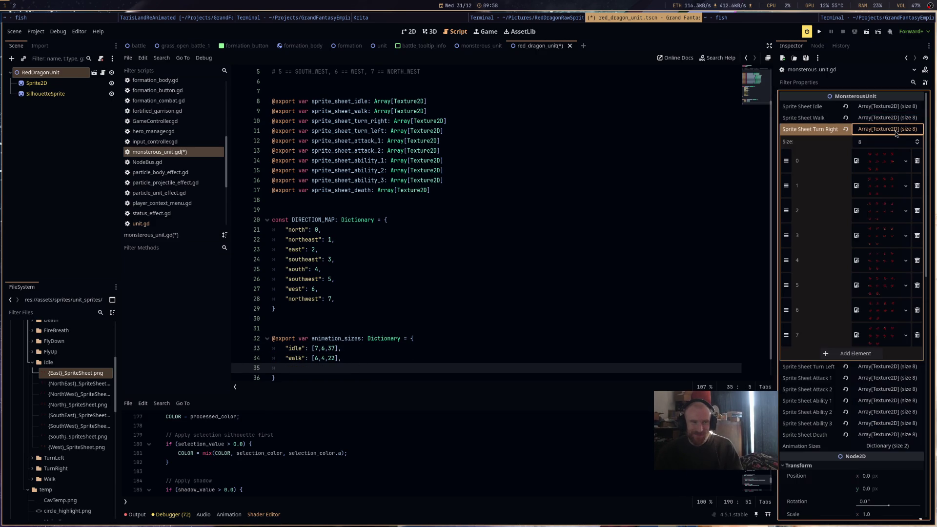
left_click(307, 369)
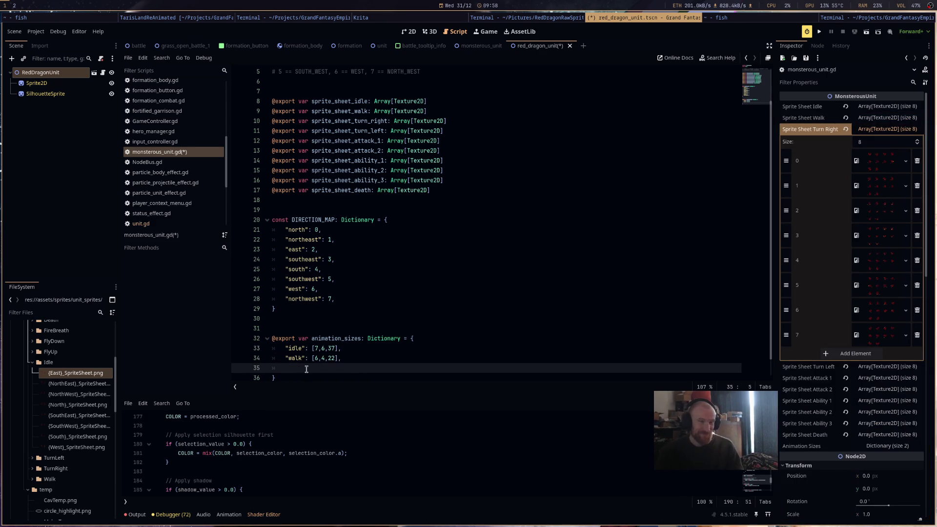
type("\"turn")
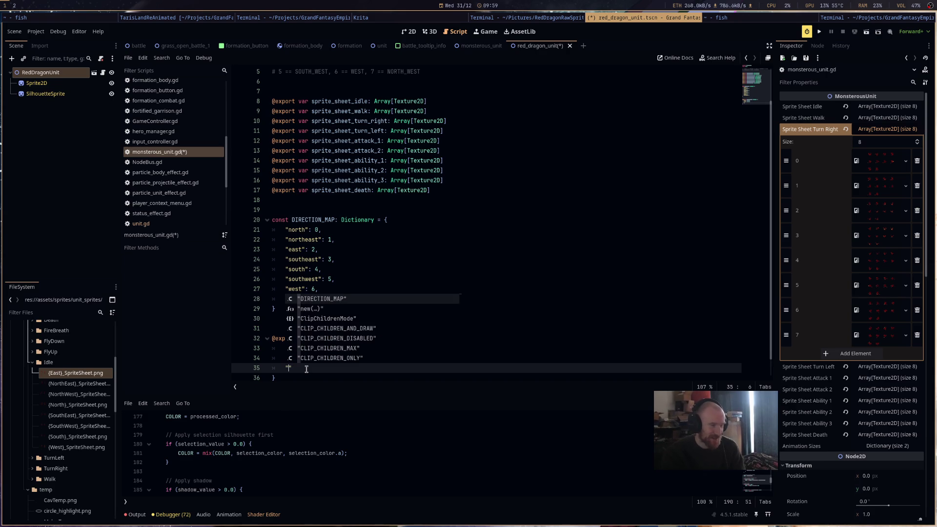
type("_right")
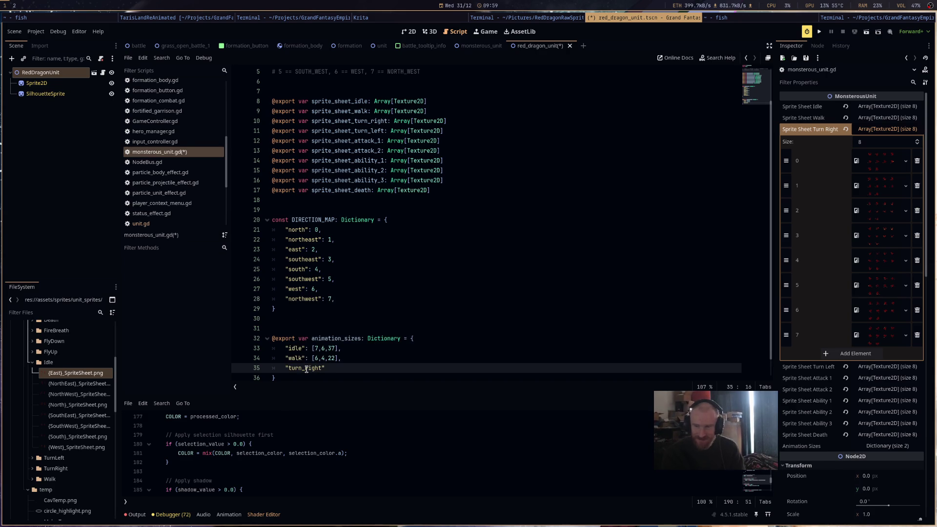
type("\": []")
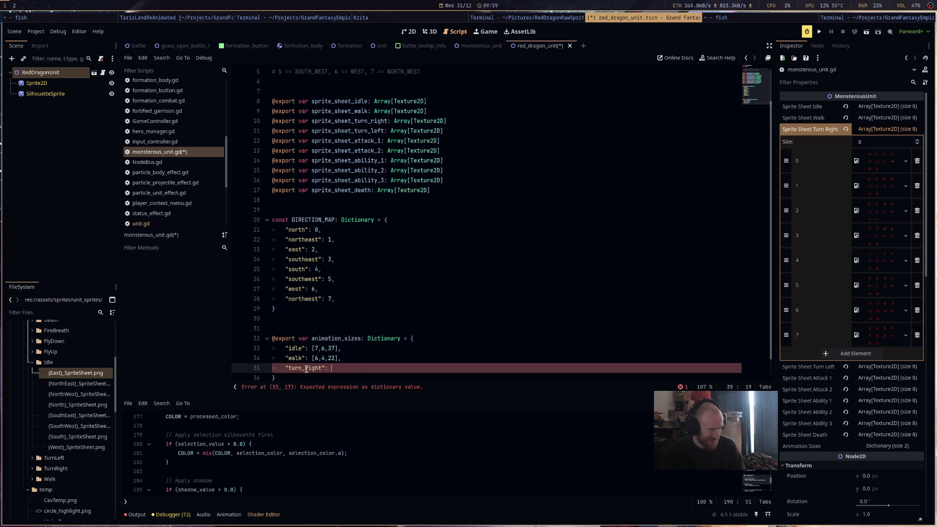
type(",")
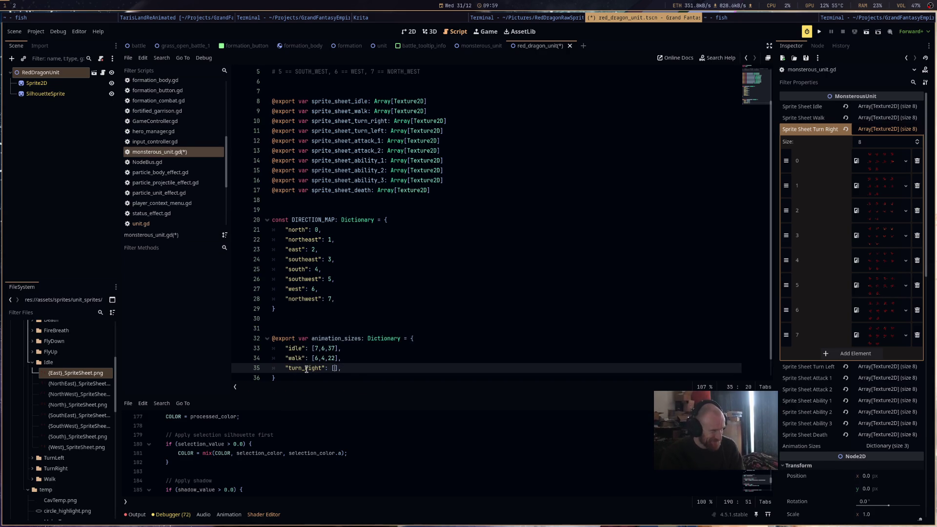
mouse_move(874, 168)
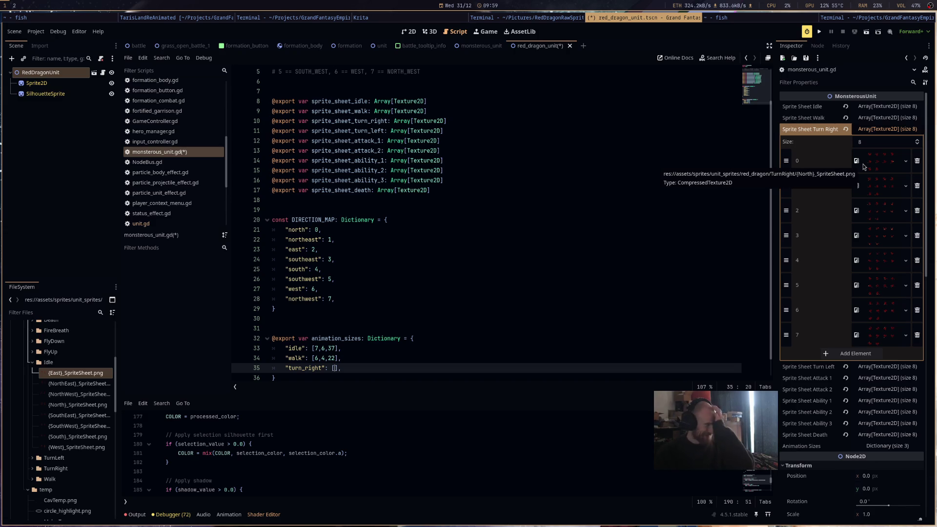
left_click(875, 167)
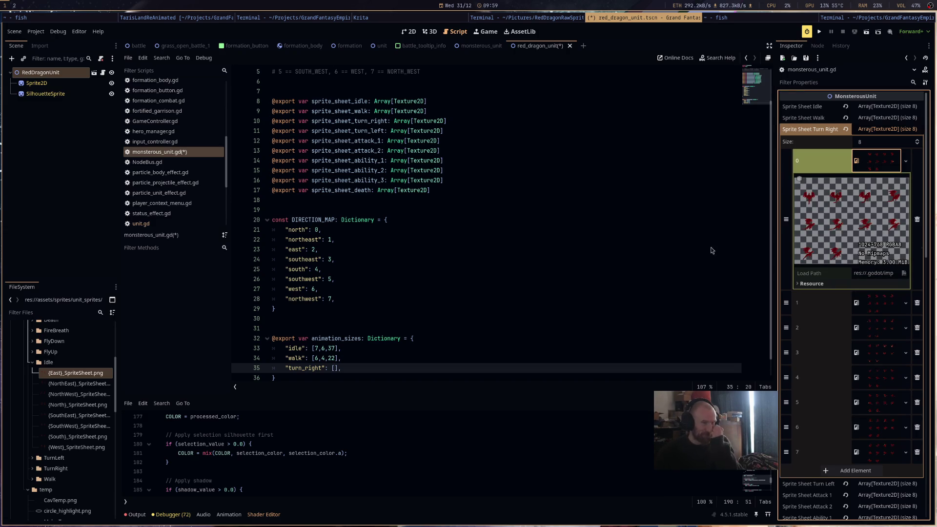
left_click(334, 374)
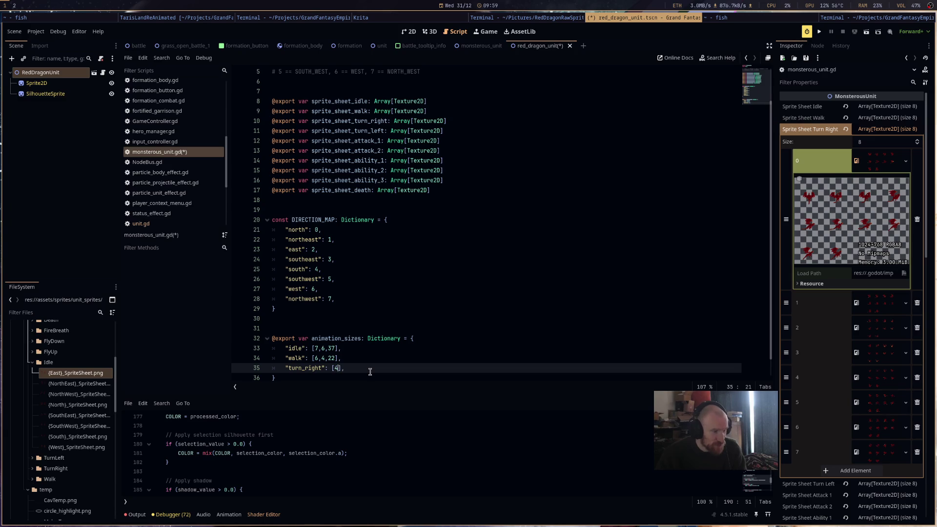
type(",3,")
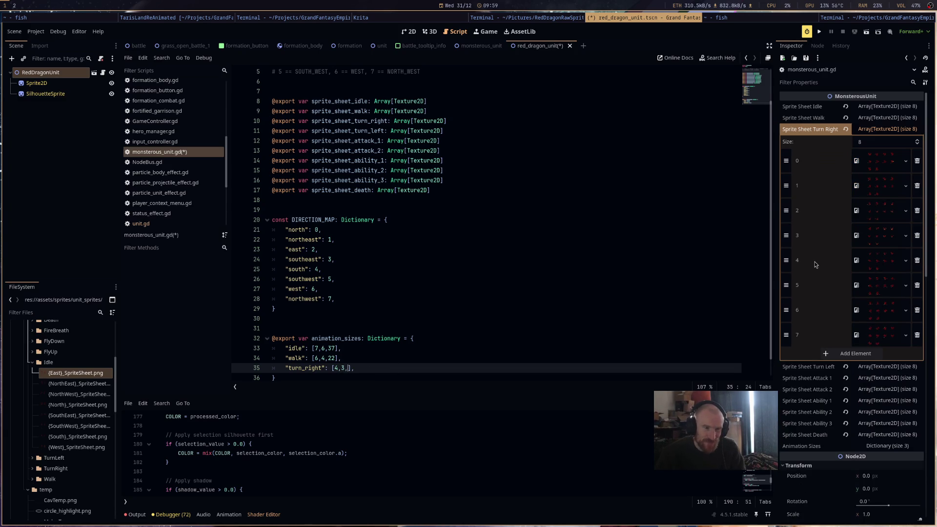
type("10")
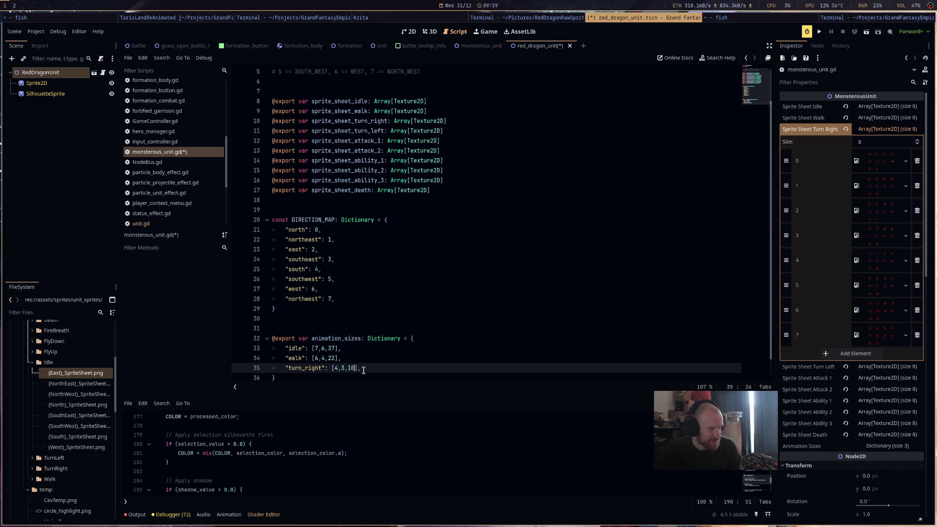
left_click(897, 129)
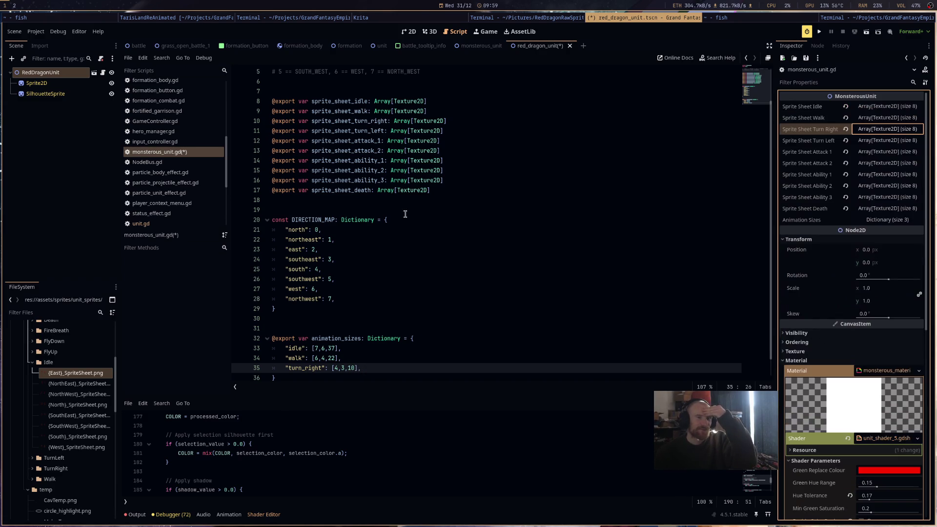
left_click(38, 83)
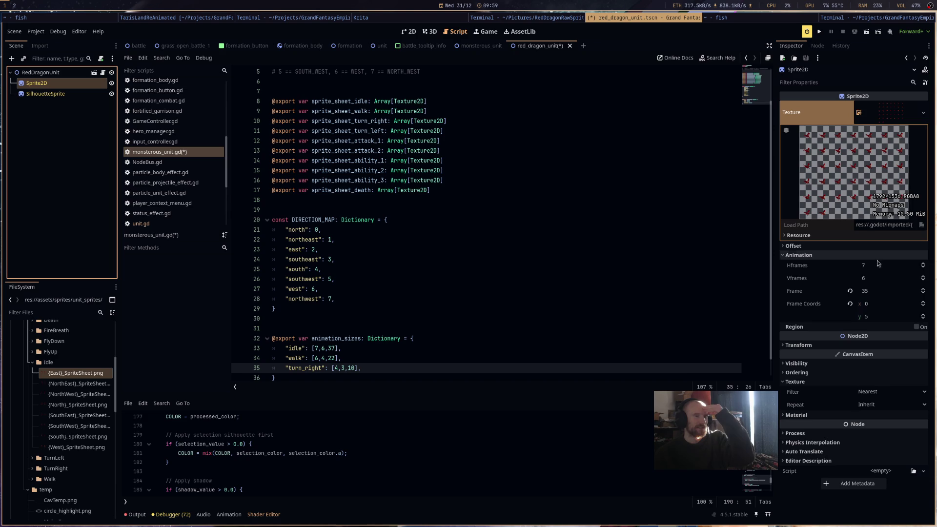
Step: Step the Sprite2D's frame down to count the sheet's frames, then reset Frame to 0
left_click(923, 294)
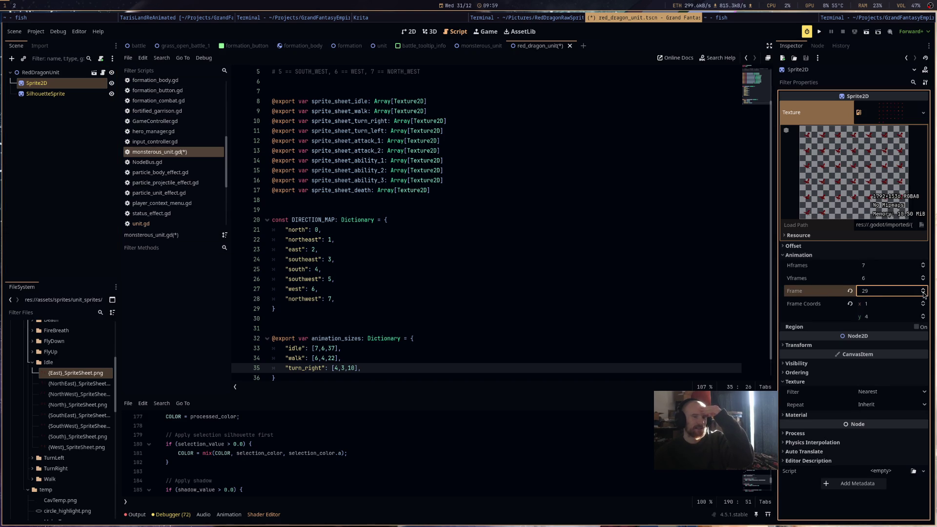
left_click_drag(923, 293, 923, 294)
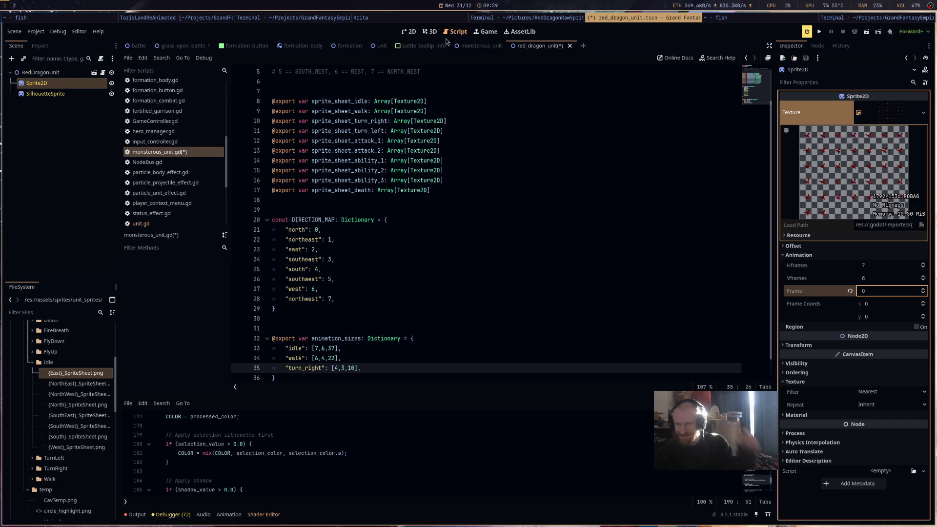
left_click(415, 37)
left_click(923, 290)
left_click(923, 292)
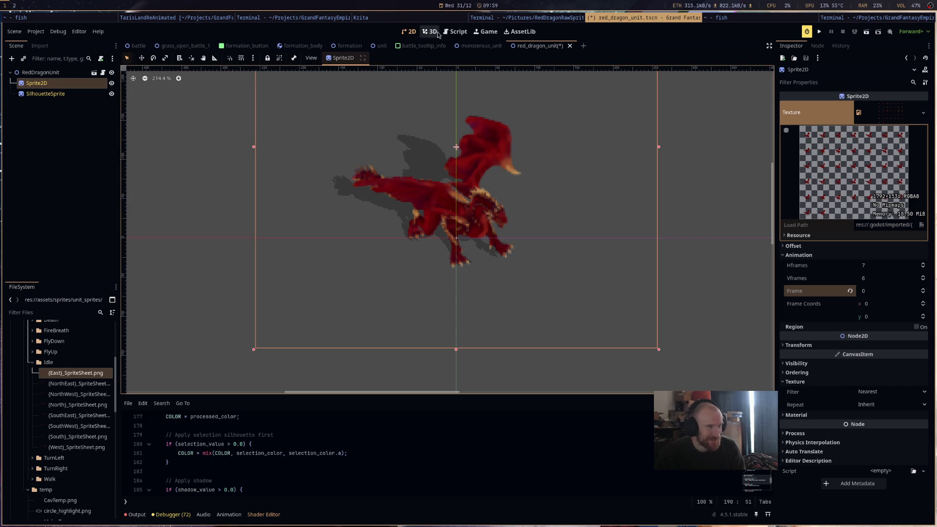
left_click(455, 31)
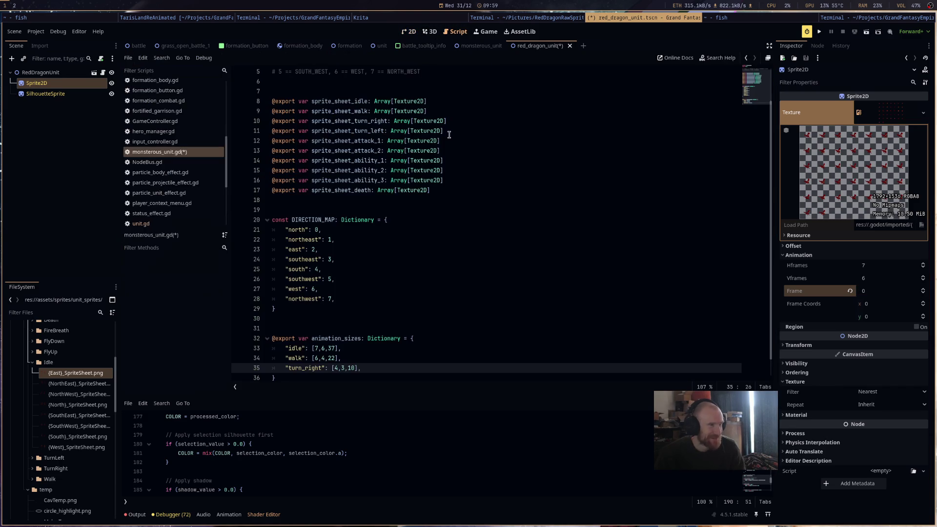
Step: Correct the frame counts: turn_right 10 to 9, walk 22 to 21, idle 37 to 36
double_click(351, 368)
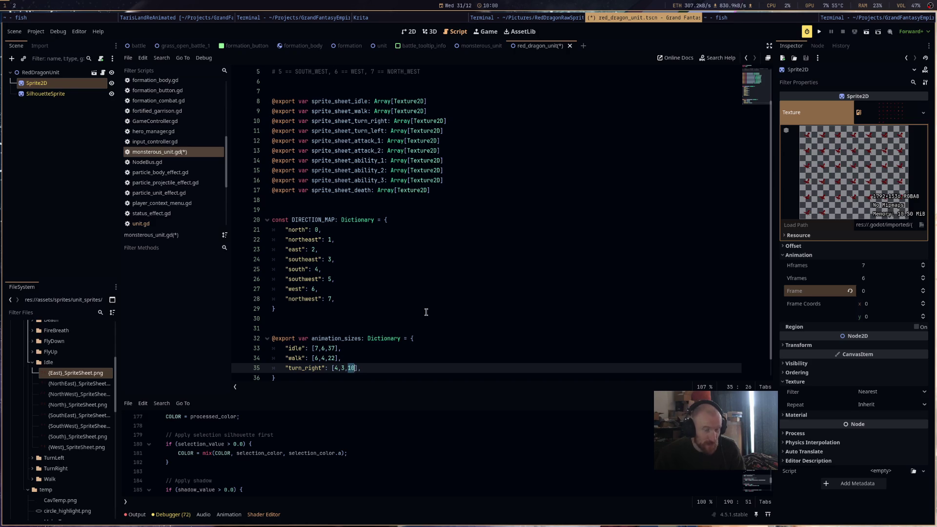
type("9")
left_click(333, 359)
key("BackSpace")
type("1")
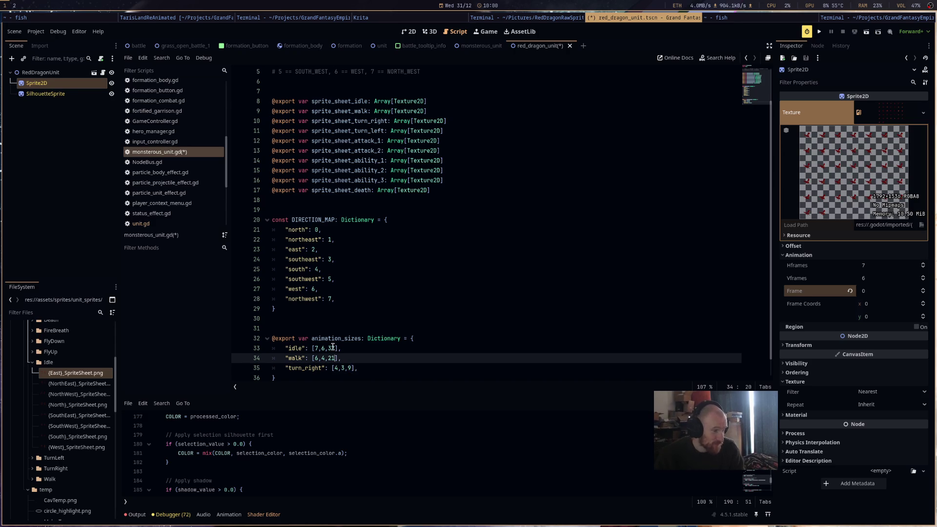
key("Up")
key("shift+Left")
type("6")
Step: Add a "turn_left": [4,3,9] entry by copying turn_right's values, and save the script
left_click(374, 370)
key("Return")
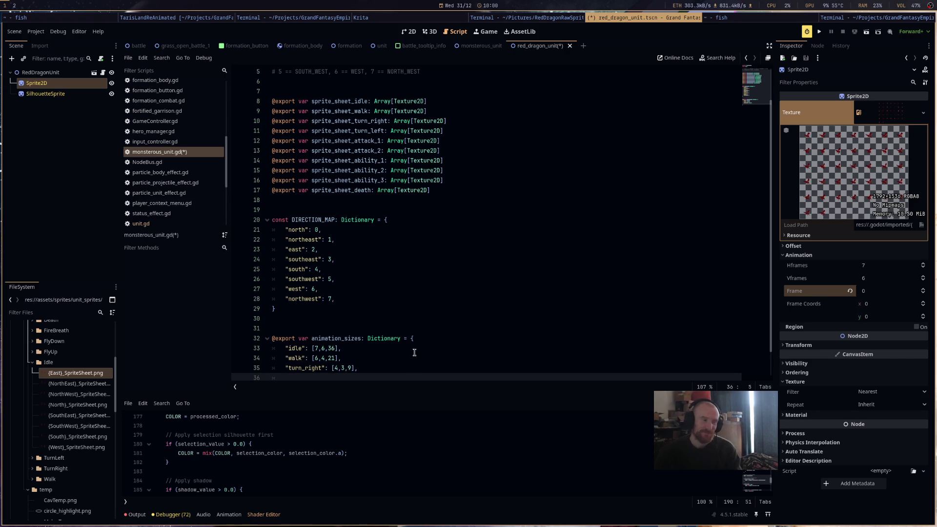
type("\"turn_left")
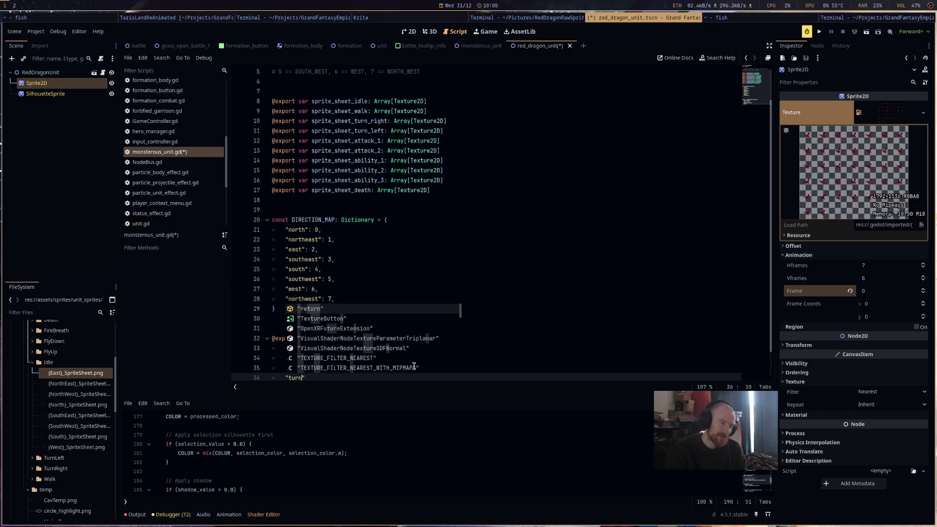
type("\":")
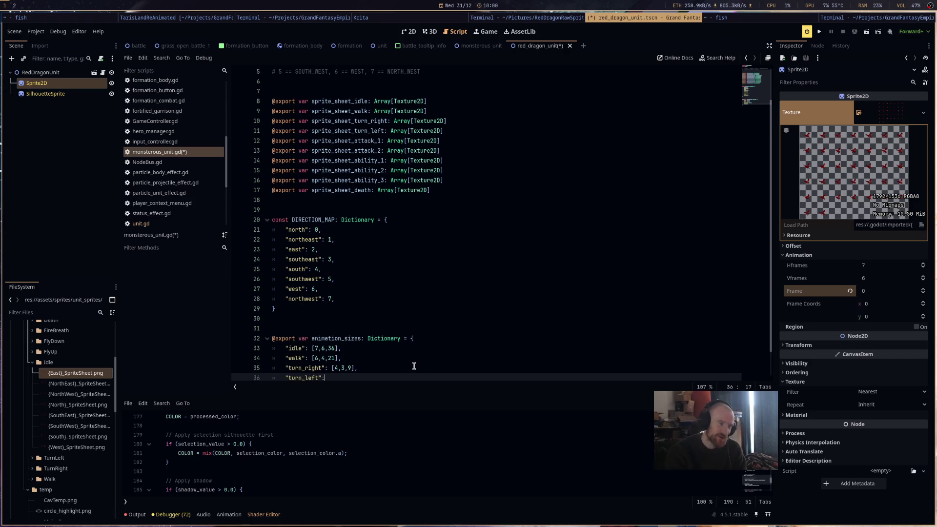
scroll(391, 361, "down", 1)
left_click_drag(358, 339, 335, 340)
key("ctrl+c")
key("Down")
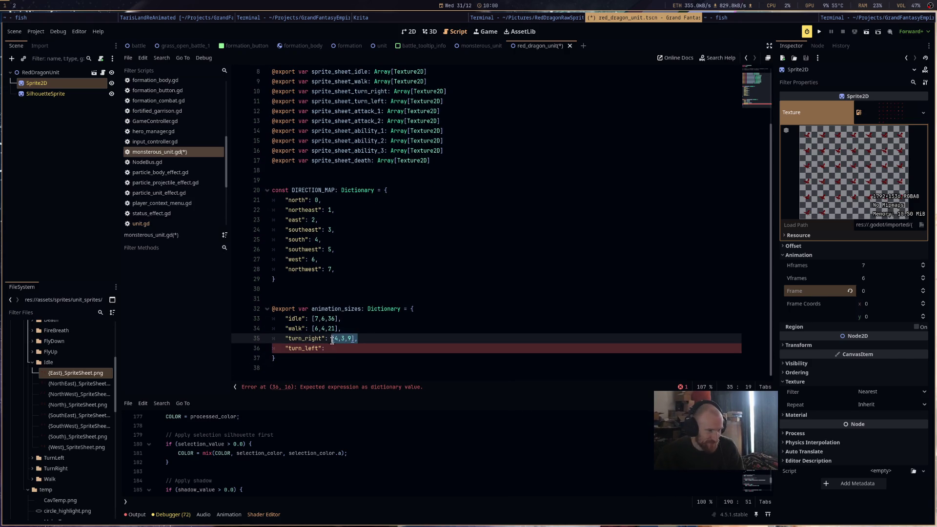
key("ctrl+v")
key("Return")
key("ctrl+s")
left_click(66, 74)
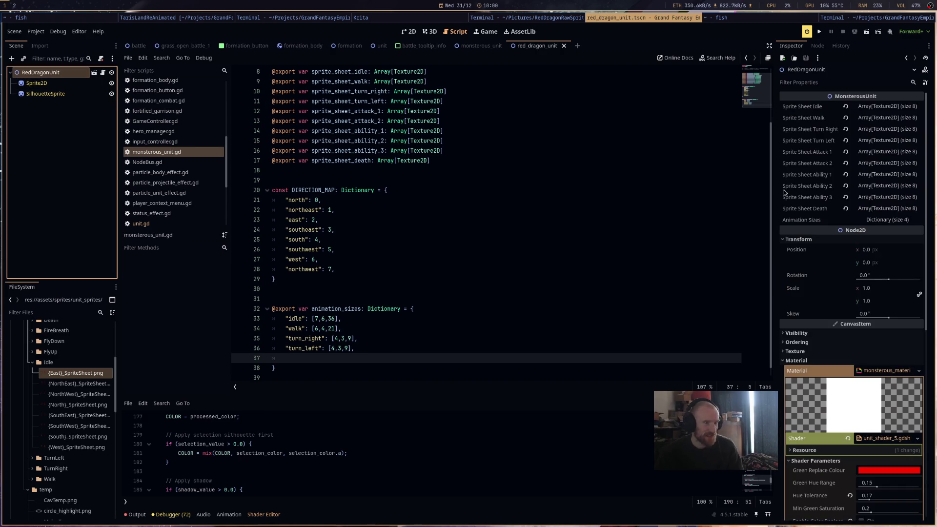
Step: Review RedDragonUnit's turn left, turn right and Attack 1 sprite sheet lists in the Inspector
left_click(883, 143)
left_click(888, 129)
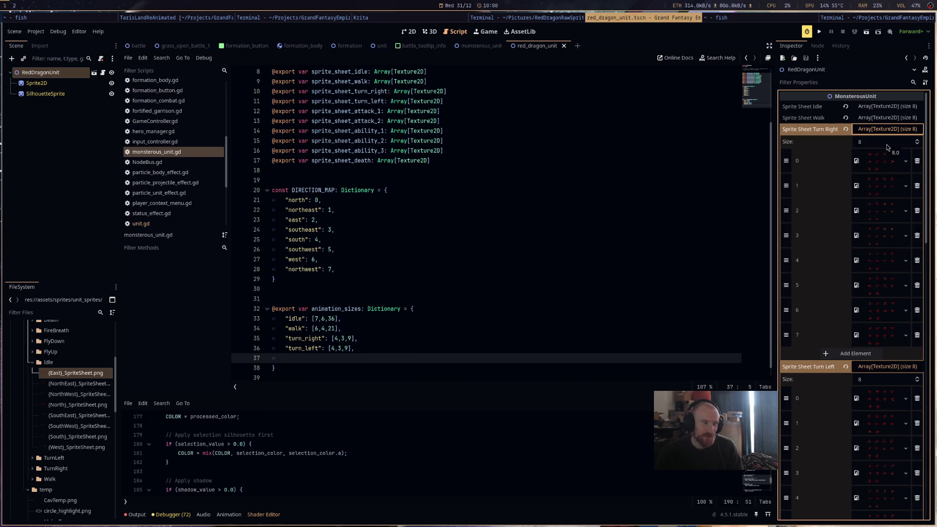
left_click(886, 129)
left_click(886, 140)
left_click(885, 154)
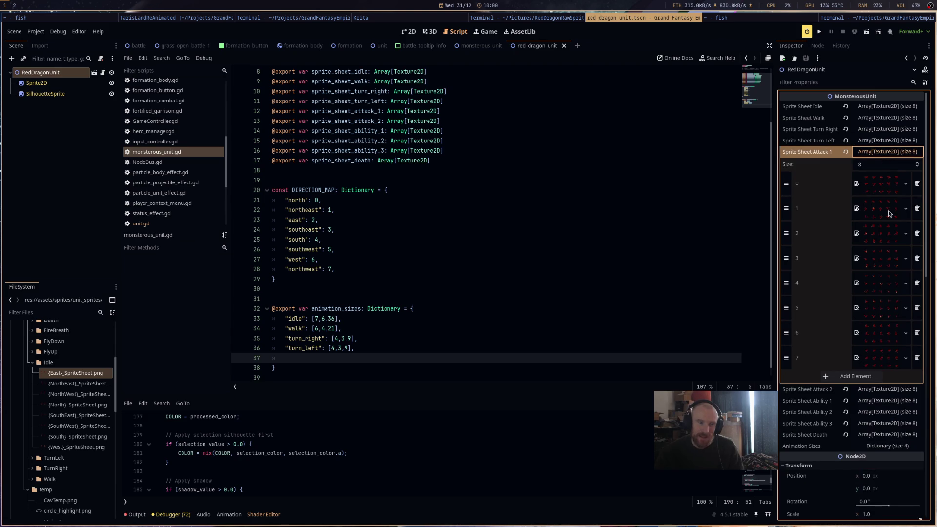
Step: Type the "attack_1": key on line 37 and select the sprite_sheet_turn_left variable name
left_click(364, 360)
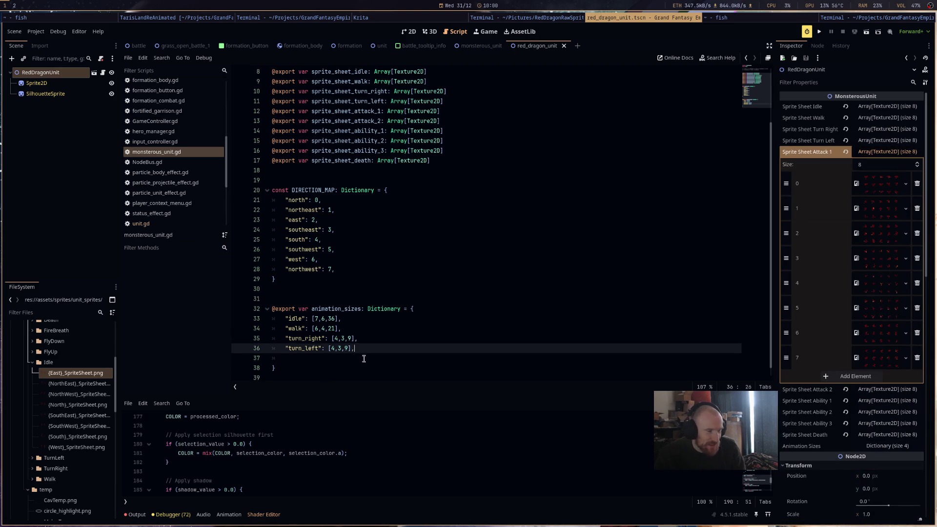
type("\"attac")
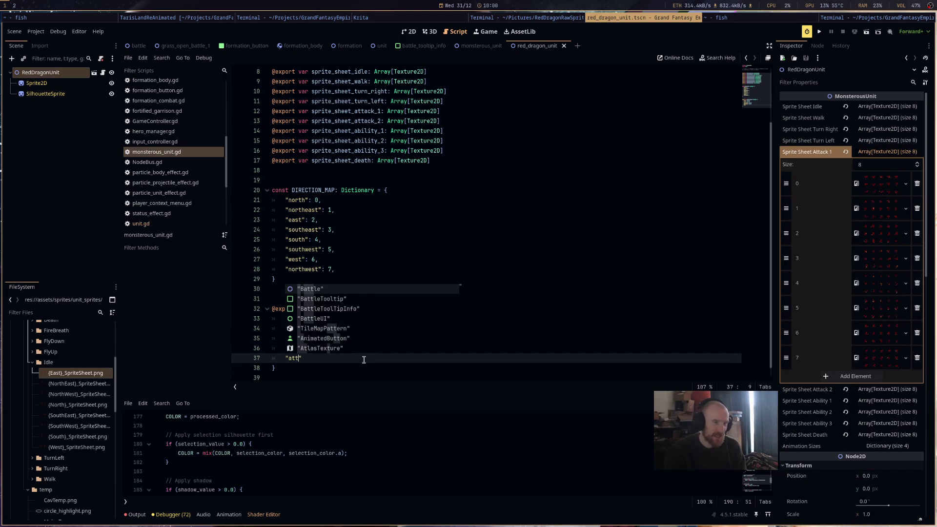
type("k_1")
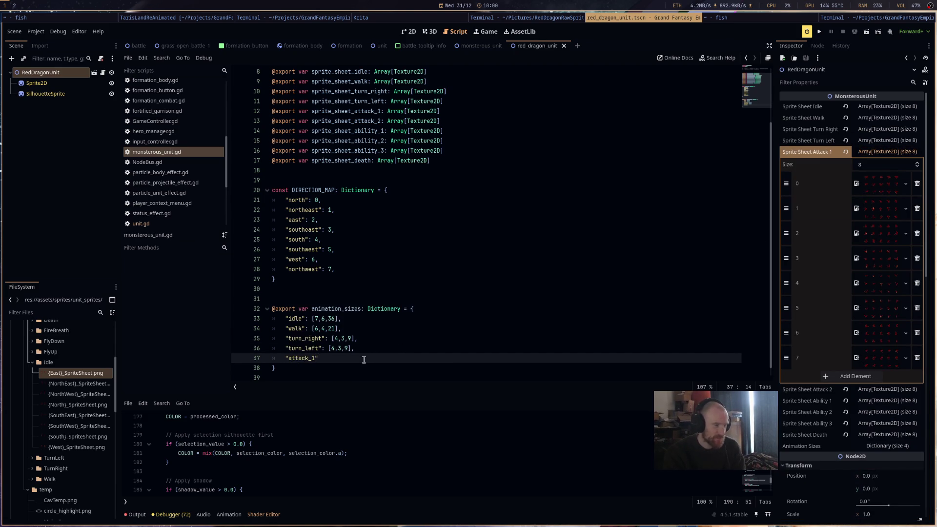
type("\"")
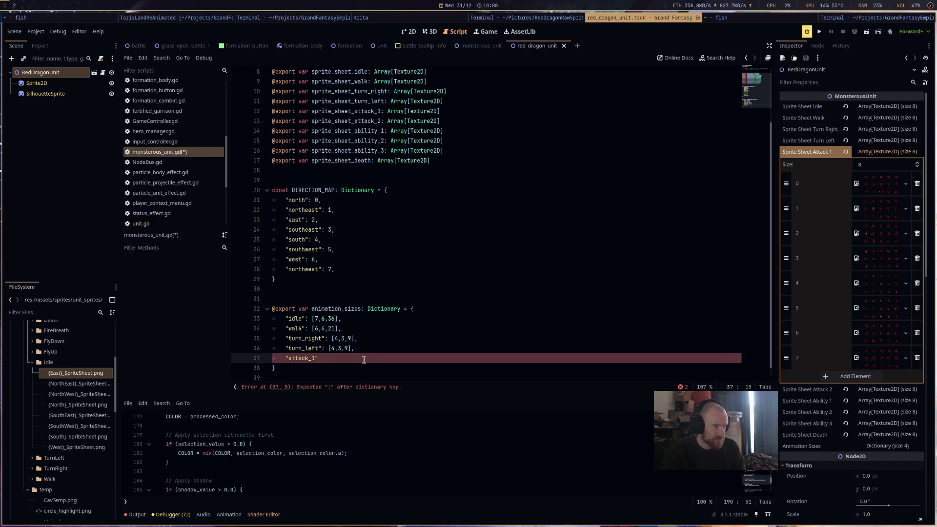
type(":")
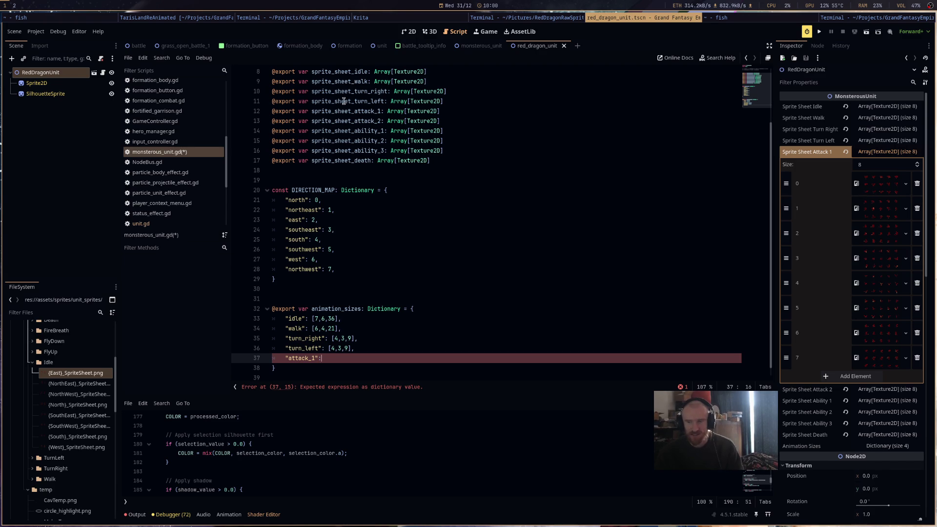
double_click(350, 102)
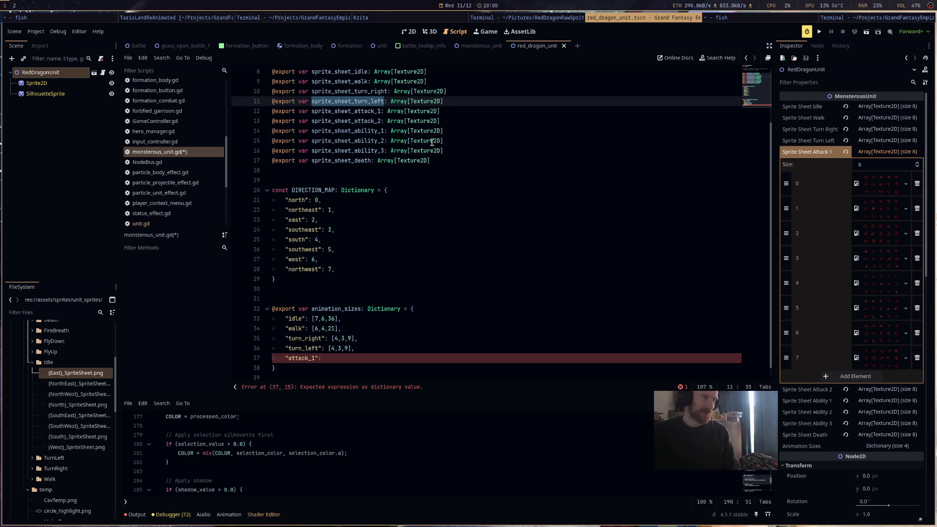
mouse_move(432, 143)
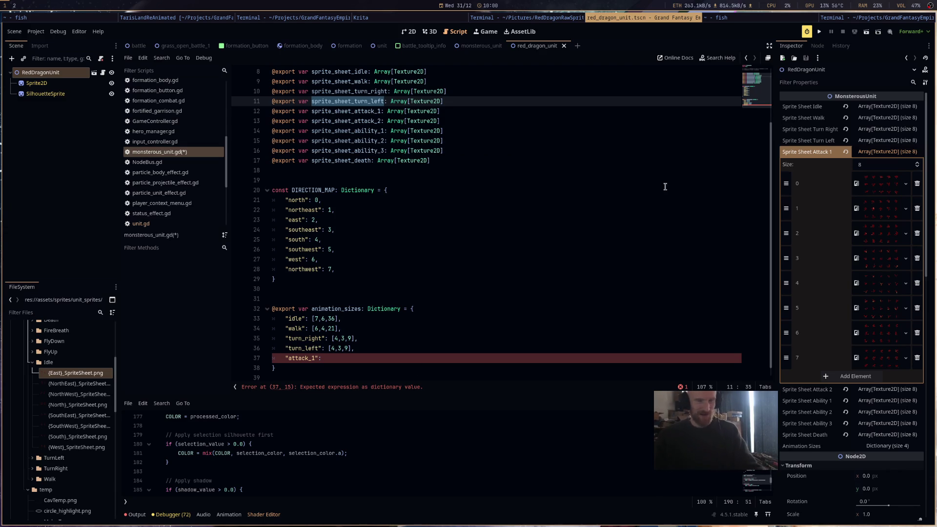
Step: Fill attack_1 with [5,3,14] after checking its first sprite sheet, start a new line, and save
left_click(878, 156)
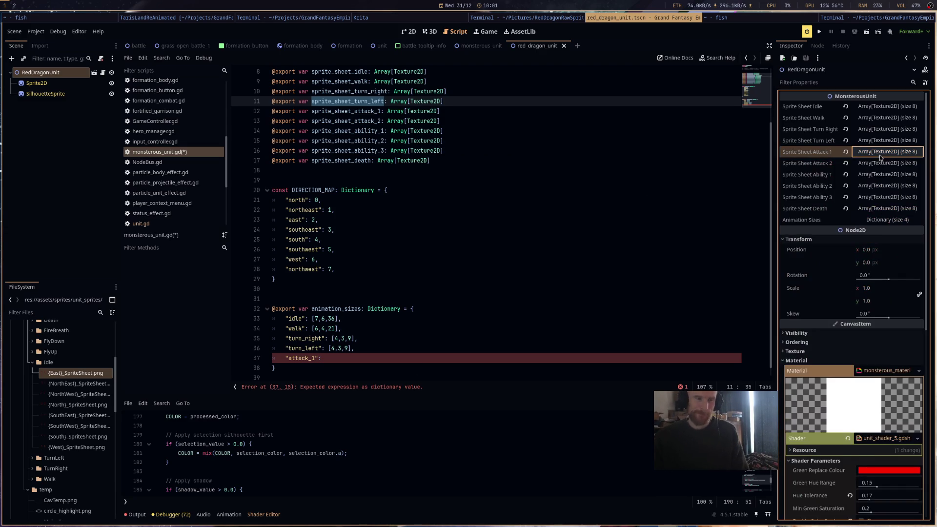
left_click(880, 155)
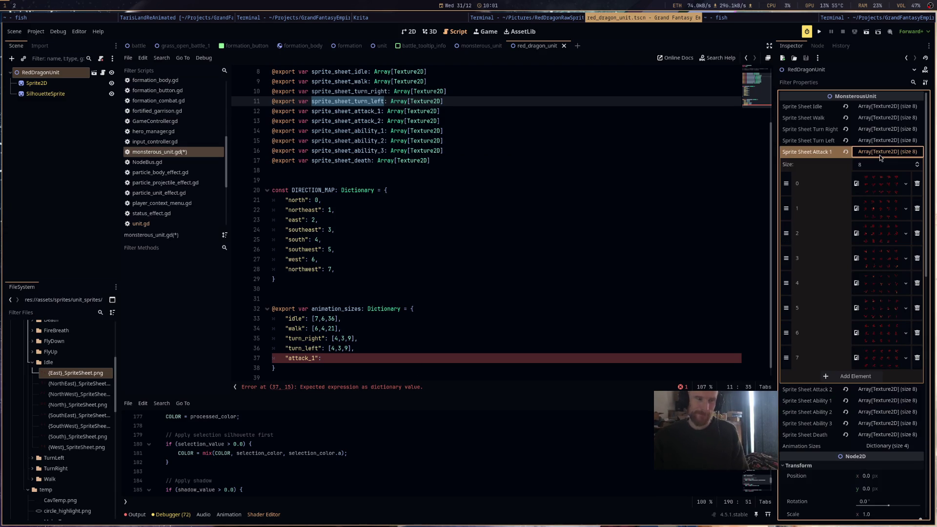
left_click(385, 359)
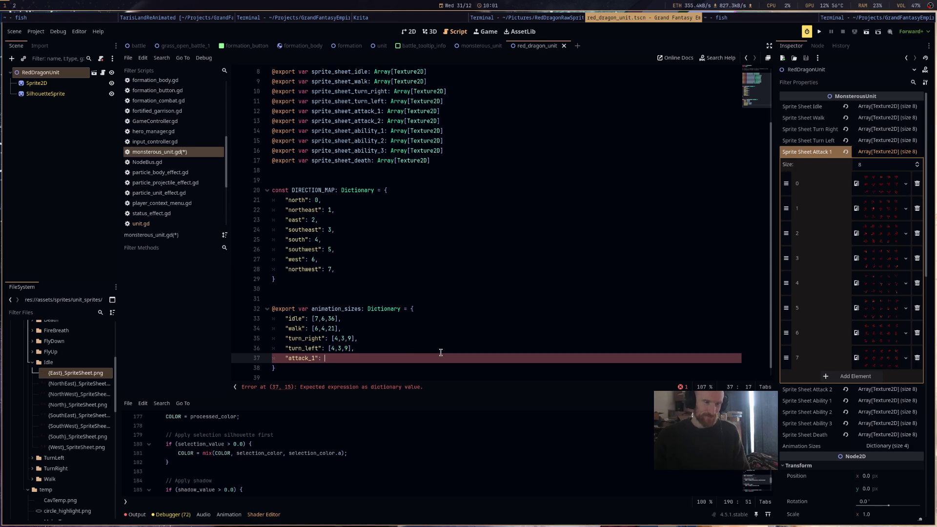
type("[")
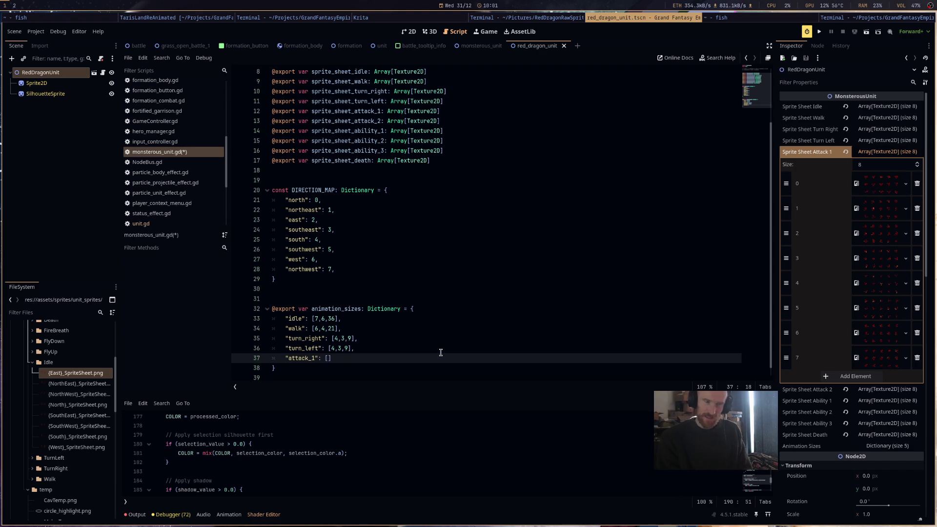
left_click(868, 188)
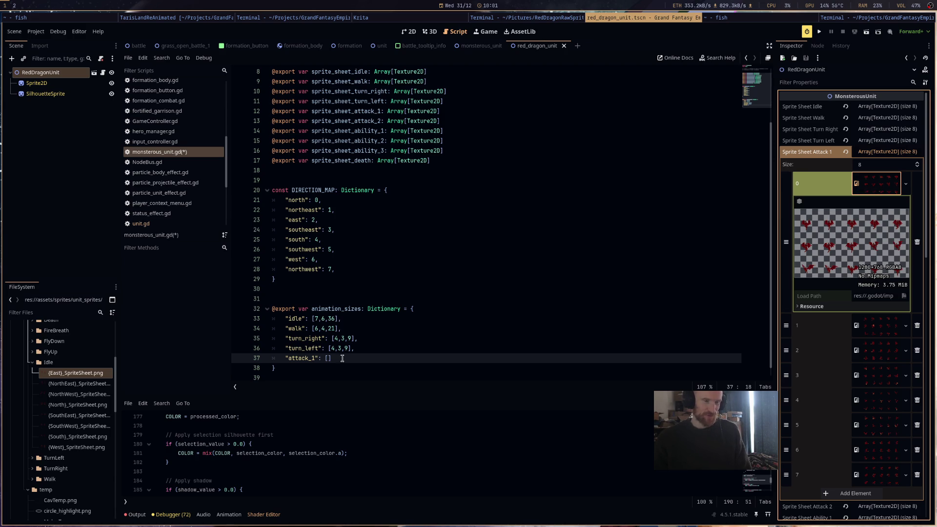
left_click(327, 358)
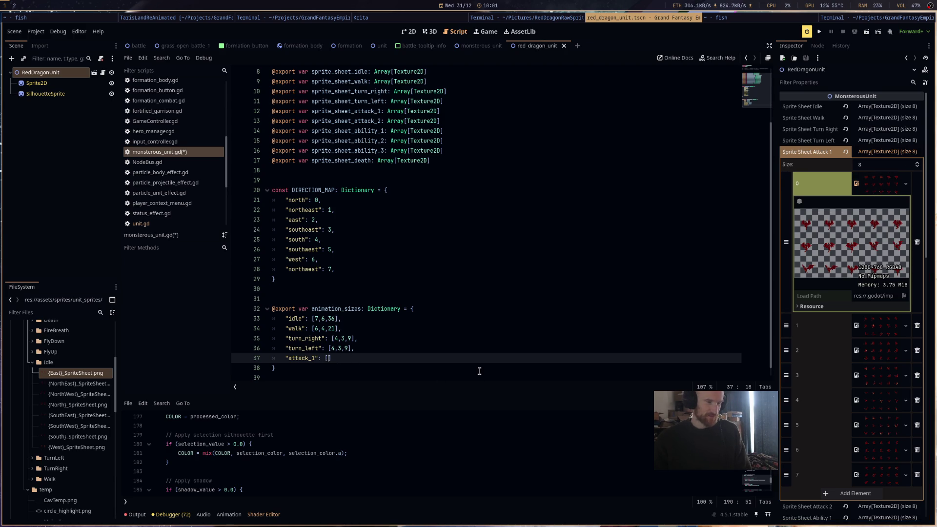
type("5,")
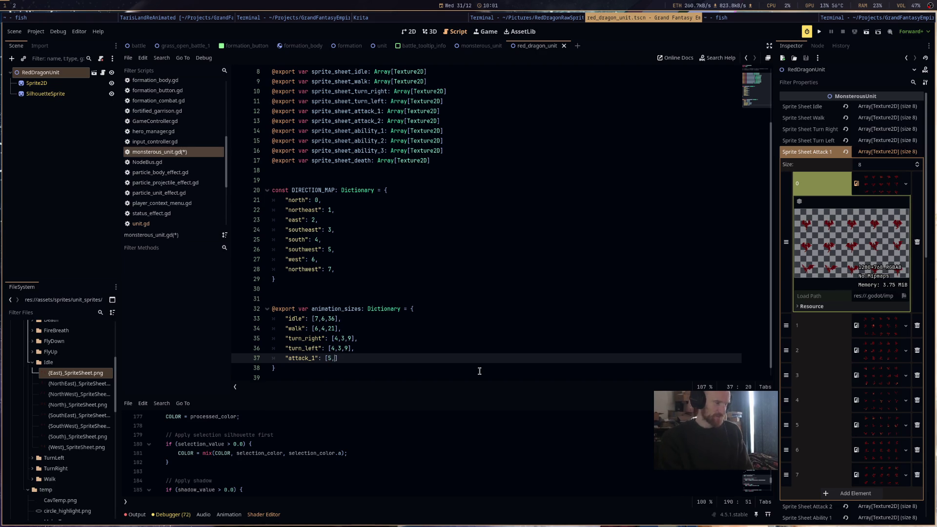
type("3,14")
key("Return")
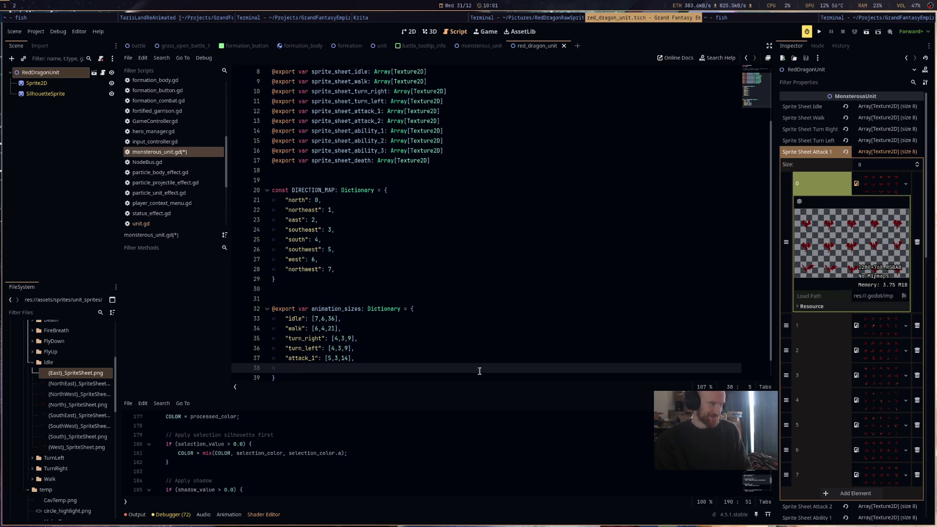
key("ctrl+s")
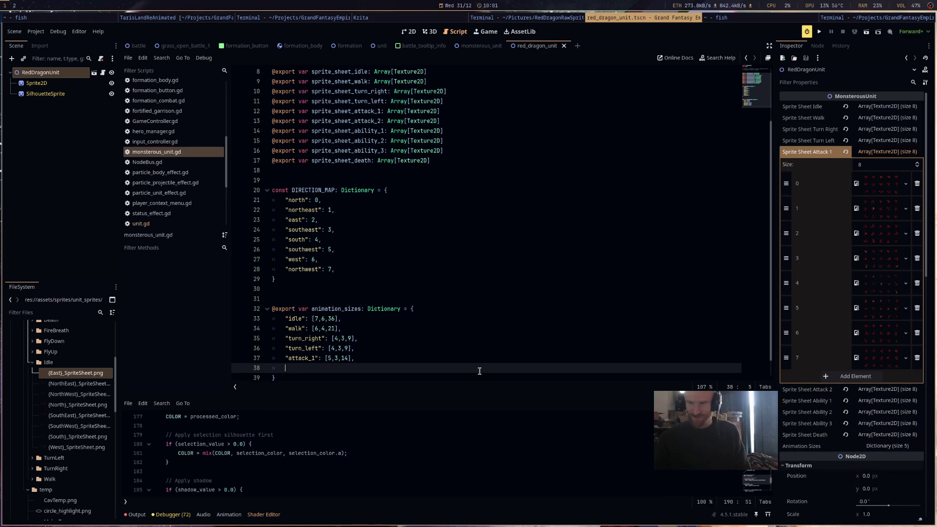
Step: Write "attack_2": [5,3,14], on line 38 after previewing the first Attack 2 sprite sheet
type("\"a")
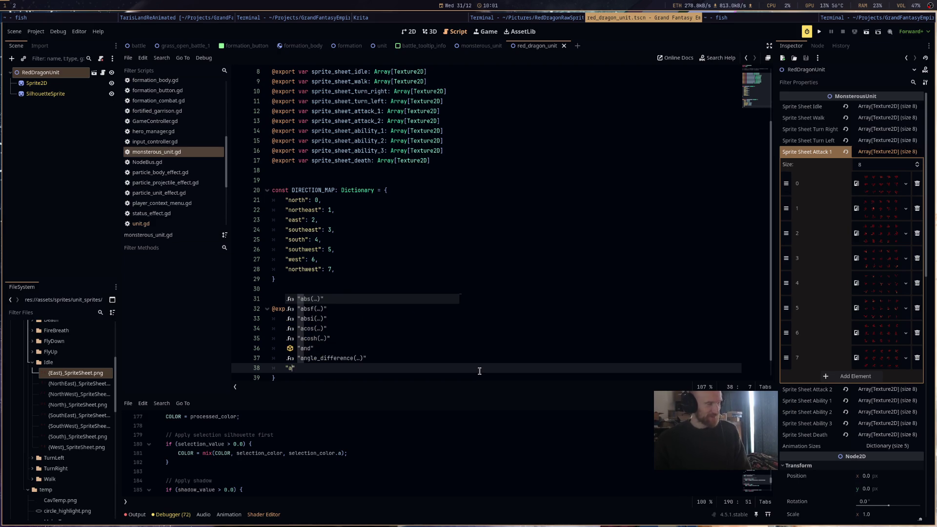
type("ttack")
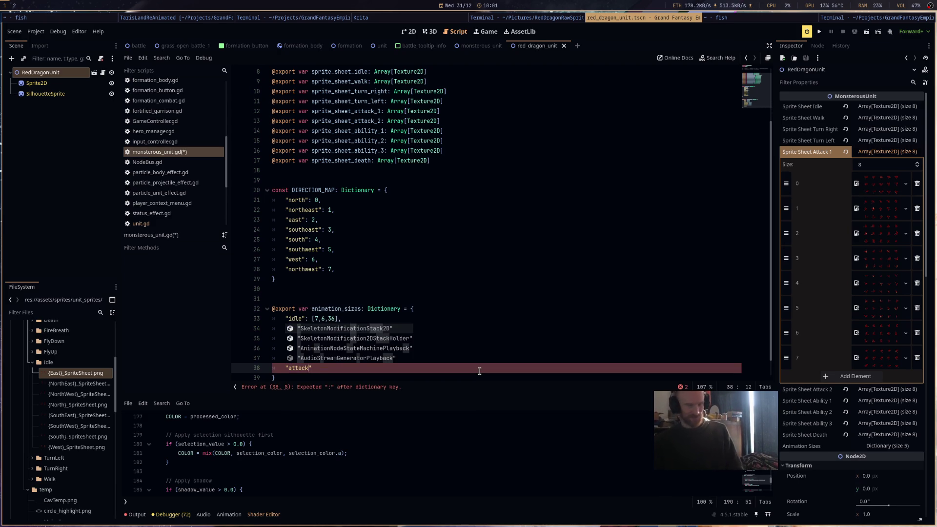
type("_2\": ")
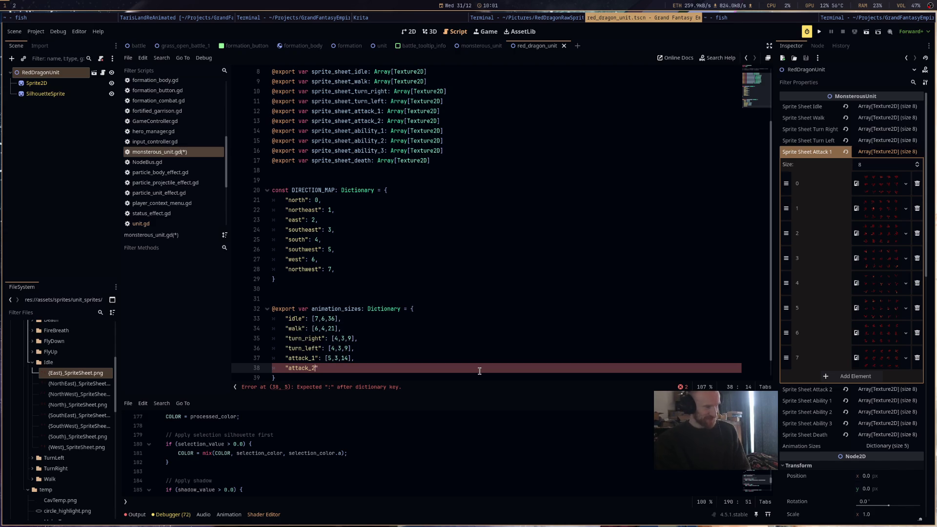
type("[")
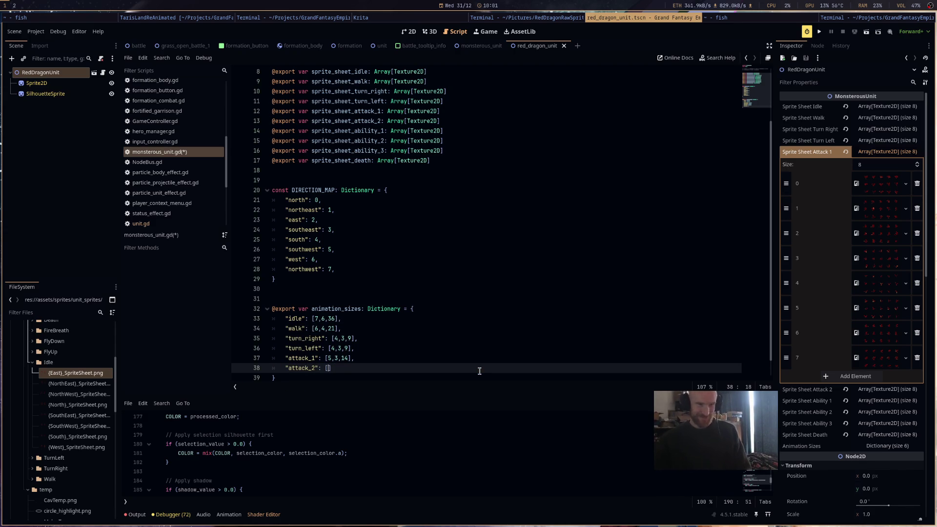
left_click(903, 153)
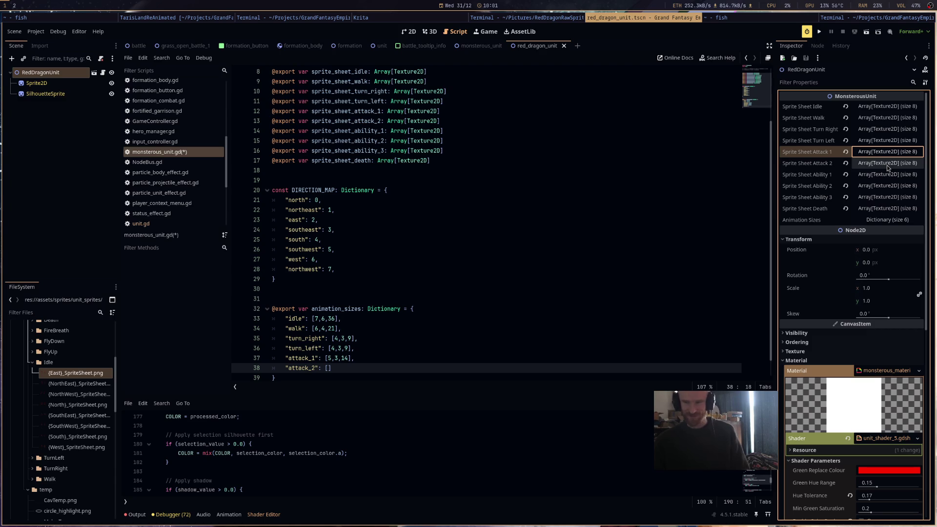
left_click(887, 165)
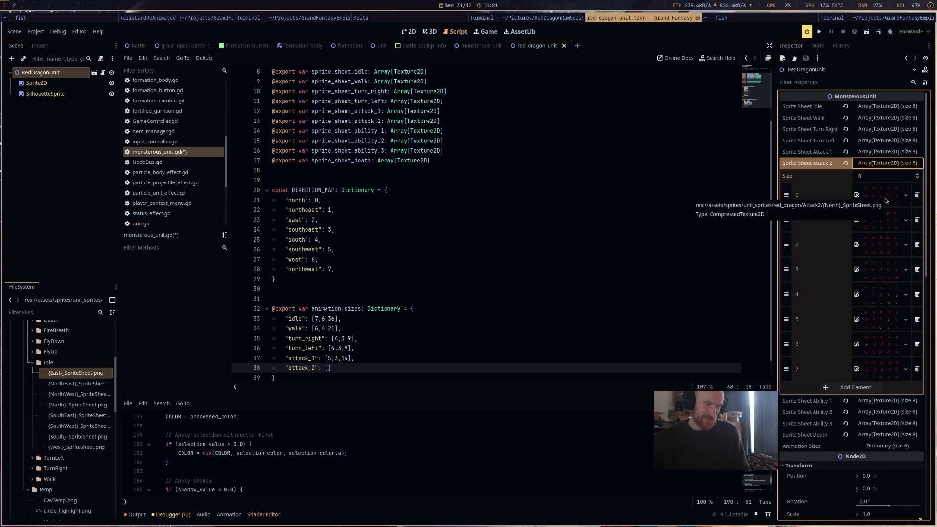
left_click(886, 200)
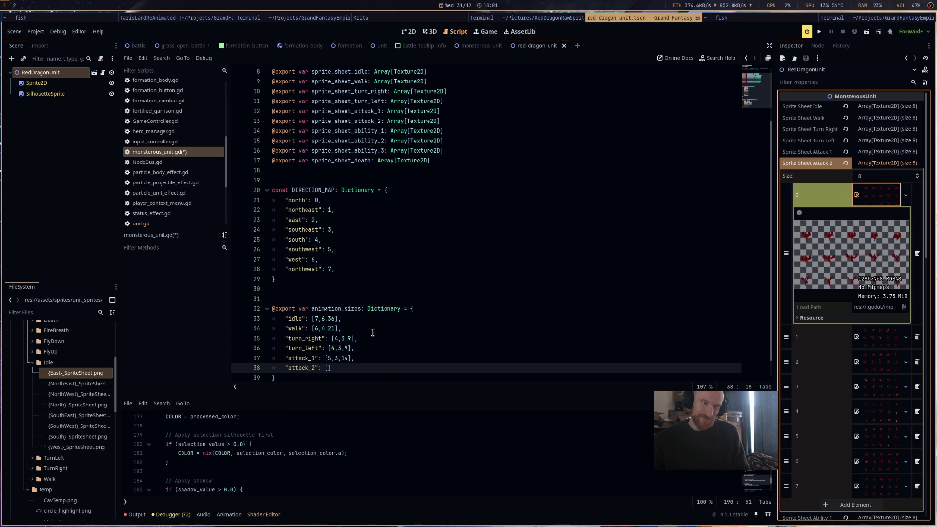
left_click(329, 368)
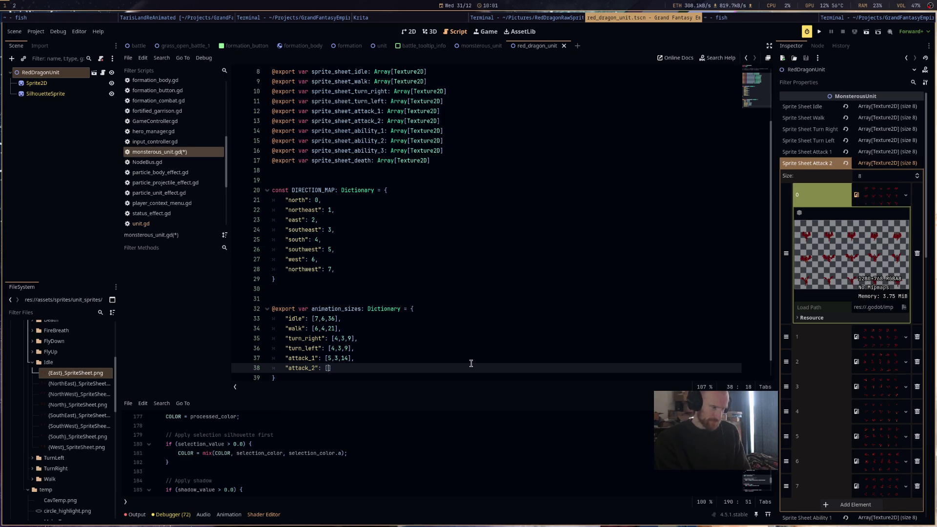
type("4")
type("5,3")
type(",14")
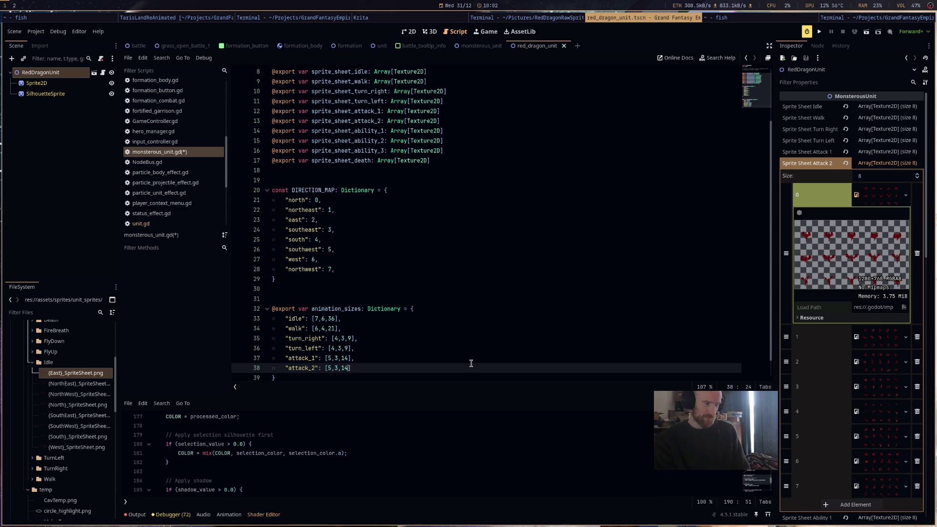
type(",")
key("Return")
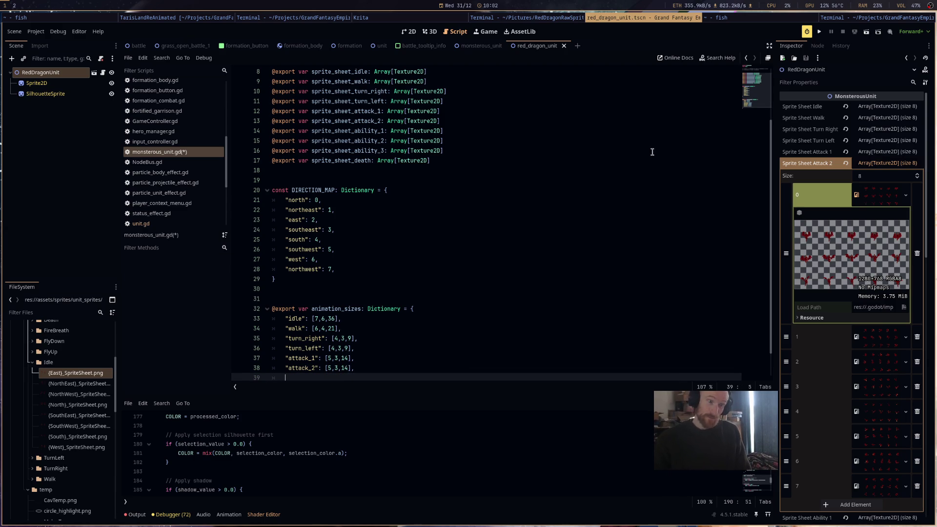
left_click(861, 165)
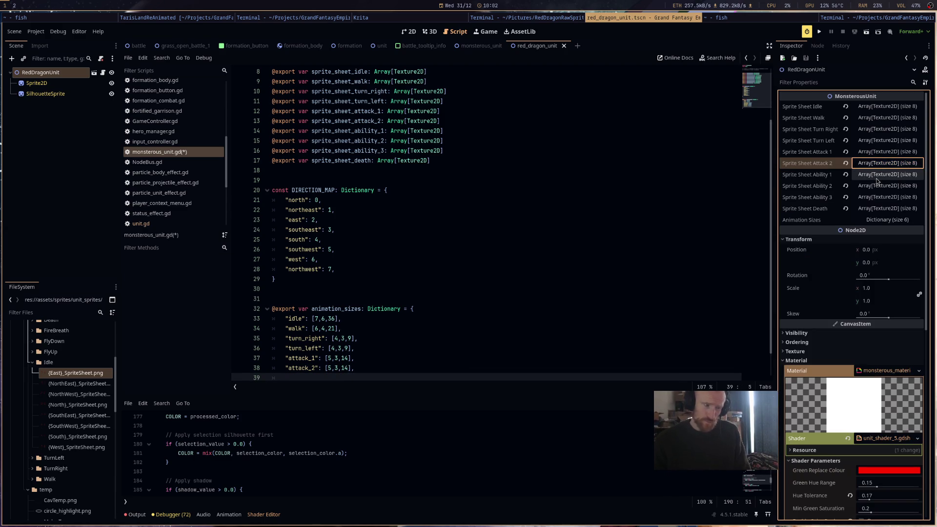
Step: Start an "ability_1": [ entry on line 39 while previewing the first Ability 1 sprite sheet
left_click(877, 176)
left_click(885, 206)
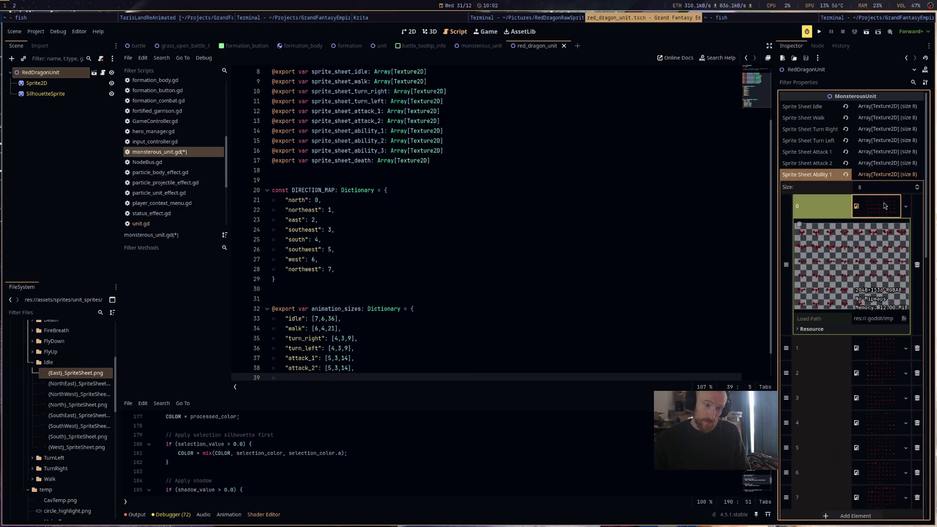
scroll(517, 248, "down", 1)
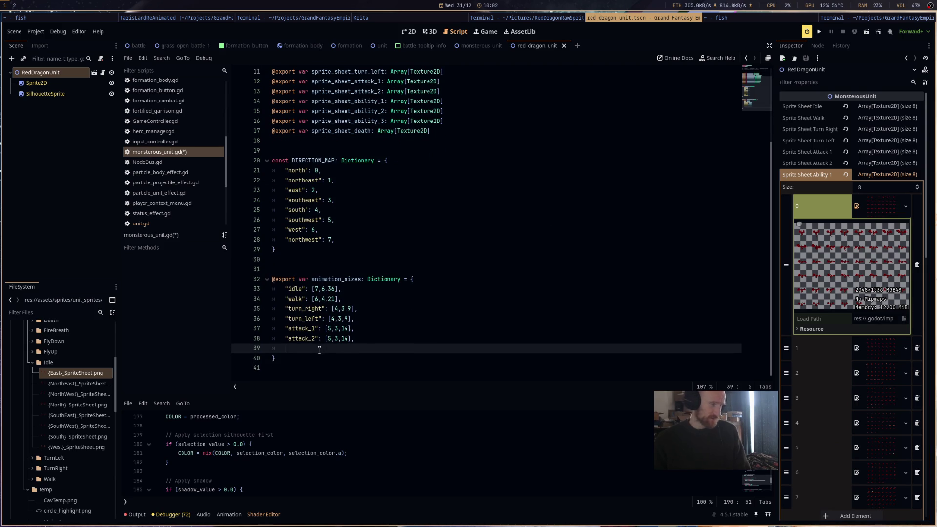
type("\"ability_1\": ")
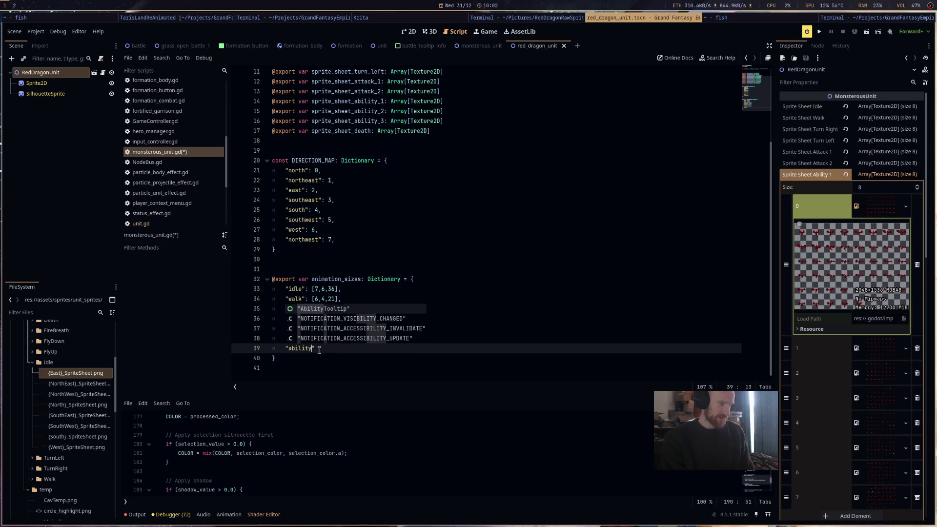
type("[")
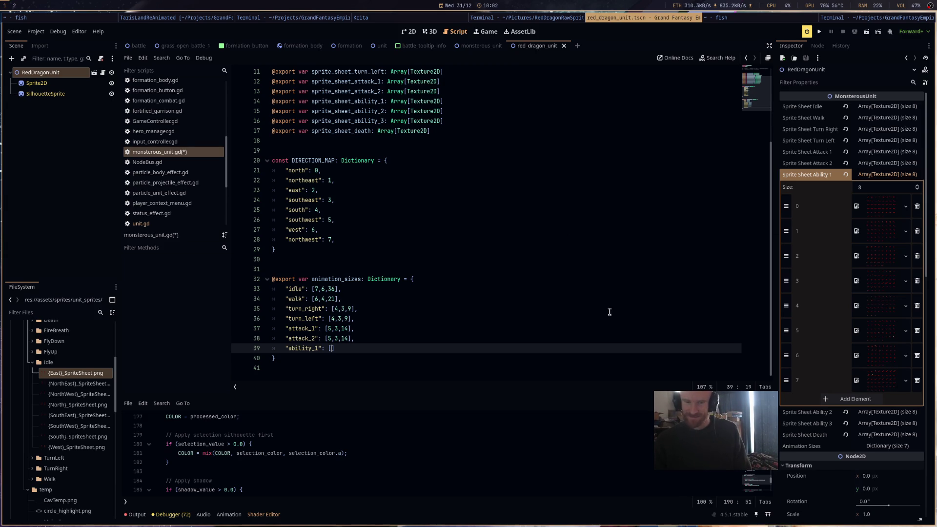
left_click(873, 212)
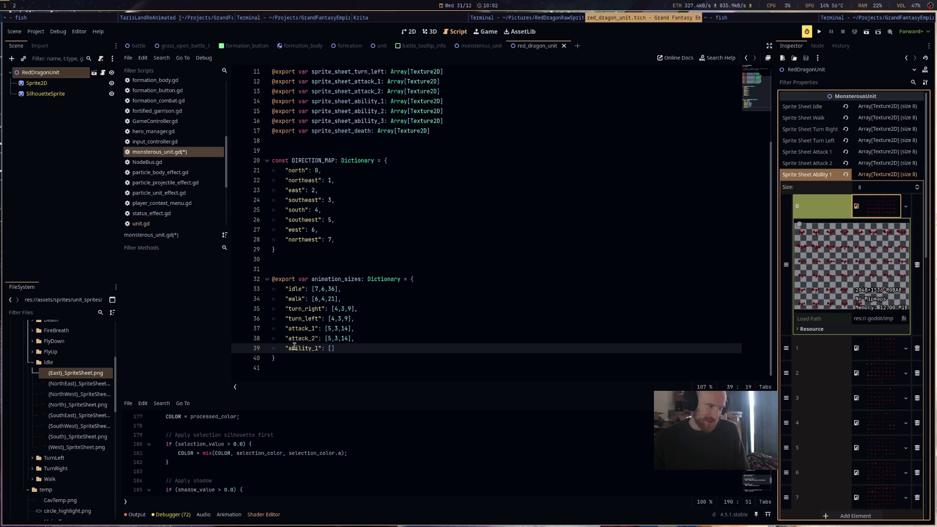
Step: Fill ability_1 with 8,6,44 and add a trailing comma after the closing bracket
left_click(326, 345)
type("8.6.")
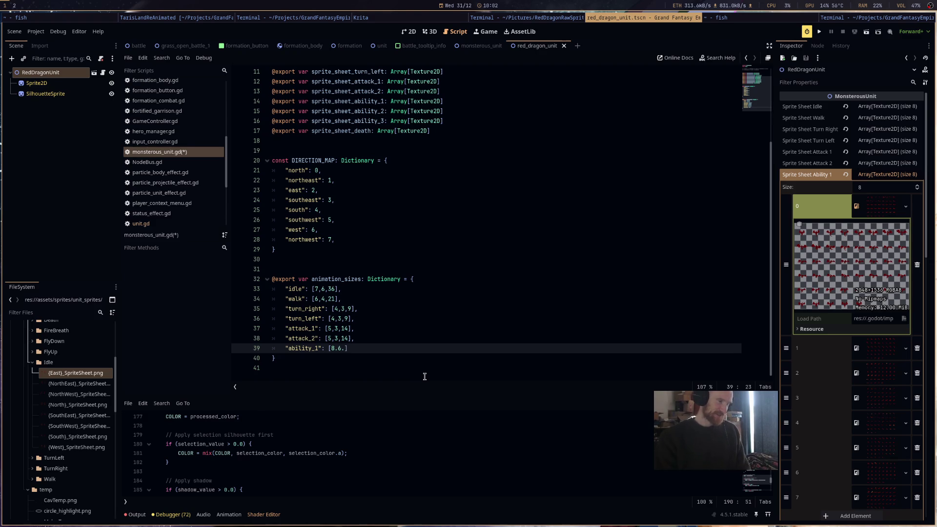
key("BackSpace")
type(",6")
type(",")
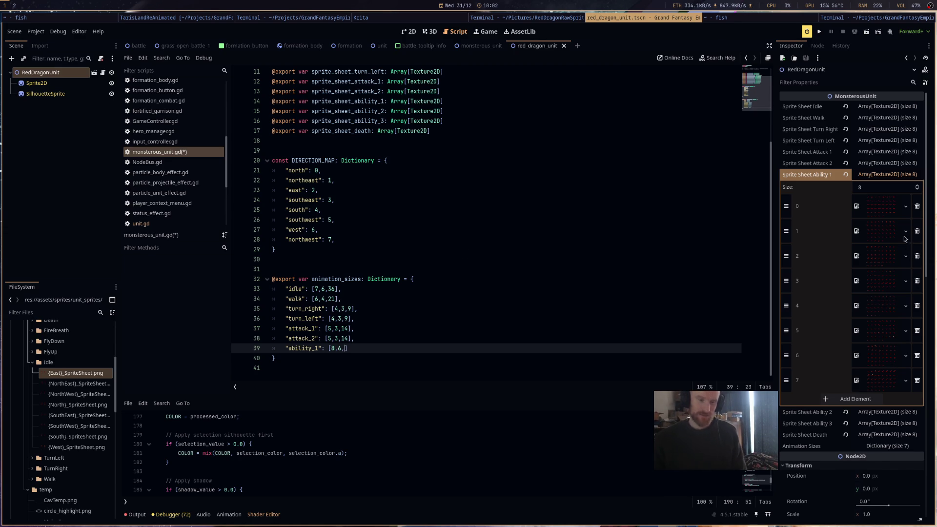
left_click(888, 210)
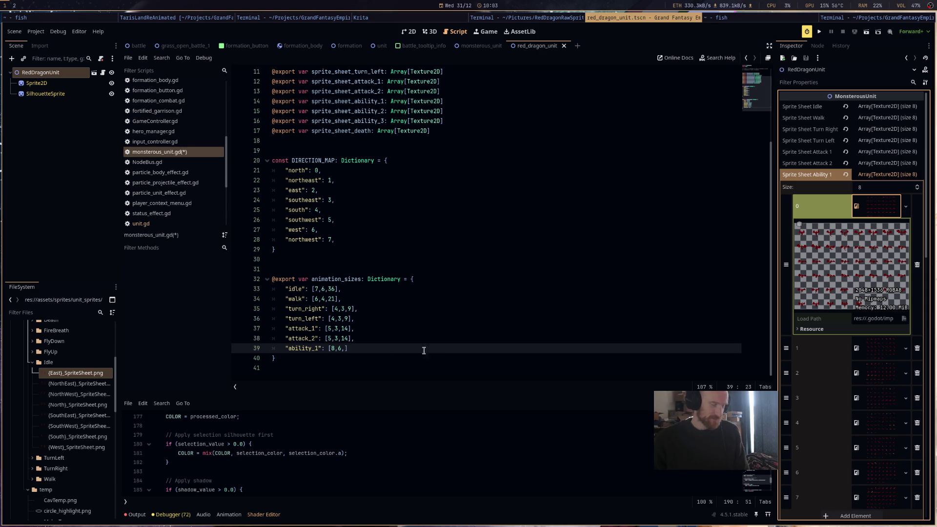
left_click(343, 348)
type(",44]")
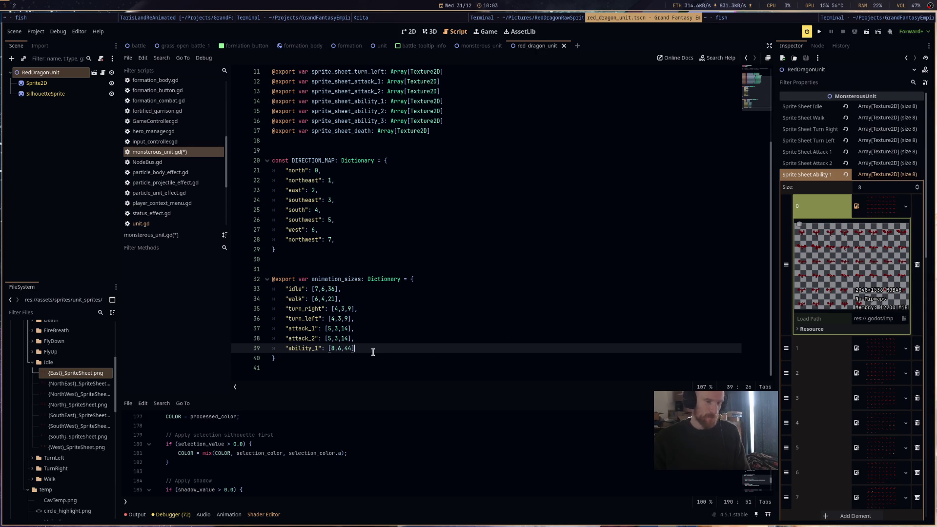
key("Return")
left_click(373, 348)
type(",")
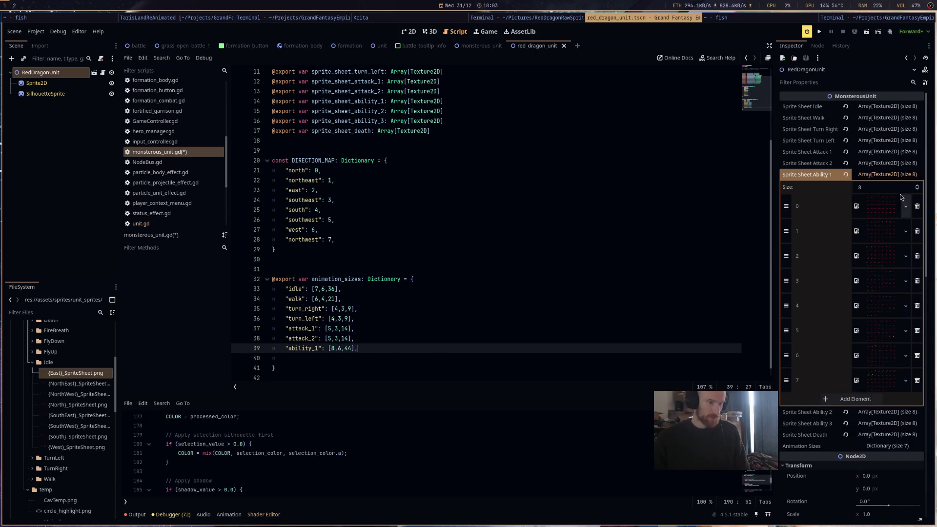
left_click(893, 175)
Step: Copy the ability_1 entry onto line 40 and rename it ability_2, previewing the Ability 2 sprite sheet
left_click(891, 186)
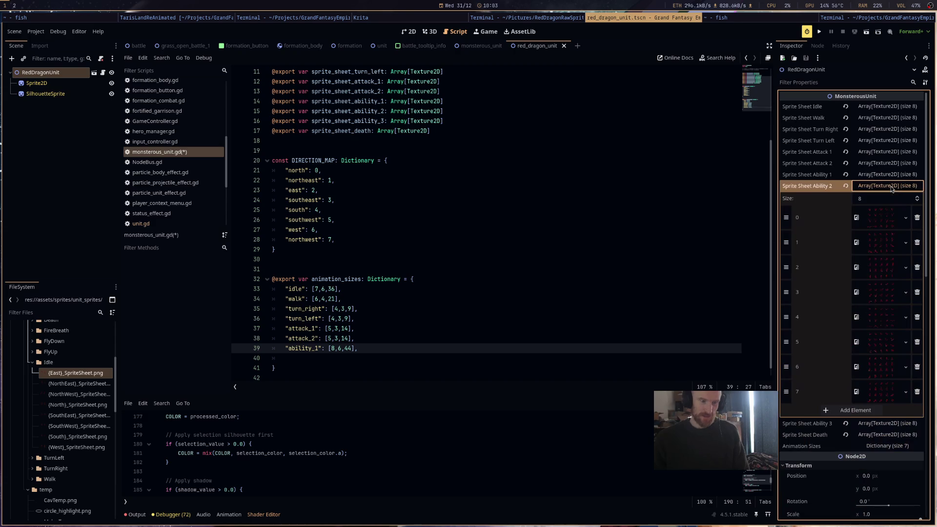
left_click(890, 219)
left_click_drag(357, 348, 287, 350)
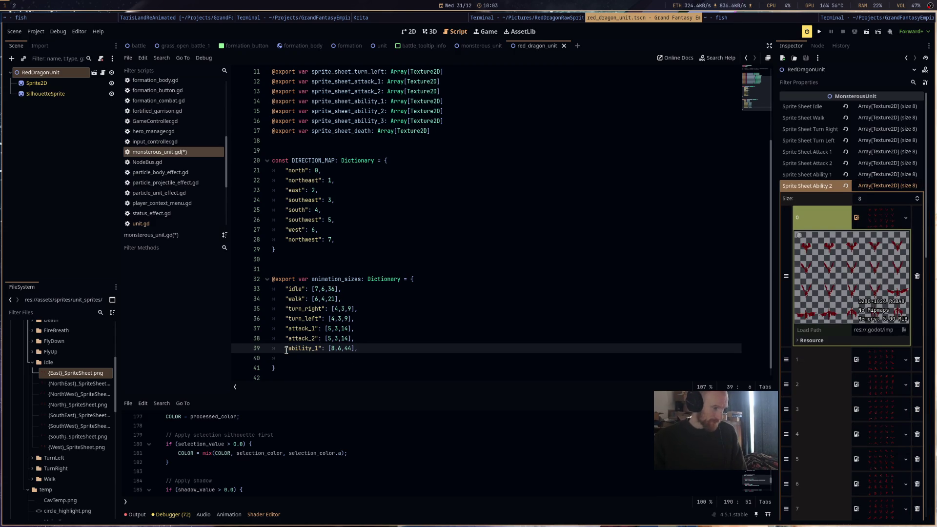
left_click(349, 361)
type("\"ability_1\": [8,6,44],")
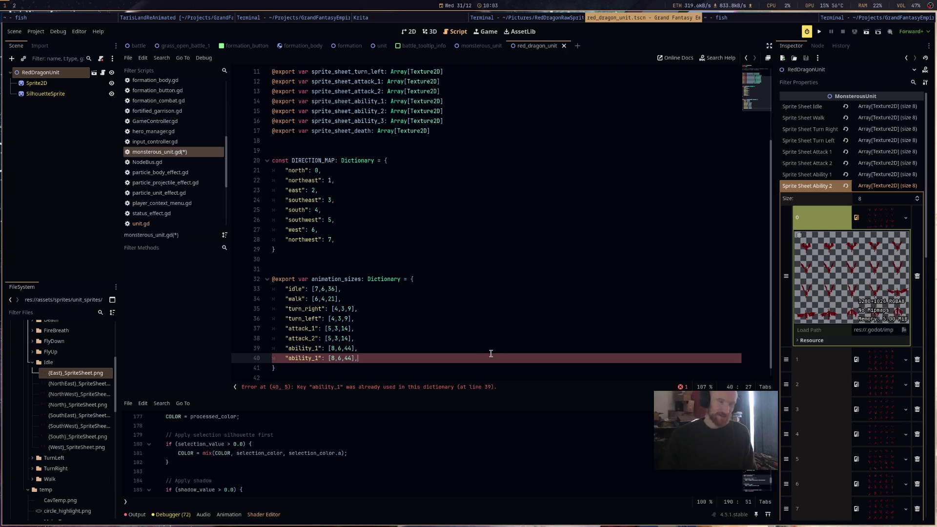
left_click(315, 359)
key("Delete")
type("2")
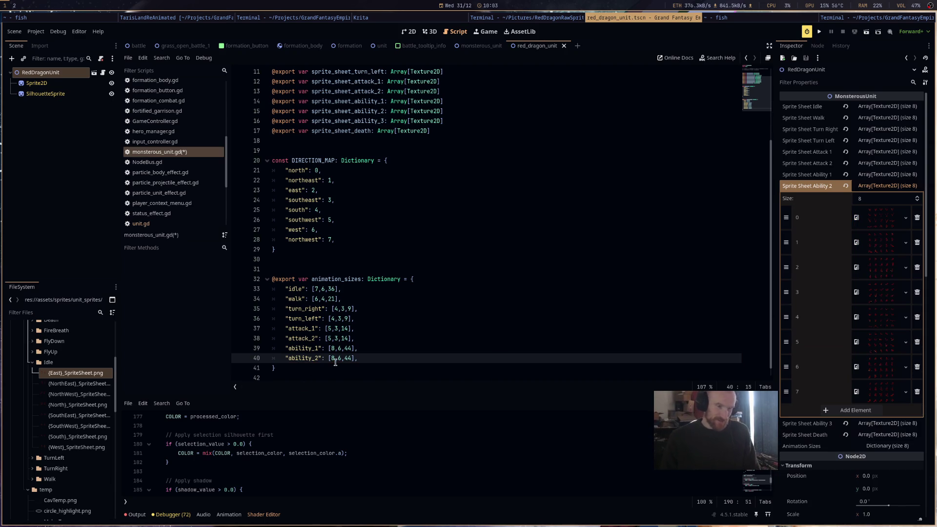
left_click(876, 222)
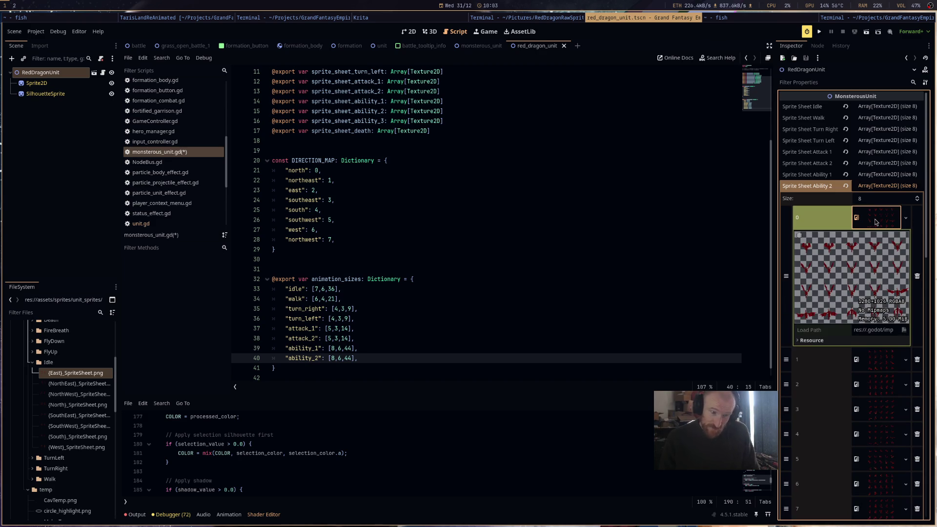
Step: Change ability_2's values to a 5 by 4 grid with 19 frames
left_click(333, 358)
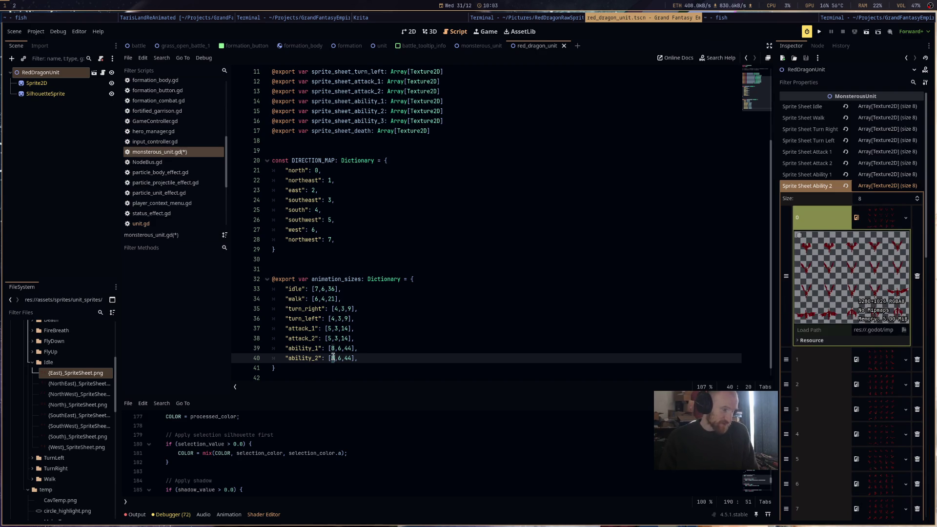
key("Delete")
type("5")
left_click(340, 359)
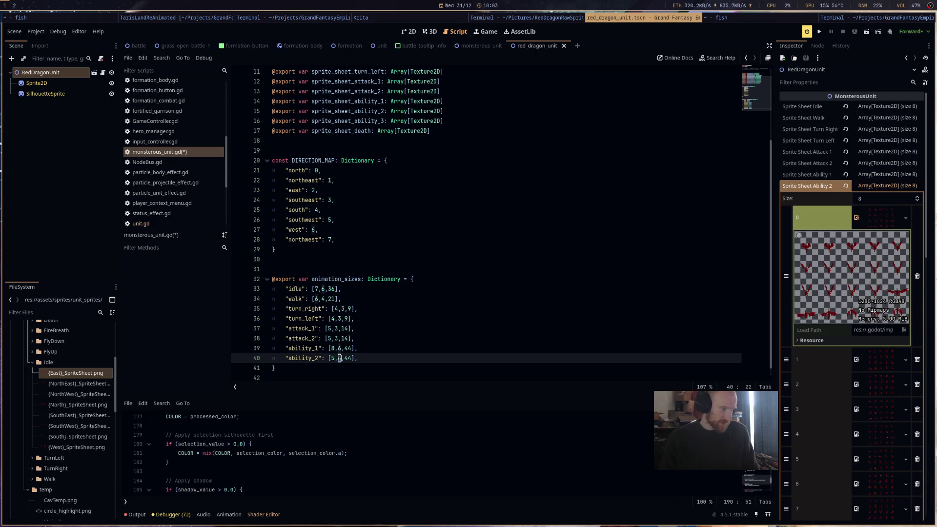
key("BackSpace")
type("4")
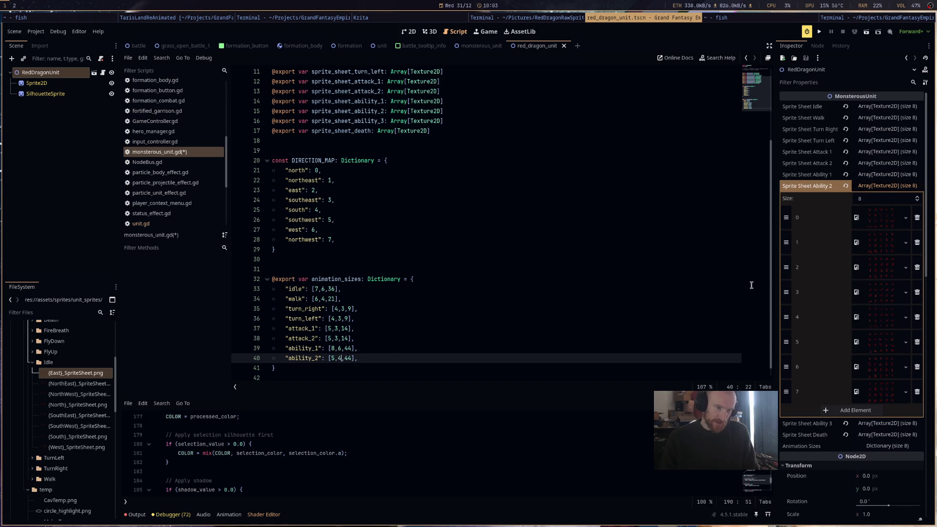
mouse_move(351, 359)
left_mouse_down()
mouse_move(259, 357)
mouse_move(282, 357)
left_mouse_up()
type("19")
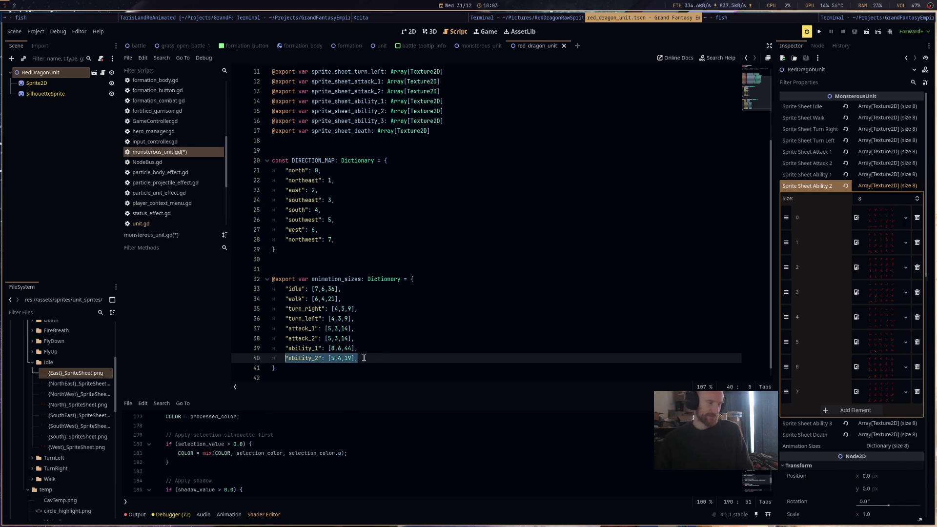
Step: Duplicate the ability_2 line as ability_3 with [5,4,19], checking the Ability 3 and Death textures
key("ctrl+alt+Down")
left_click(317, 369)
key("BackSpace")
type("3")
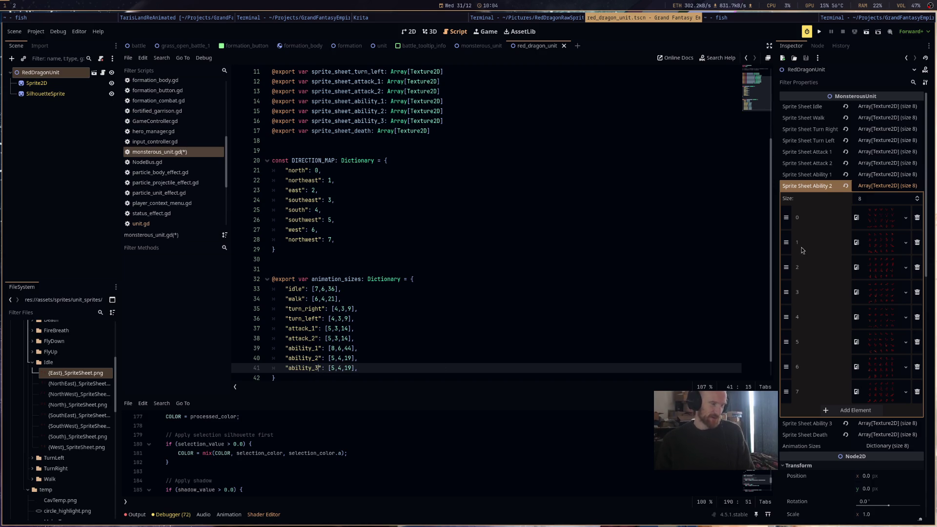
left_click(886, 190)
left_click(887, 198)
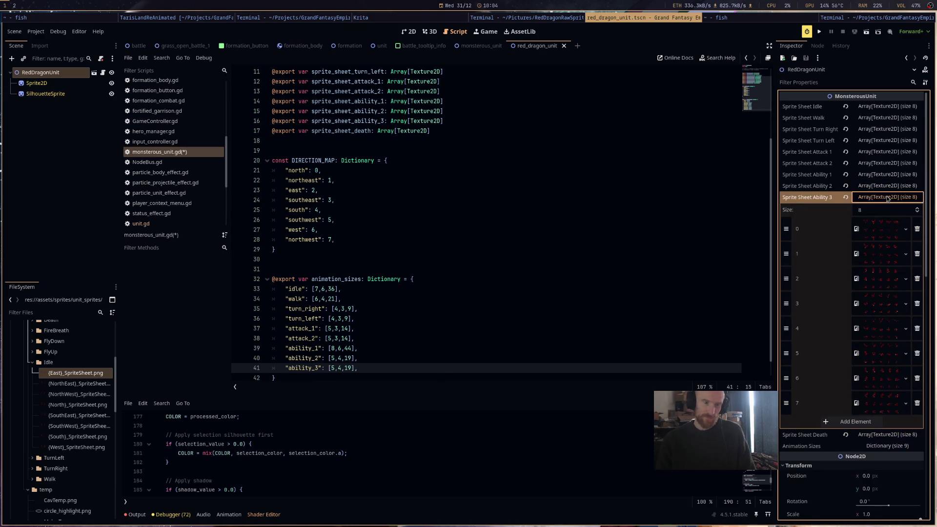
left_click(887, 197)
left_click(887, 209)
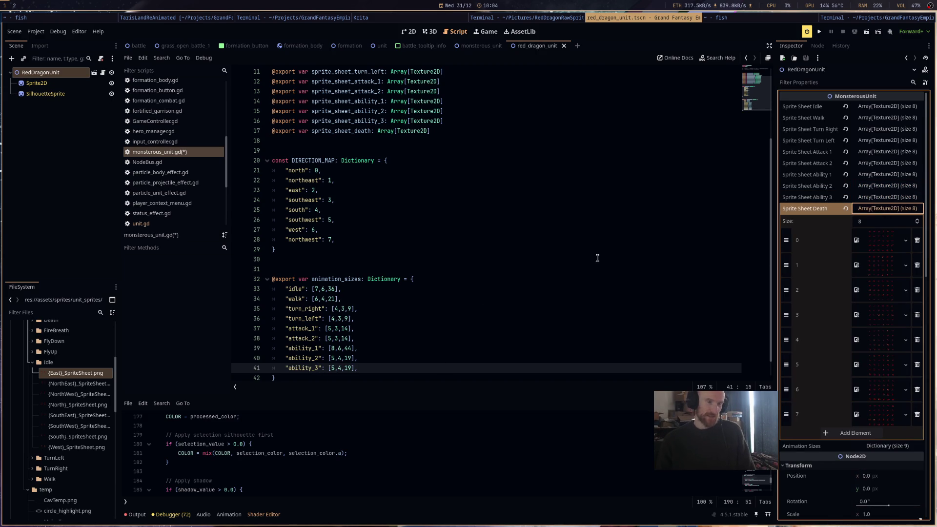
Step: Add an empty "death": [] entry below ability_3 and preview the first death sprite sheet
left_click(360, 364)
key("Return")
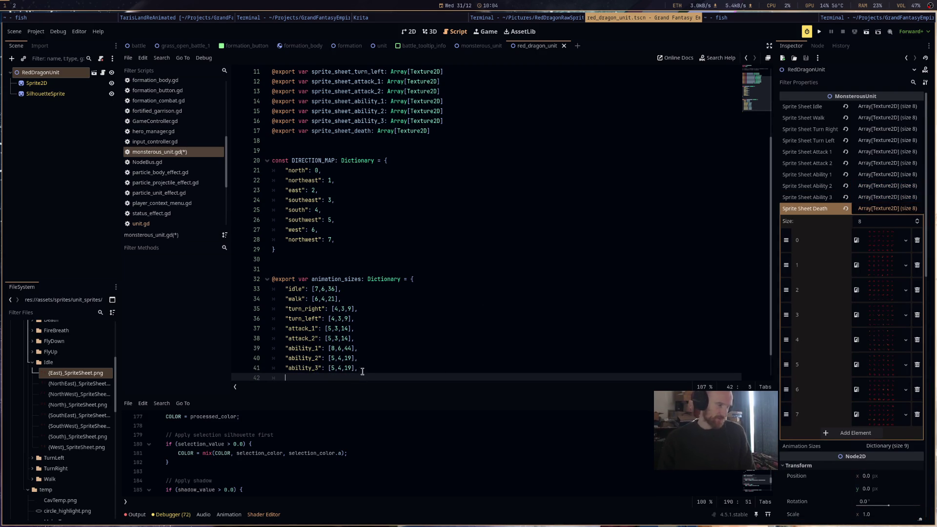
type("\"death")
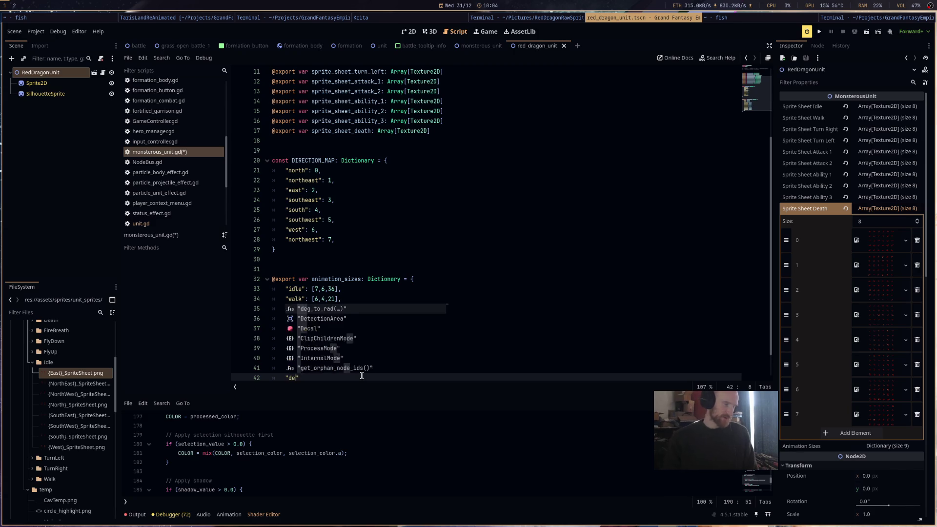
type("\": [")
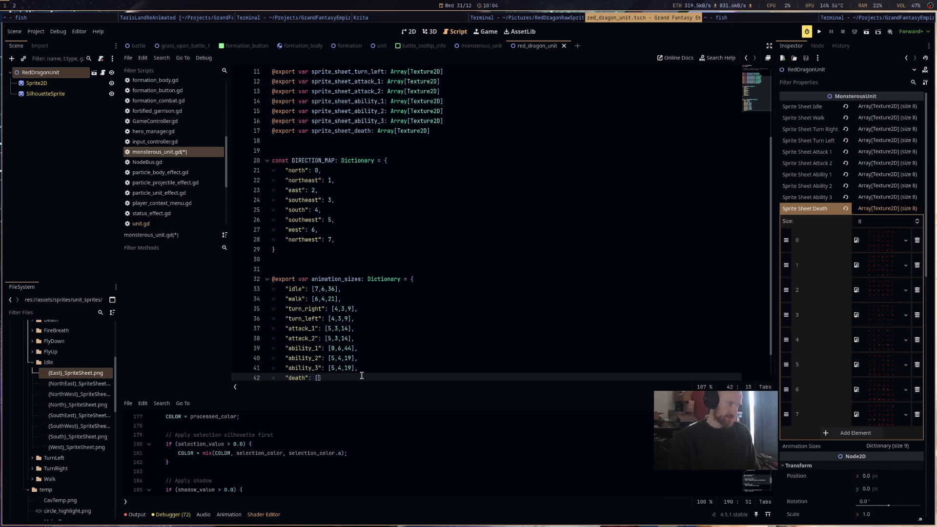
type("],")
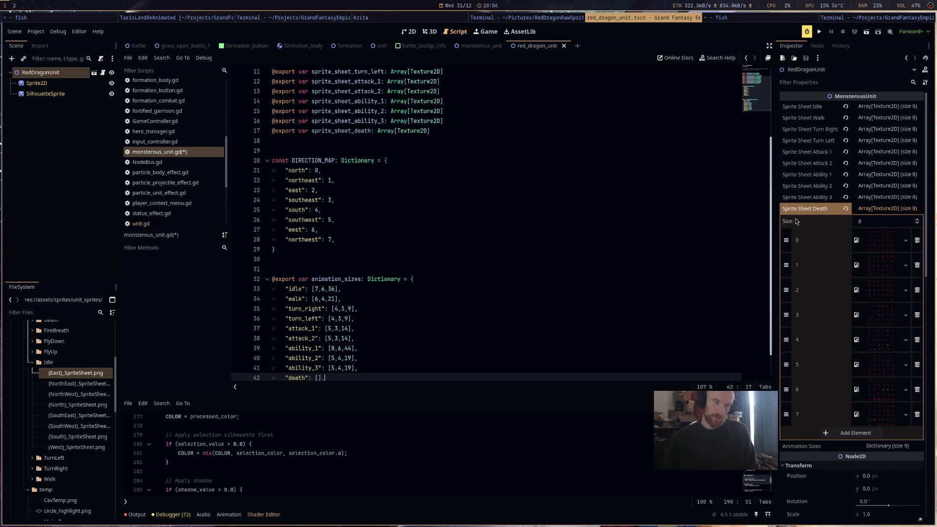
left_click(878, 209)
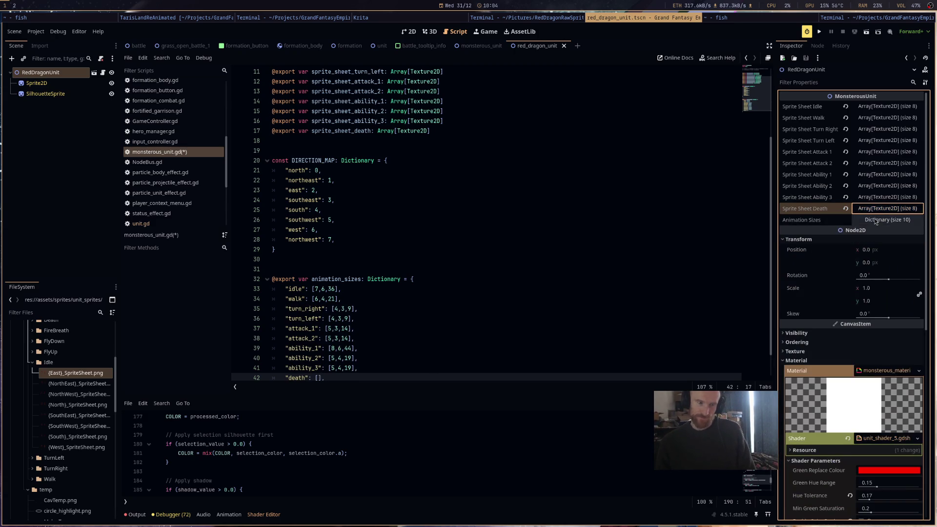
left_click(881, 210)
left_click(880, 245)
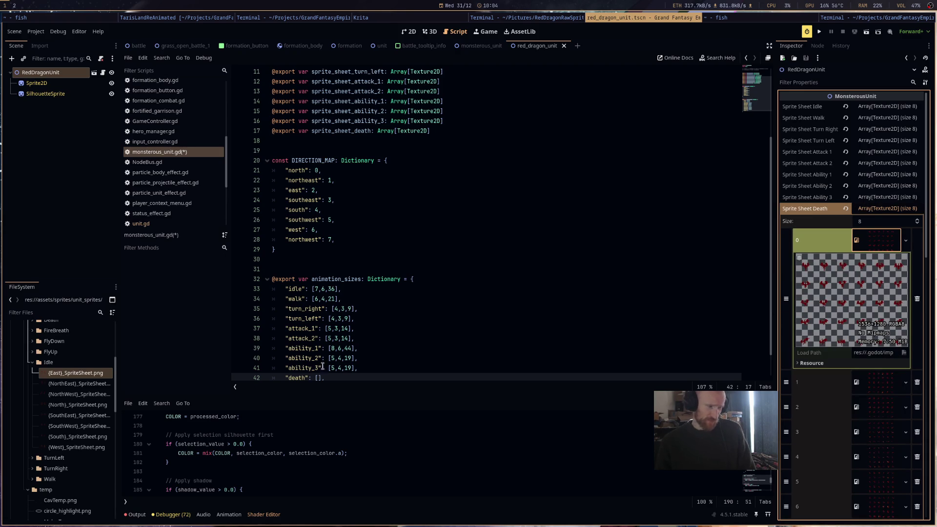
Step: Fill the death entry with [6,5,29] and review the finished dictionary
type("6,")
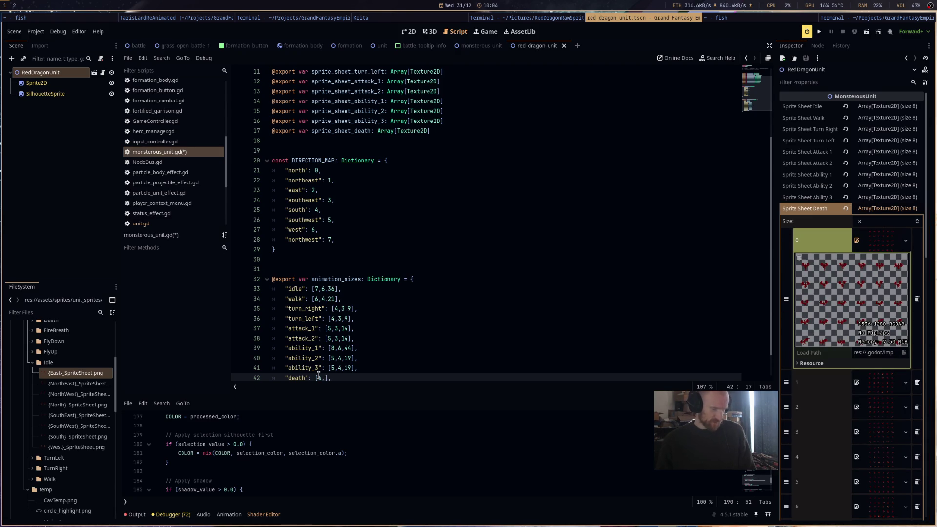
type("4")
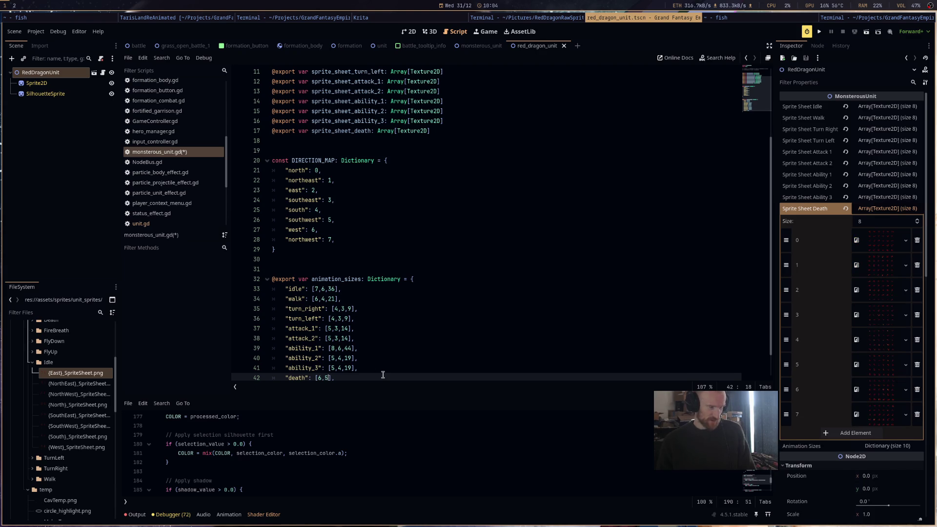
type(",")
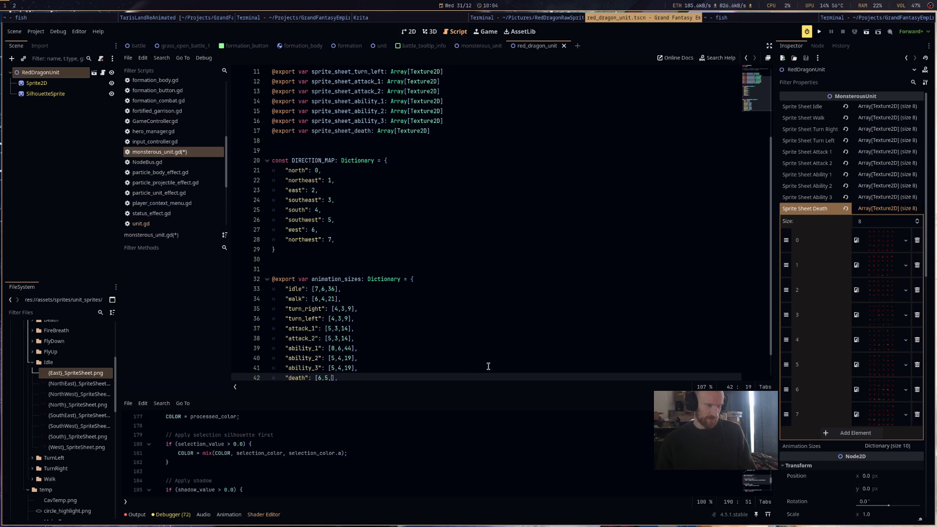
type("298")
key("BackSpace")
left_click(447, 368)
scroll(444, 367, "down", 1)
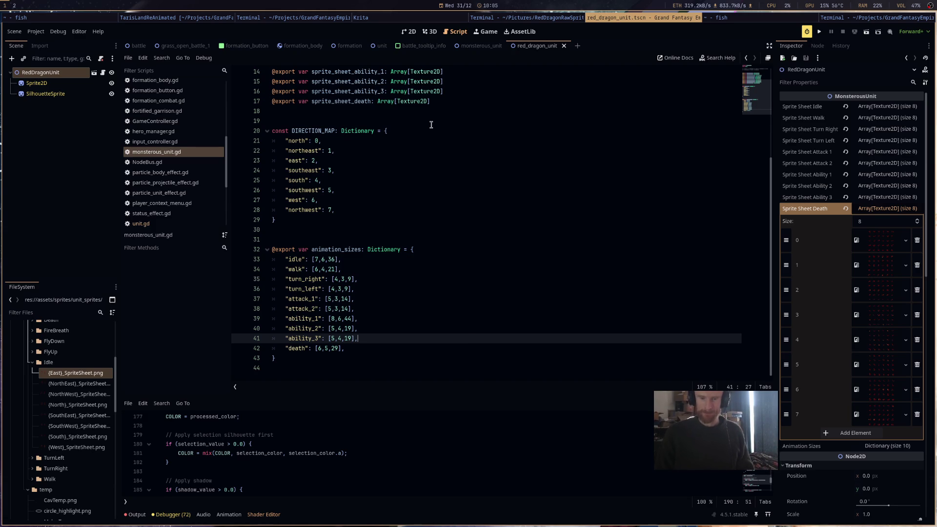
left_click(449, 261)
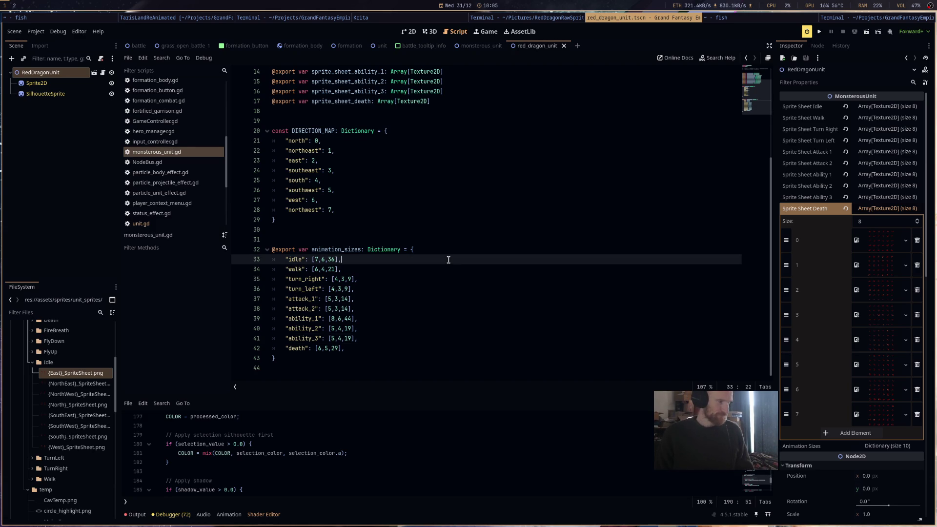
left_click(891, 209)
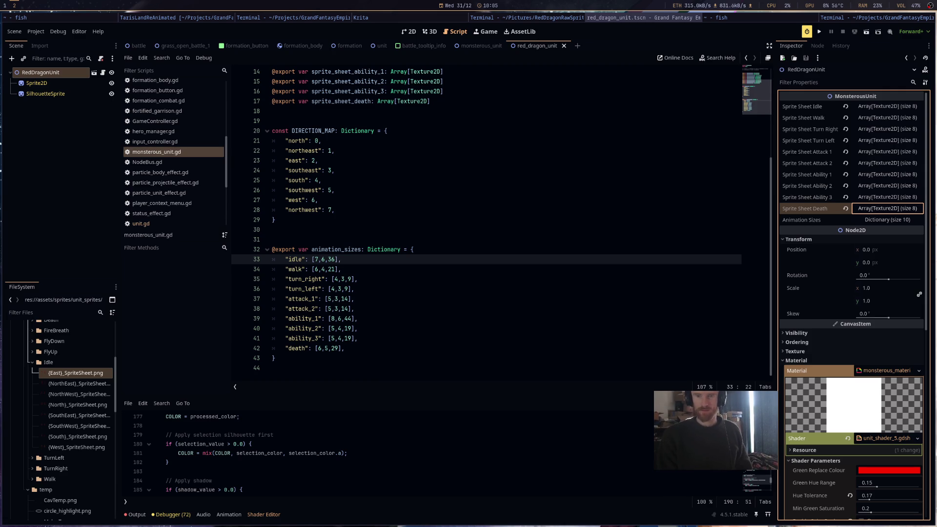
Step: Play the New Year's Eve Afterparty Mix video in Firefox, then switch to the terminal window
key("super+b")
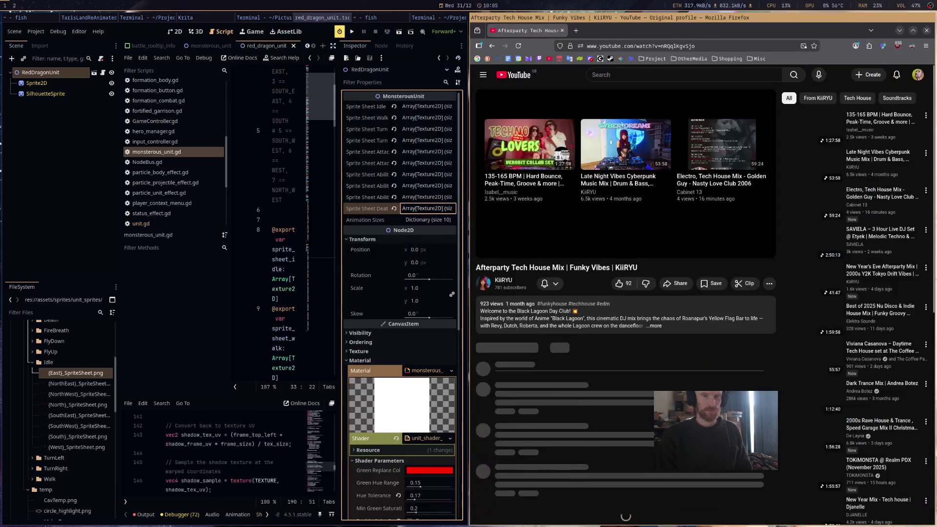
key("super+w")
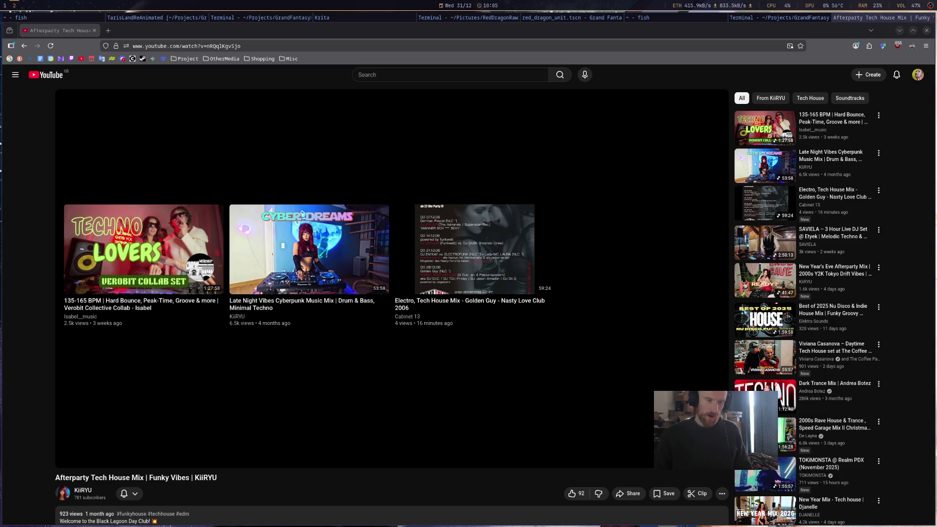
left_click(826, 276)
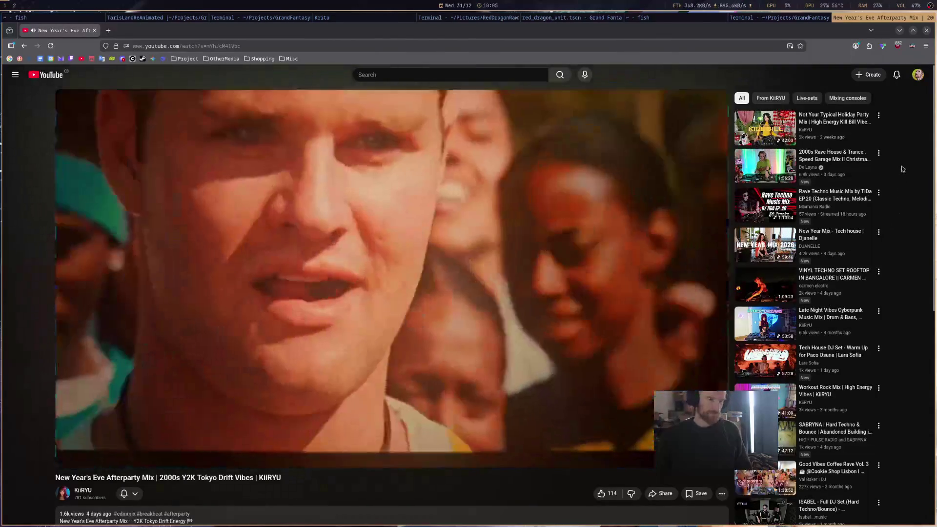
key("super+Left")
key("super+Left")
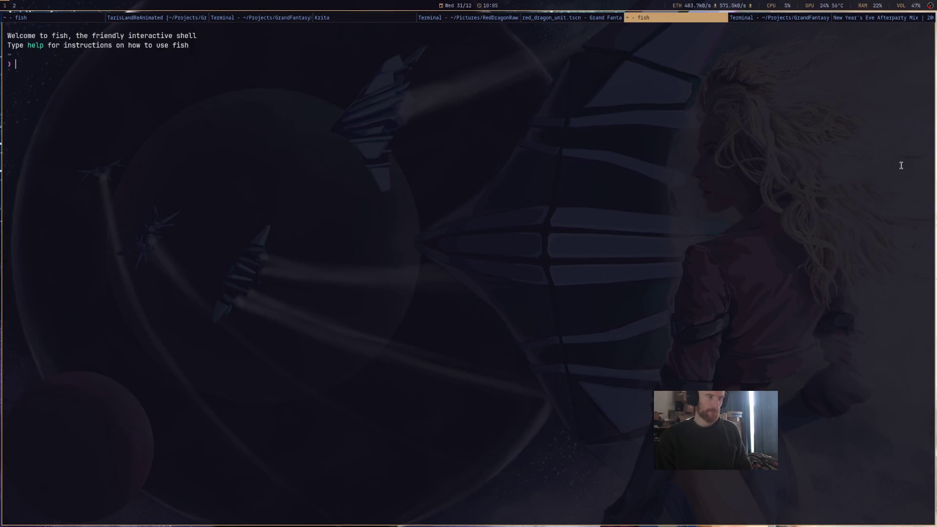
key("super+Left")
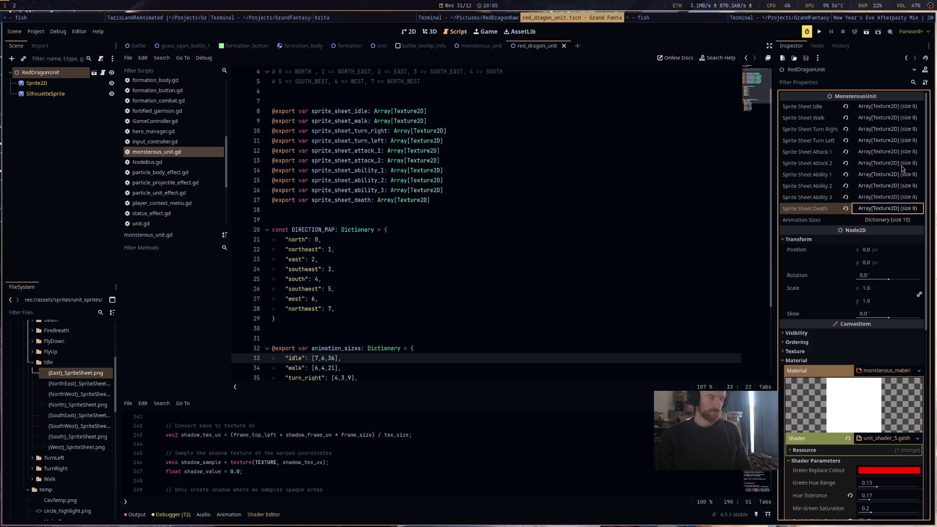
left_click(457, 287)
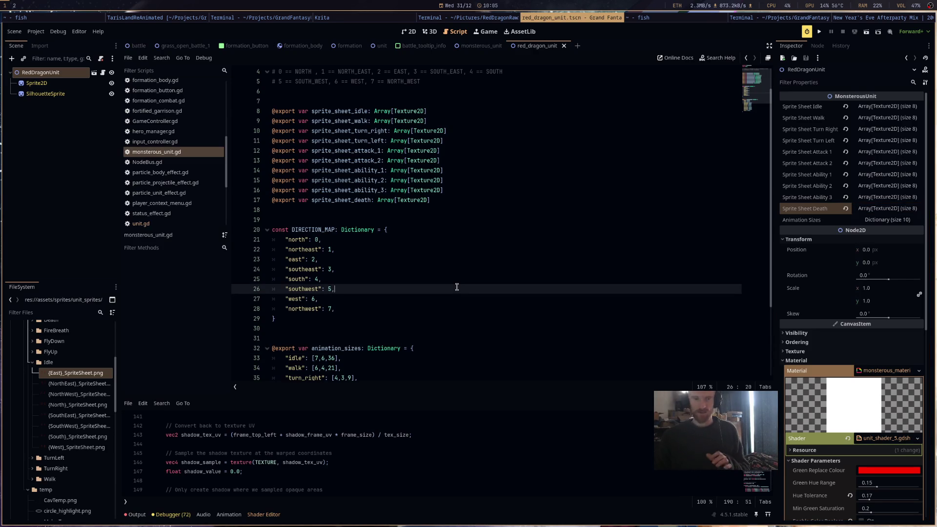
scroll(403, 317, "down", 3)
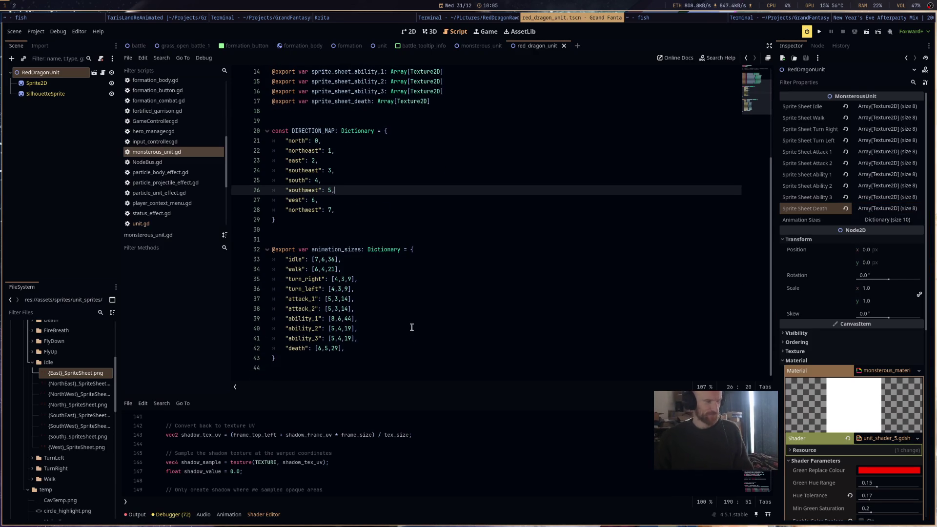
left_click(403, 348)
left_click(396, 361)
key("Down")
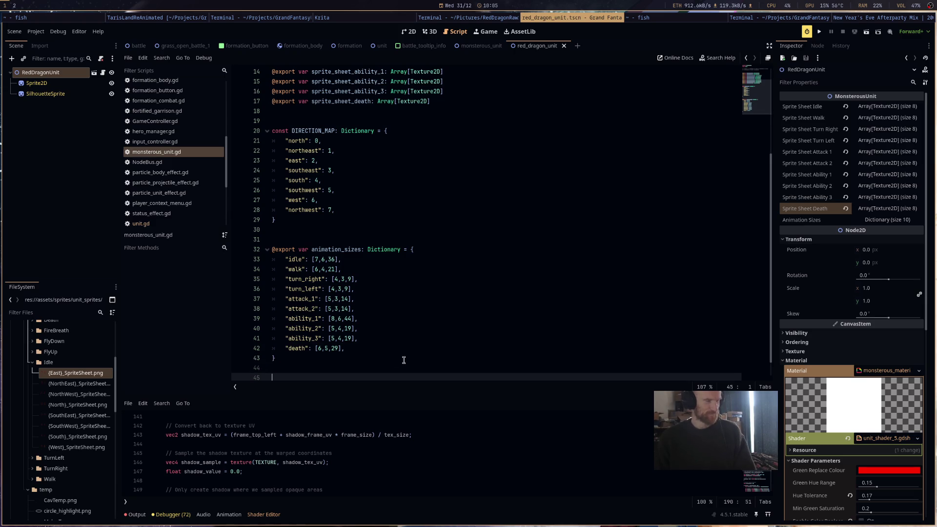
scroll(432, 344, "down", 1)
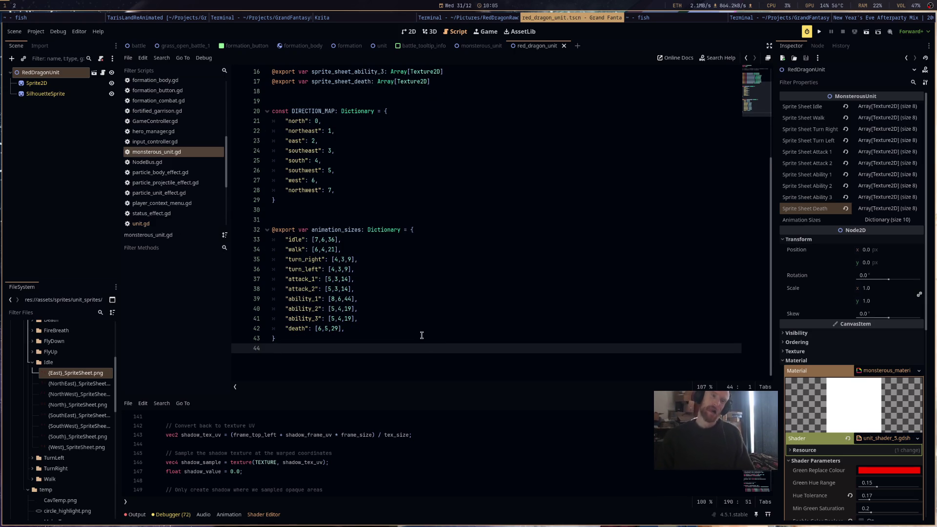
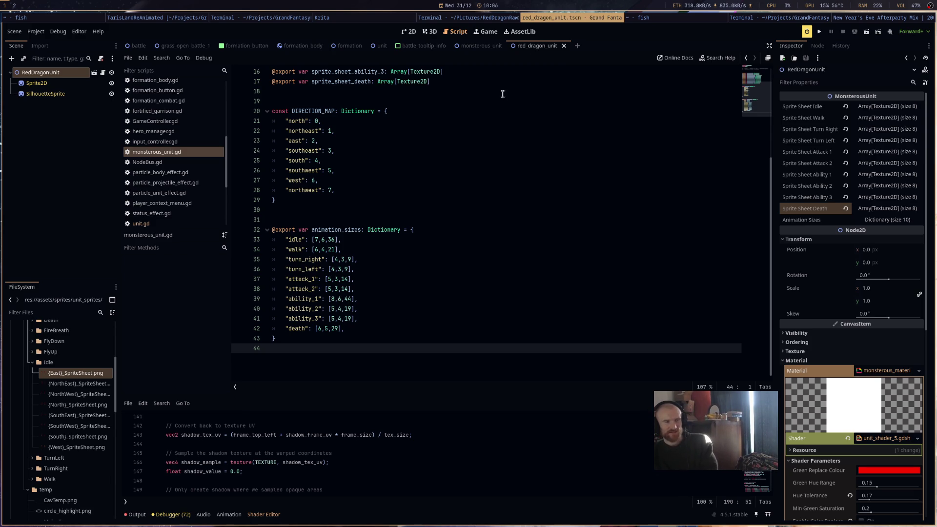
Step: Playtest the battle, zooming and panning to follow the red dragon, then close the game window
left_click(820, 31)
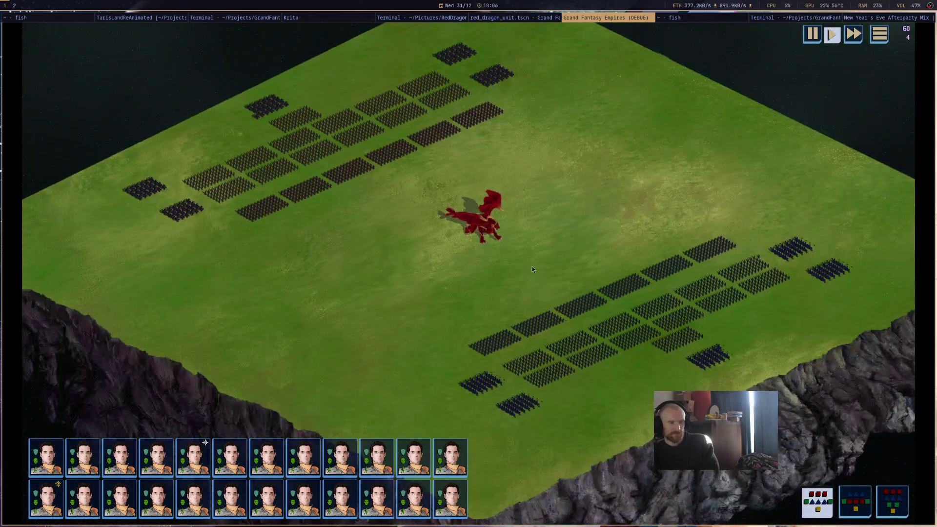
scroll(555, 255, "up", 2)
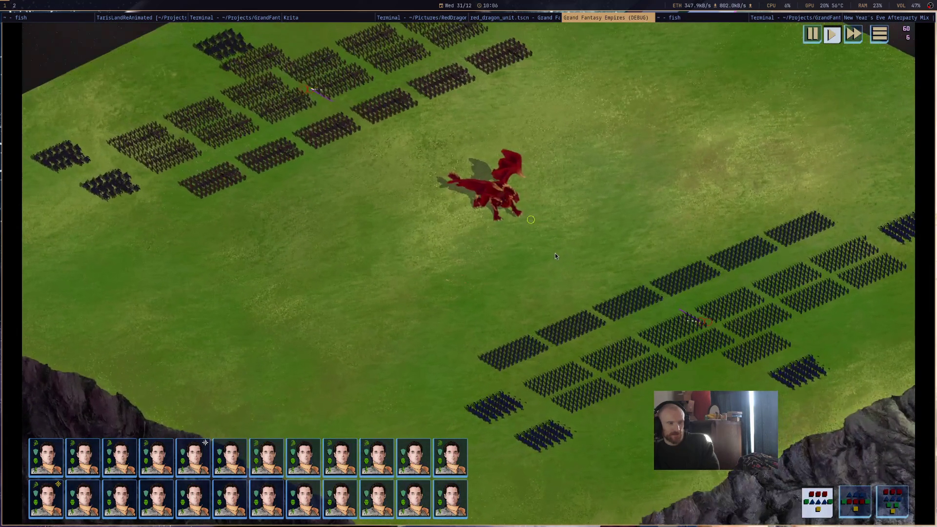
scroll(458, 221, "up", 2)
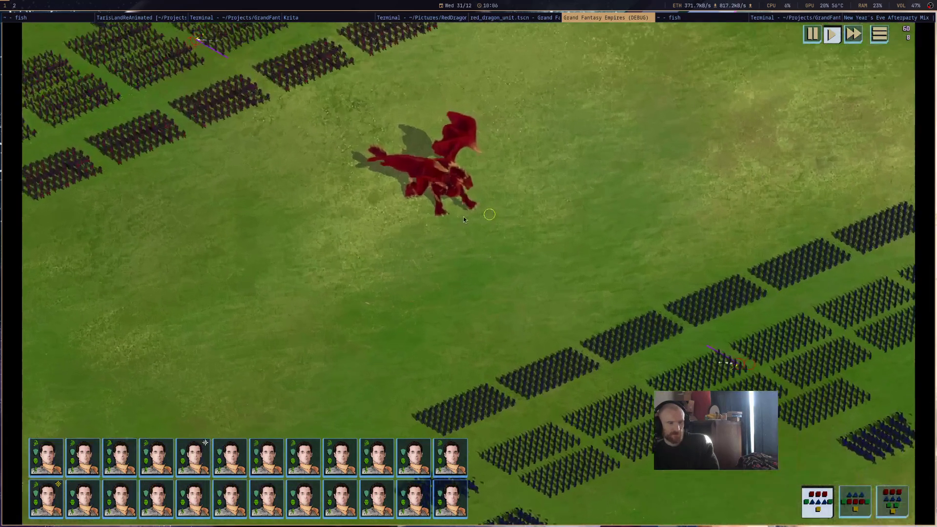
scroll(487, 330, "down", 2)
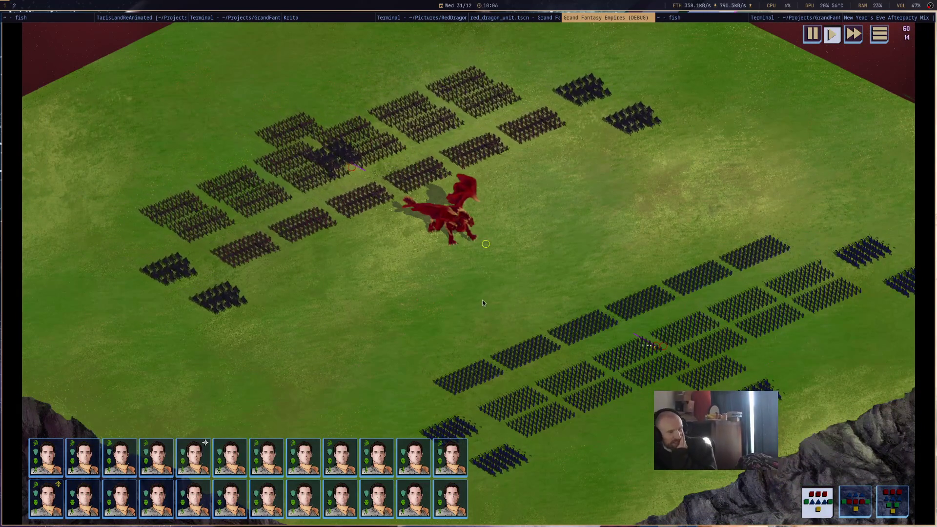
left_click_drag(544, 304, 508, 256)
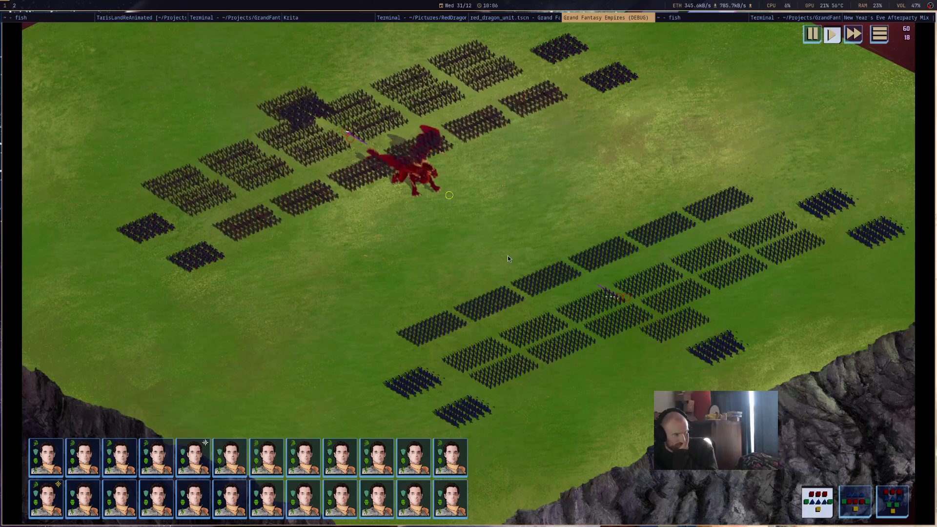
scroll(504, 259, "up", 2)
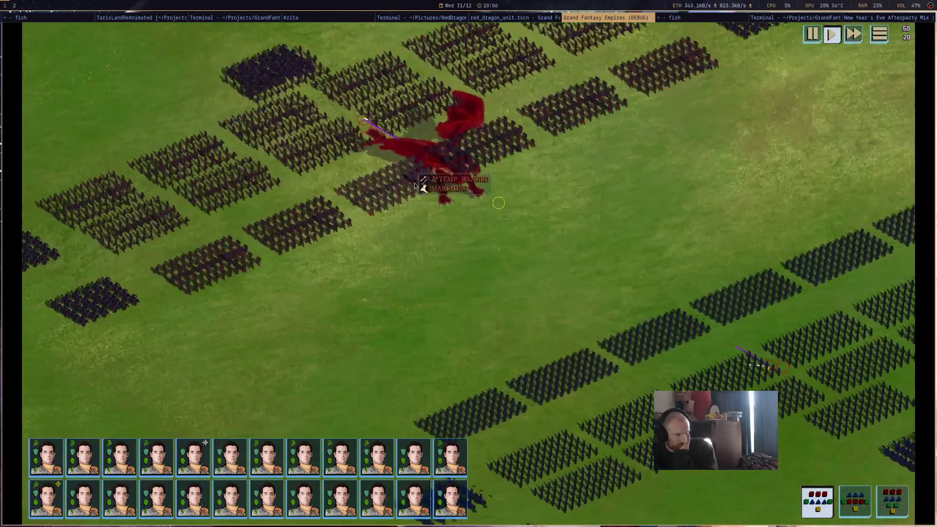
scroll(574, 290, "up", 1)
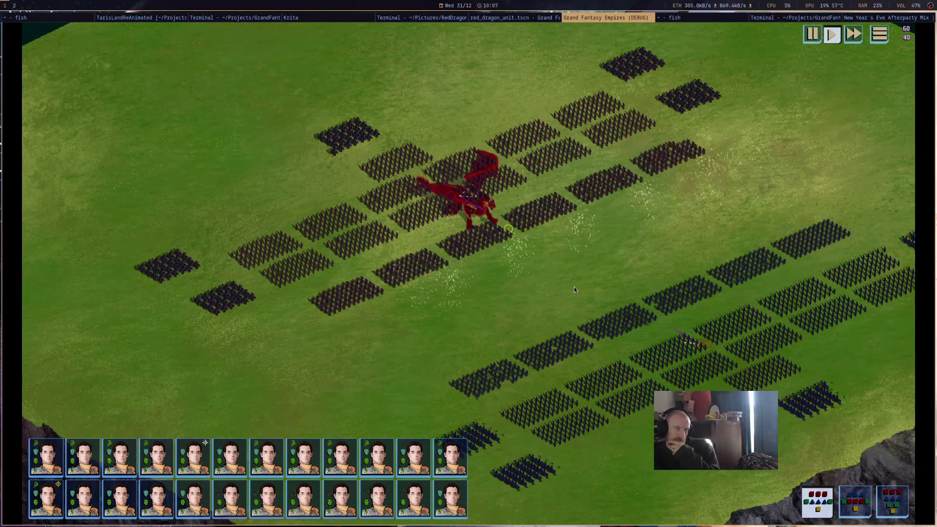
middle_click(616, 21)
Step: Cycle through the open windows and bring up the RedDragonRaw terminal
left_click(469, 18)
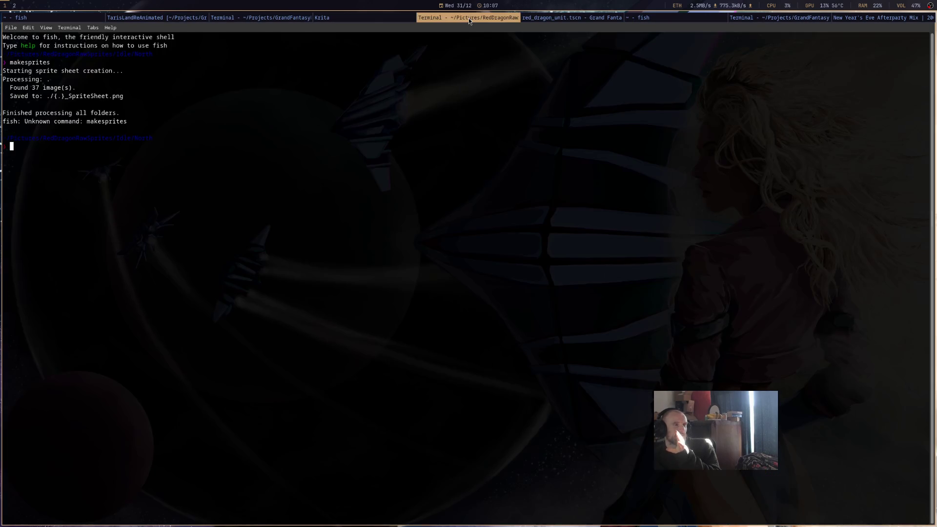
left_click(315, 21)
left_click(258, 22)
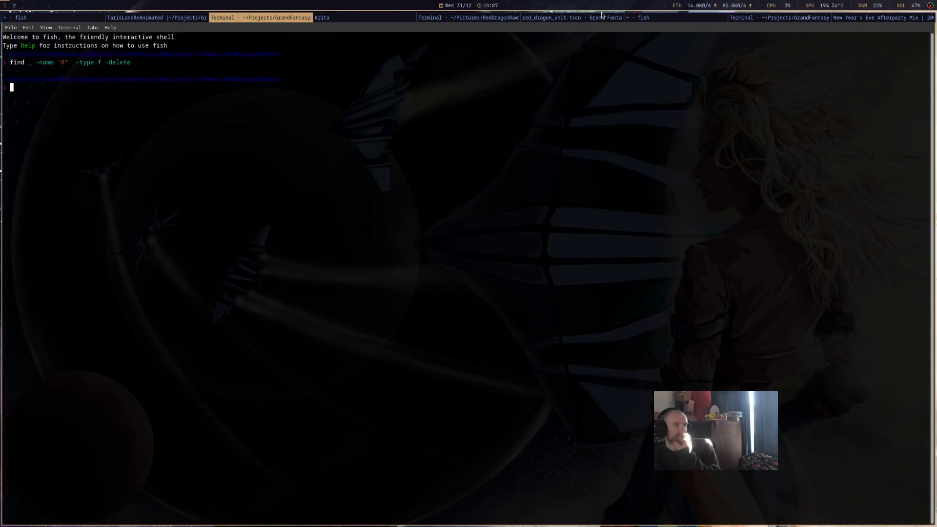
left_click(578, 22)
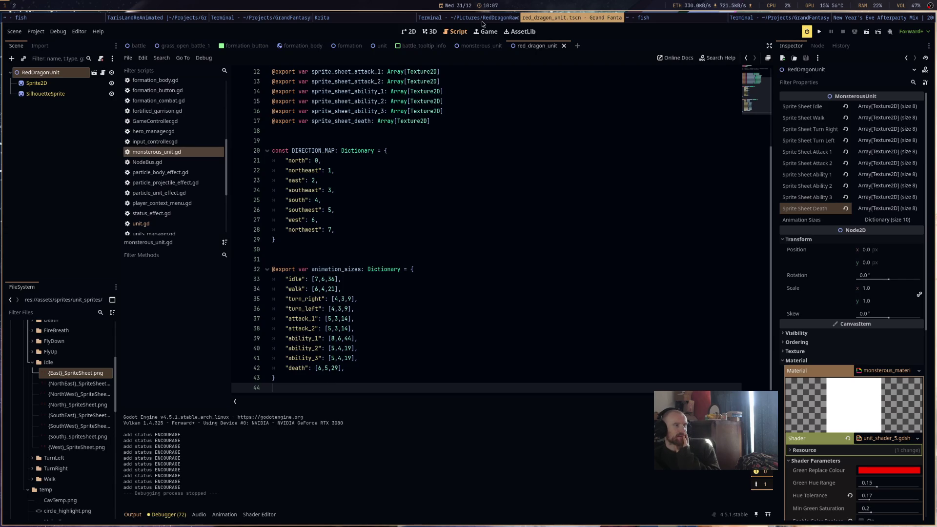
left_click(481, 21)
left_click(329, 21)
left_click(517, 19)
left_click(559, 21)
left_click(490, 21)
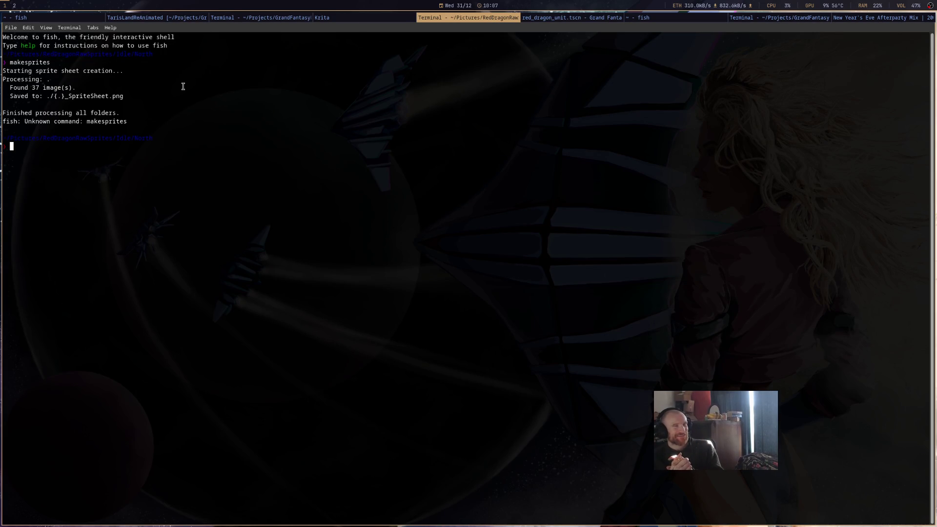
Step: Close the RedDragonRaw terminal, the Krita window and an extra project terminal
left_click(378, 18)
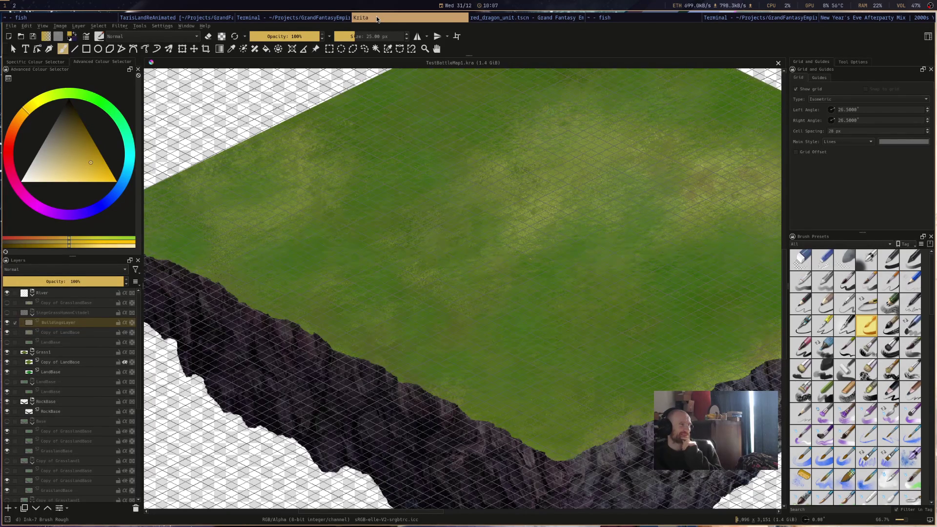
left_click(377, 19)
left_click(375, 20)
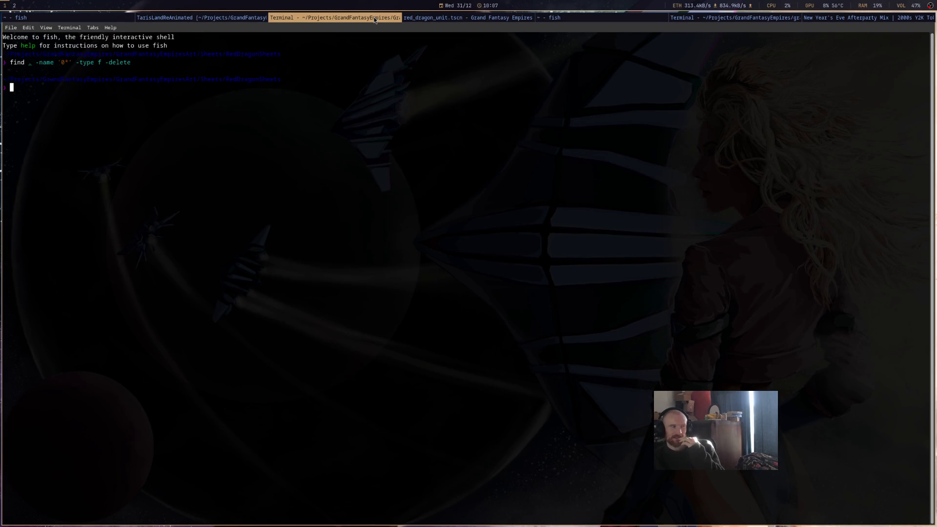
left_click(374, 19)
left_click(254, 20)
left_click(132, 19)
Step: Close the TazisLandReanimated window and bring up the home fish terminal
left_click(168, 19)
left_click(391, 20)
left_click(650, 21)
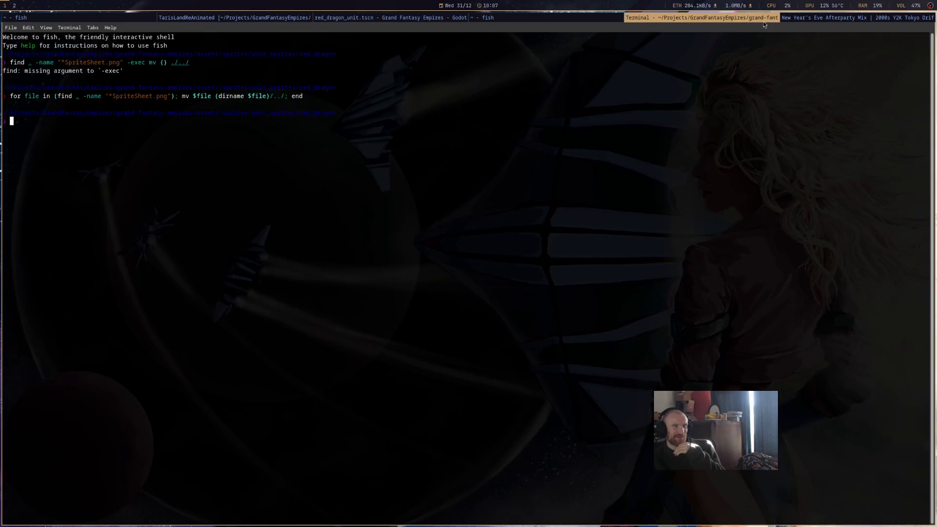
left_click(812, 22)
left_click(564, 21)
left_click(413, 20)
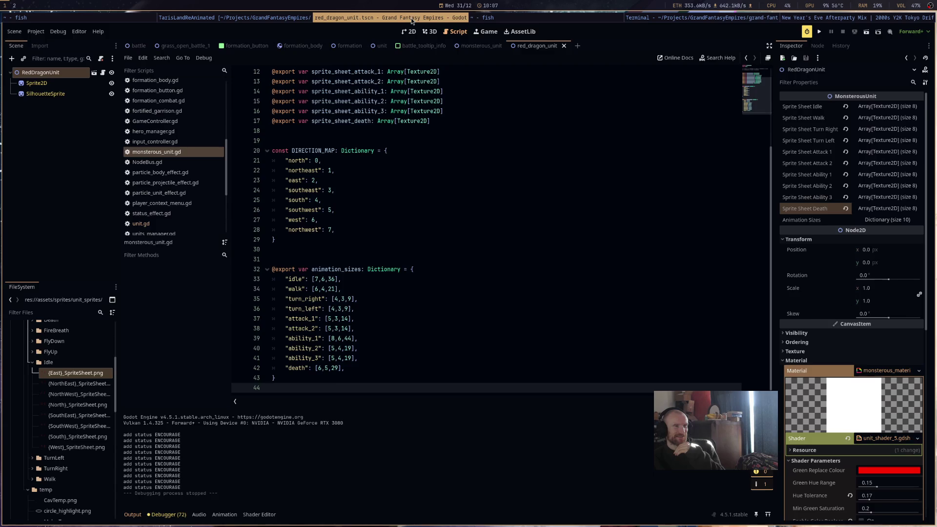
left_click(281, 19)
left_click(142, 20)
left_click(183, 19)
left_click(193, 20)
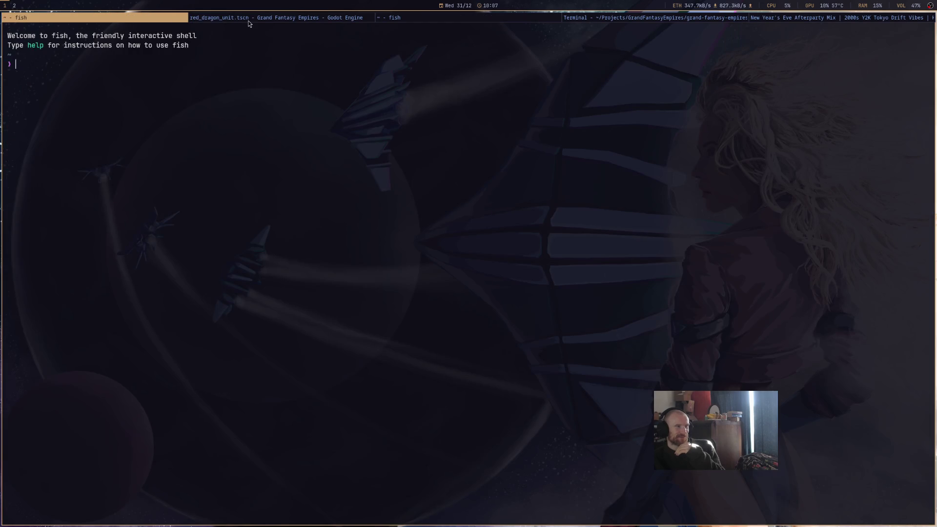
left_click(250, 23)
left_click(666, 20)
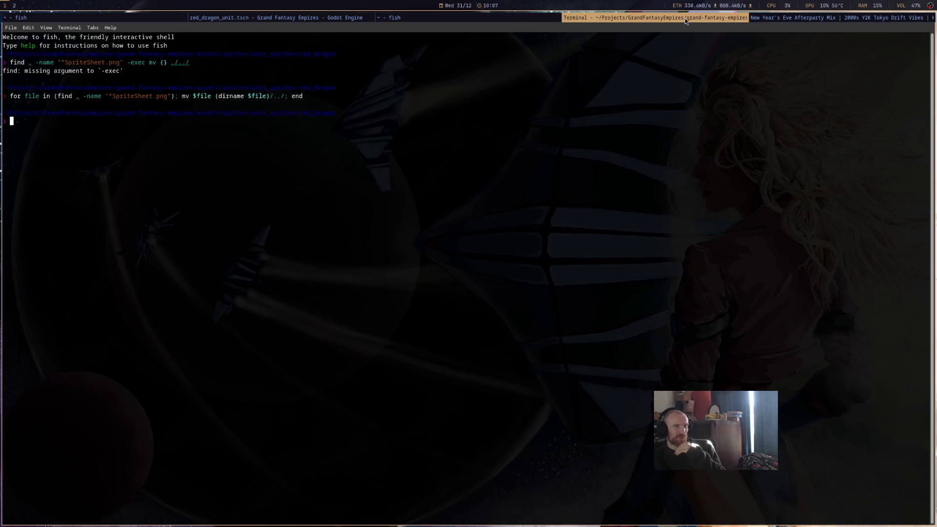
Step: Check the remaining windows and select the welcome text in the home fish shell
left_click(768, 17)
left_click(693, 19)
left_click(434, 20)
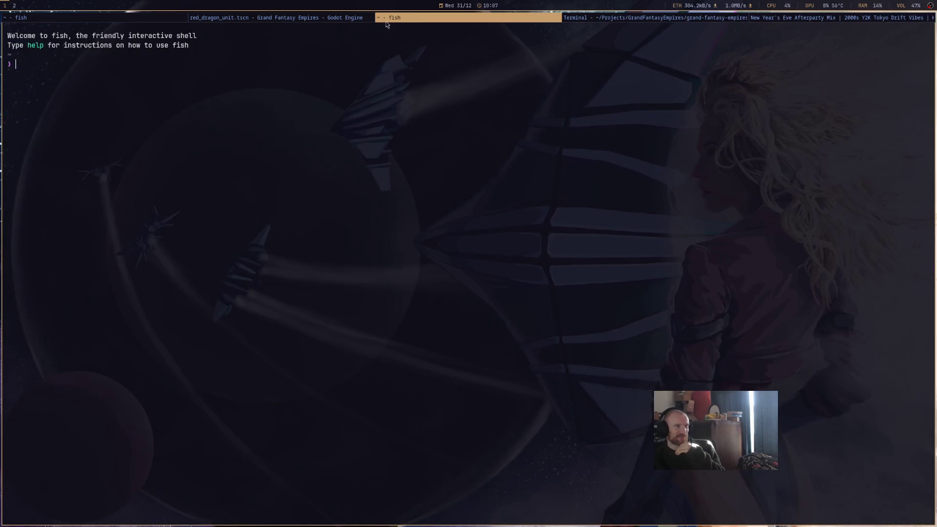
left_click(312, 21)
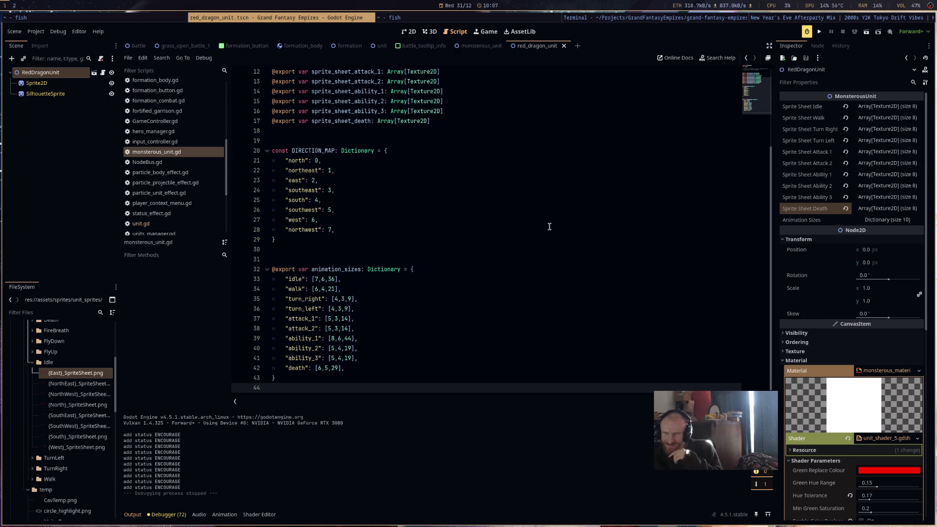
left_click(129, 17)
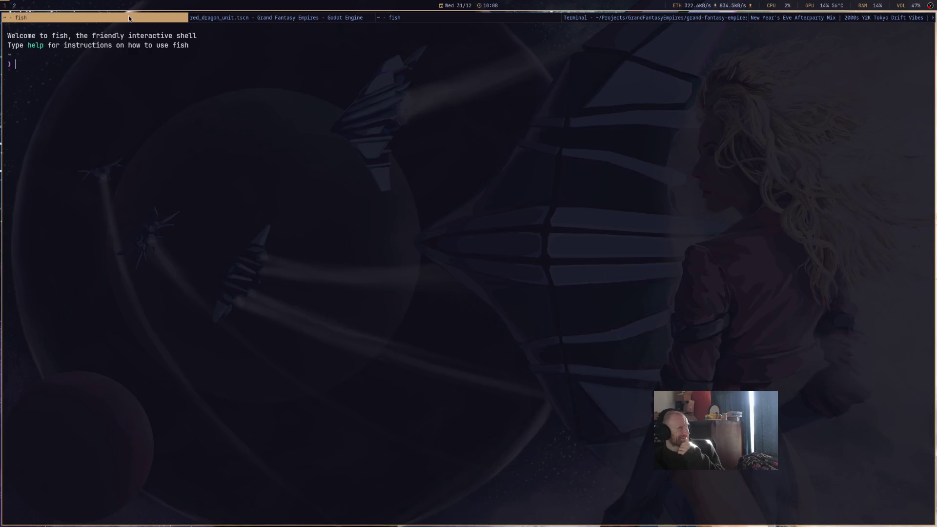
left_click_drag(59, 86, 1, 27)
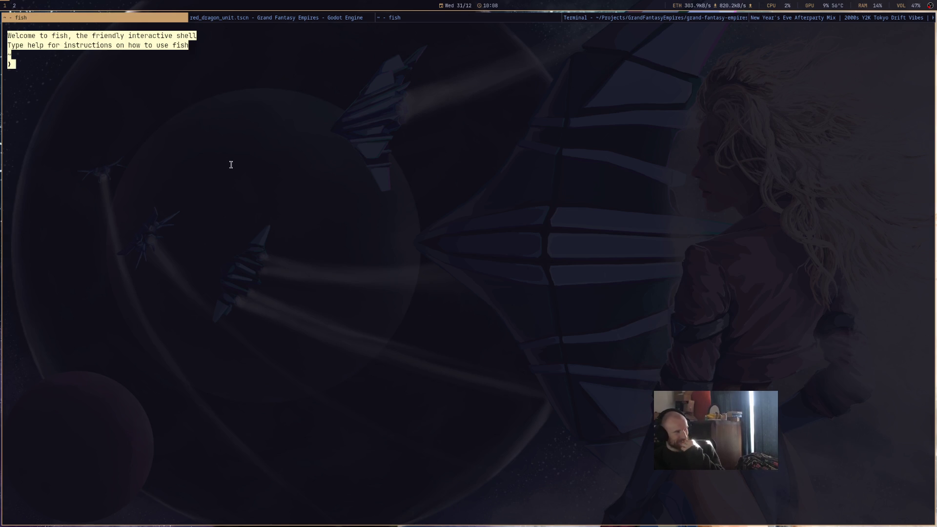
Step: Close the second fish terminal and the project terminal with Ctrl+D
left_click(310, 17)
left_click(429, 14)
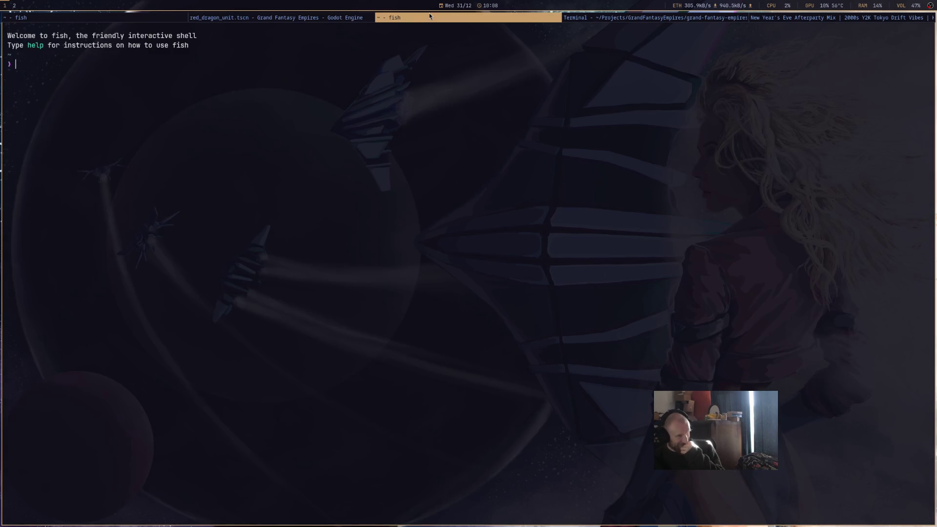
left_click(335, 17)
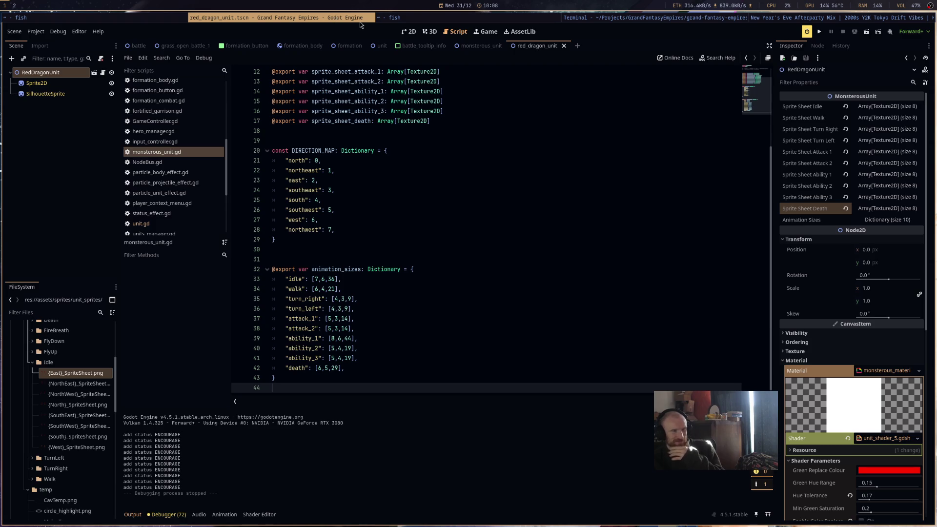
left_click(424, 19)
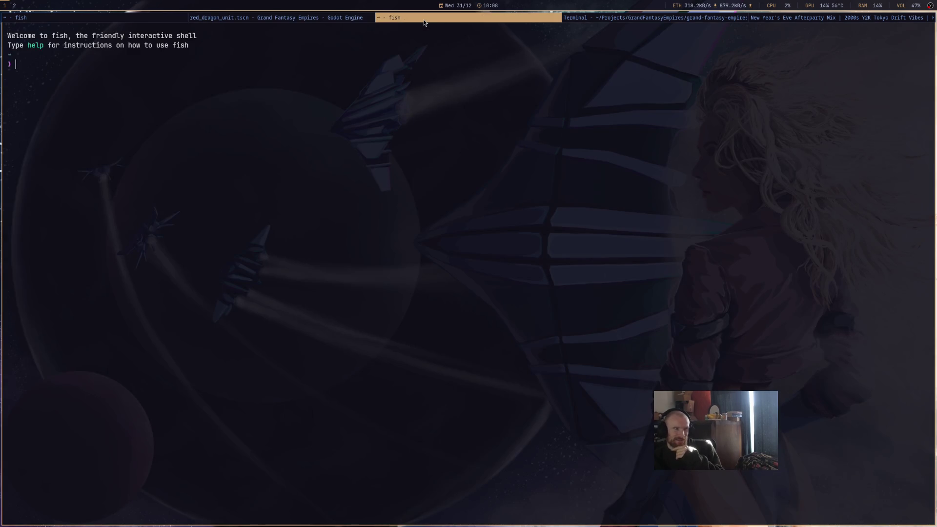
key("ctrl+d")
left_click(547, 20)
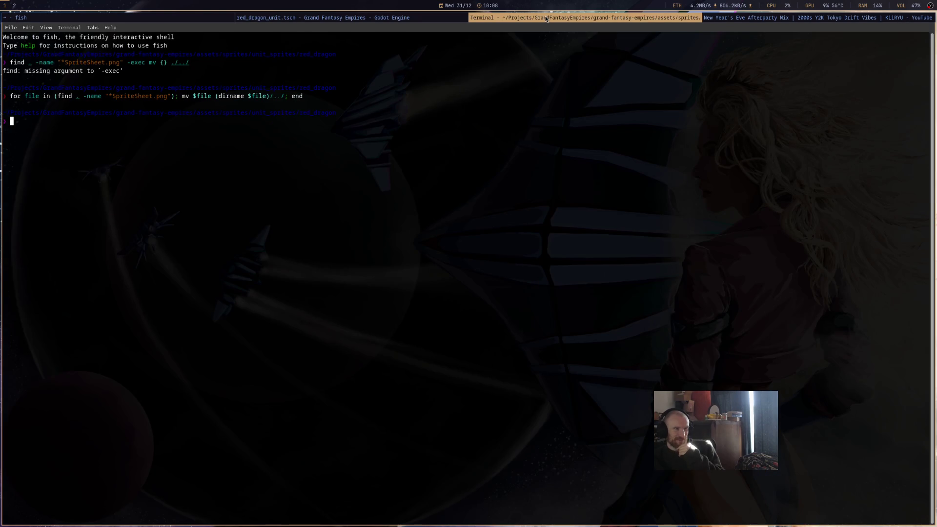
key("ctrl+d")
Step: Glance at the Godot editor, then bring the home fish shell to the front
left_click(670, 19)
left_click(494, 22)
left_click(291, 19)
left_click(404, 19)
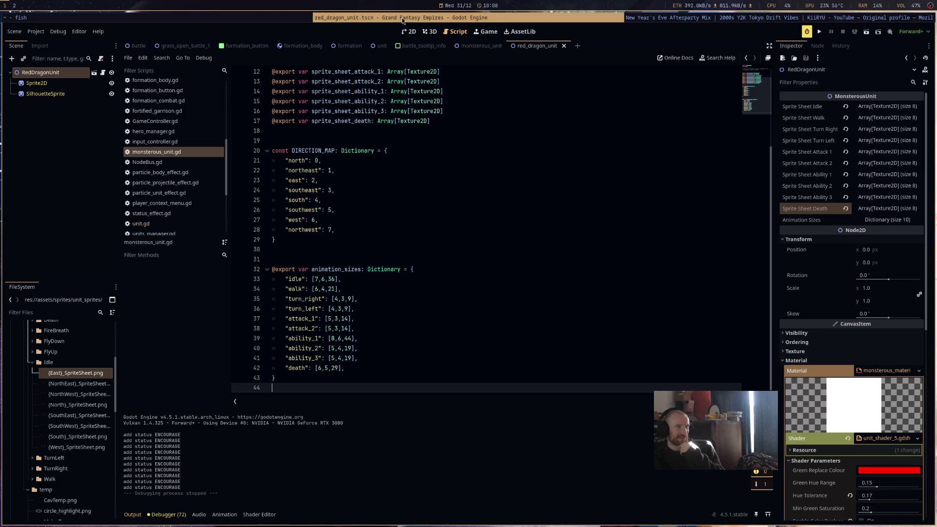
left_click(237, 21)
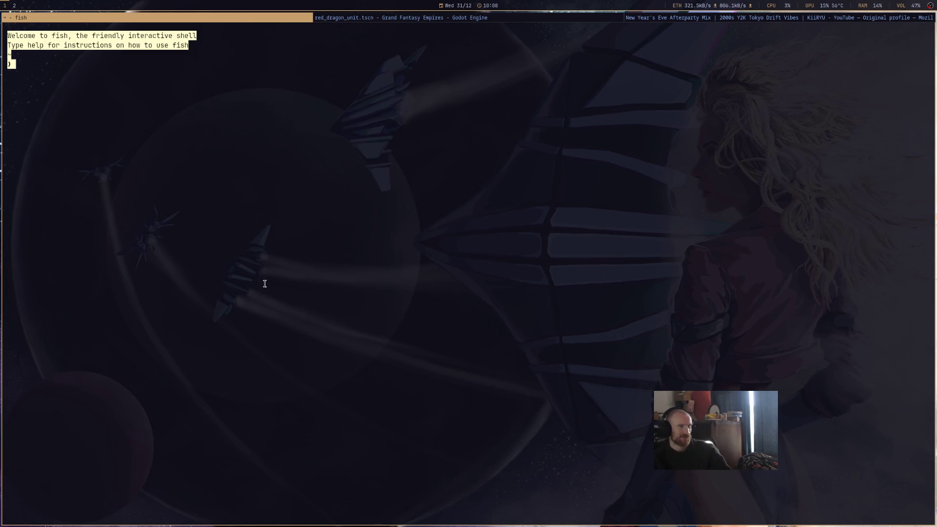
Step: Launch the cava audio visualizer, cycle its bar colours, and return to Godot
type("cava")
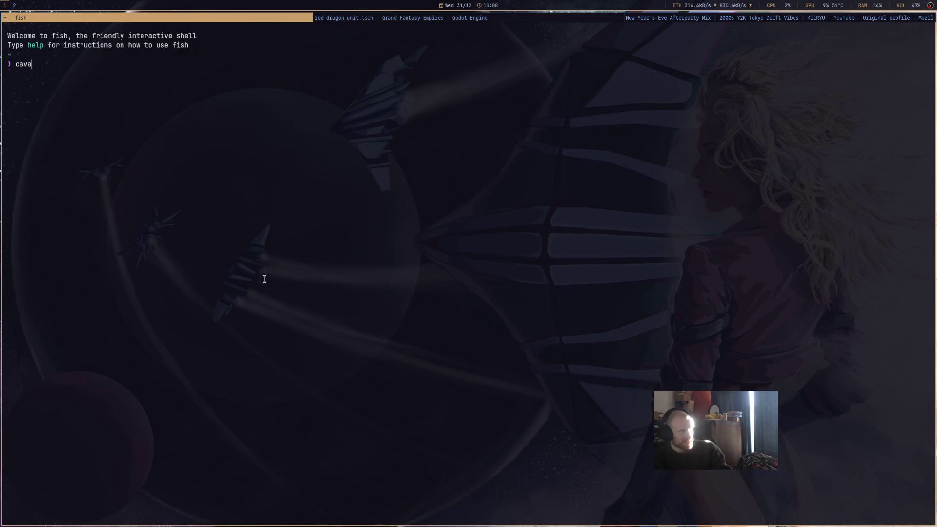
key("Return")
key("c")
key("c")
key("c")
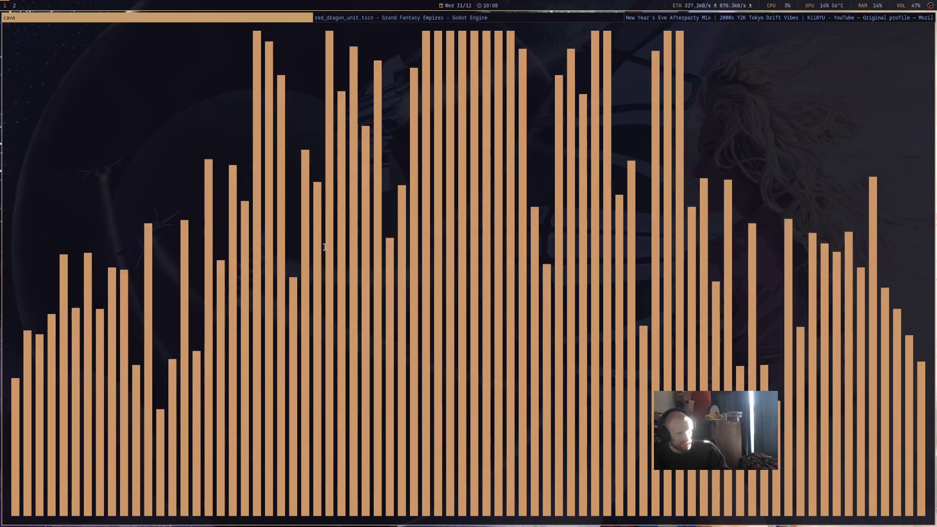
left_click(390, 17)
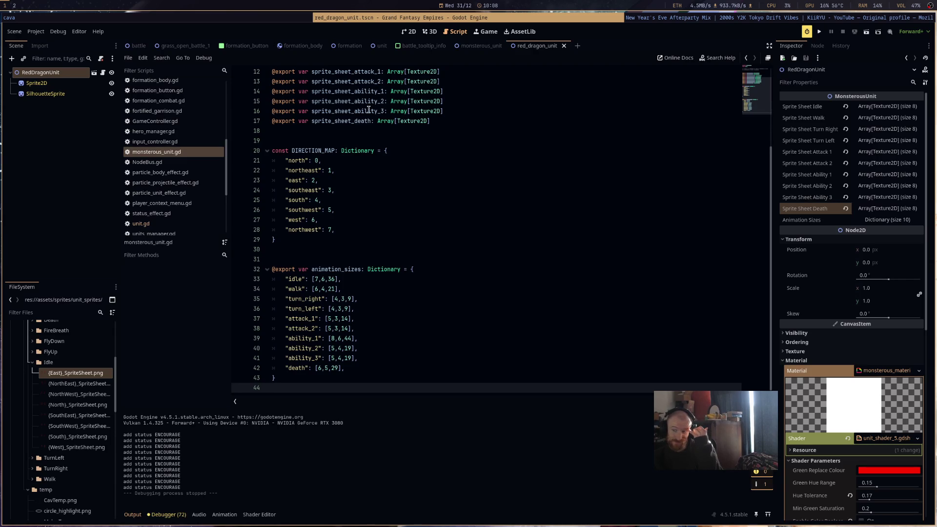
Step: In a new terminal, run twt and join the channel's chat, then return to Godot
key("super+Return")
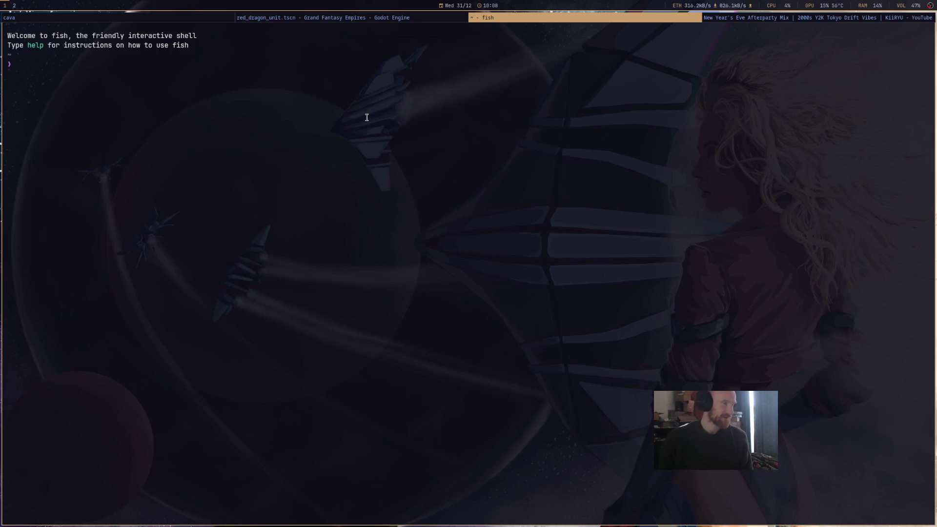
type("twt")
key("Return")
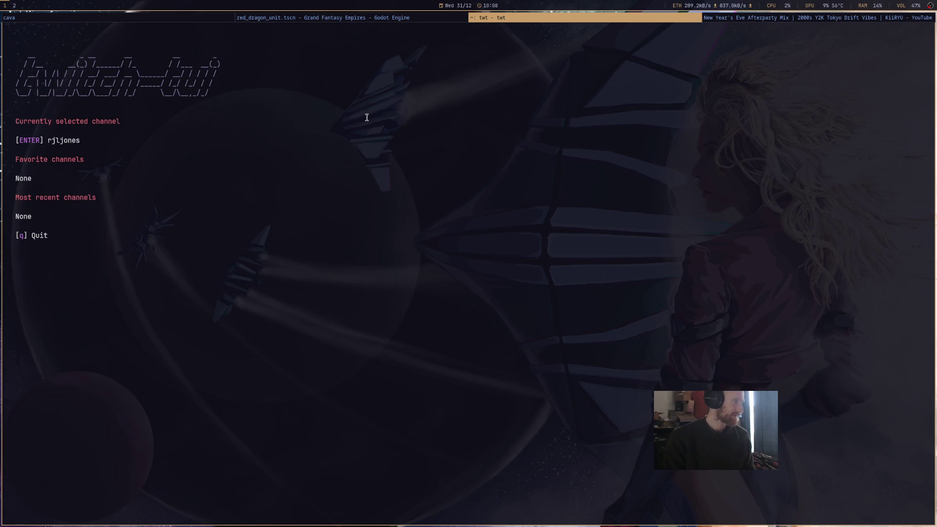
key("Return")
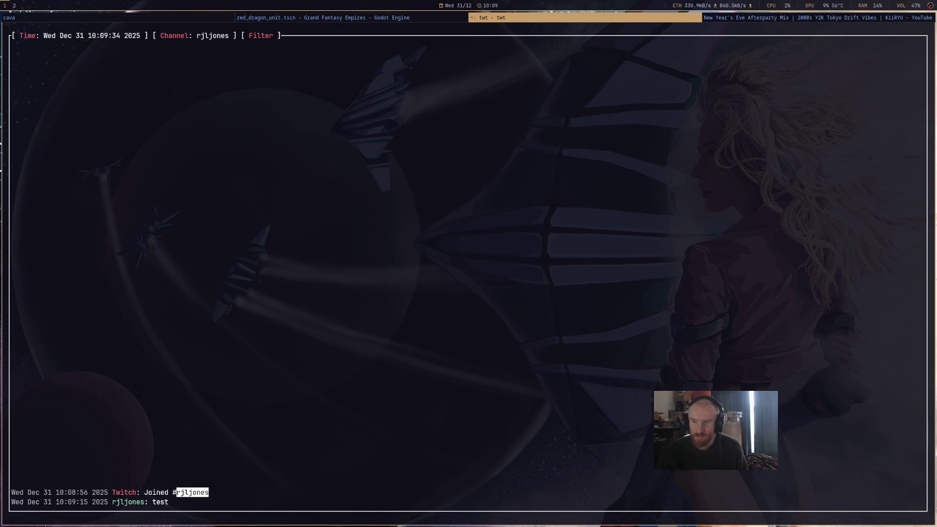
key("super+Left")
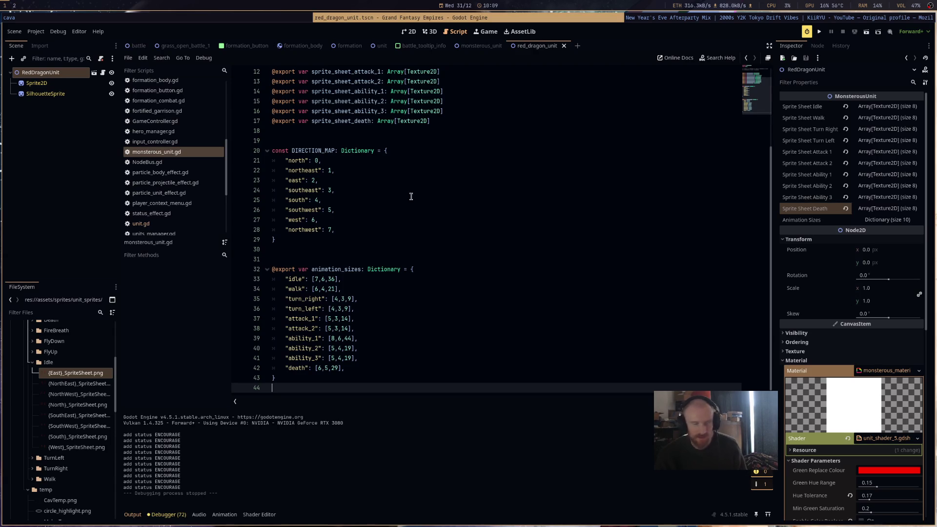
Step: Add an empty line after line 44 of monsterous_unit.gd and open the Shader Editor panel
left_click(520, 348)
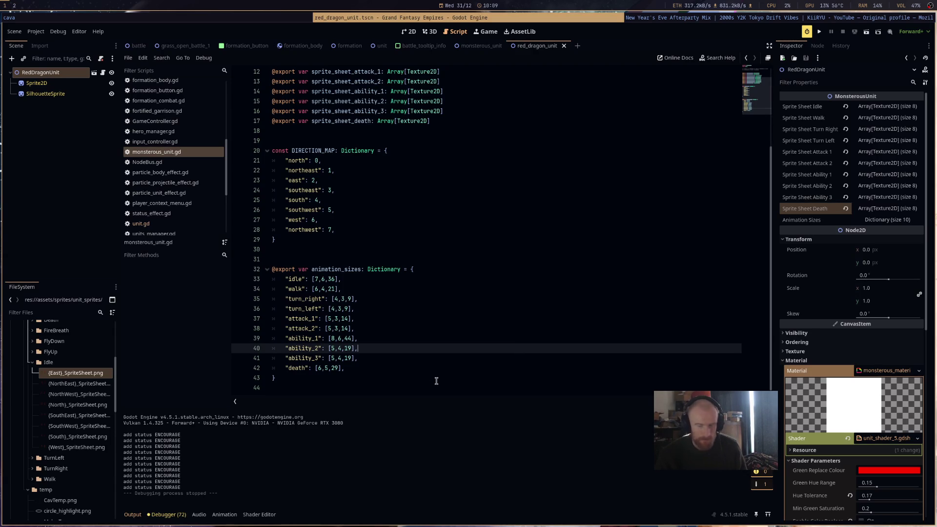
left_click(387, 370)
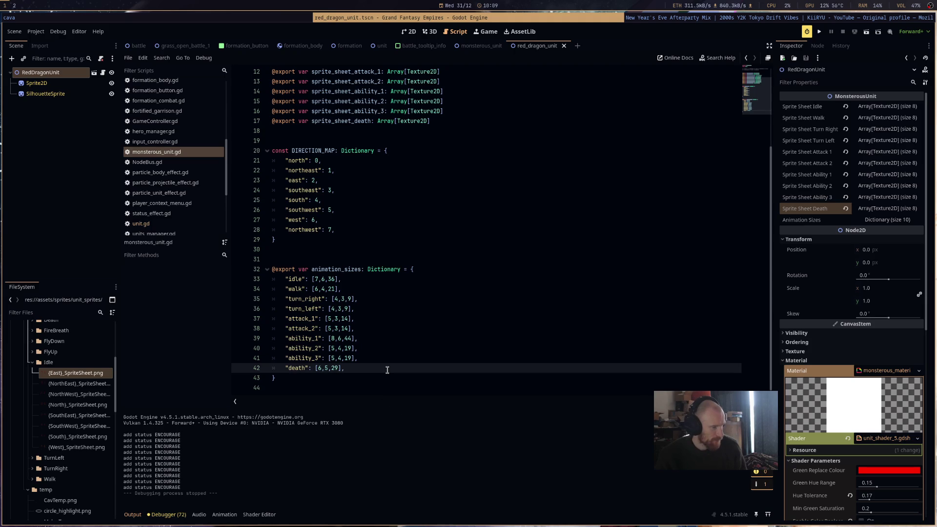
left_click(319, 388)
key("Return")
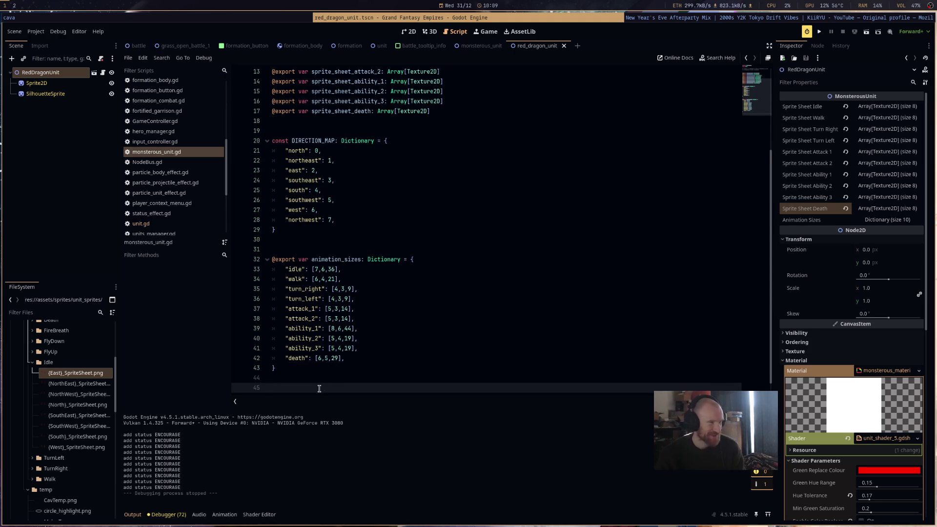
key("alt+s")
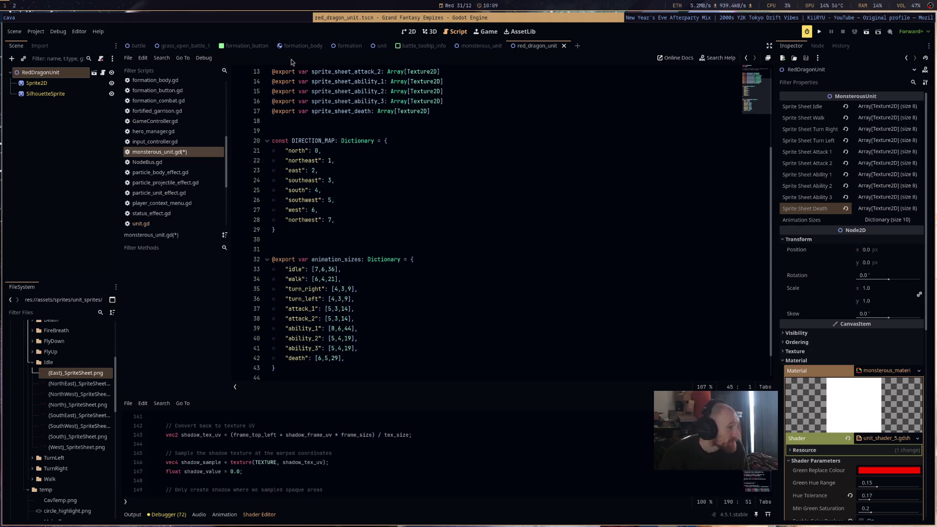
left_click(181, 46)
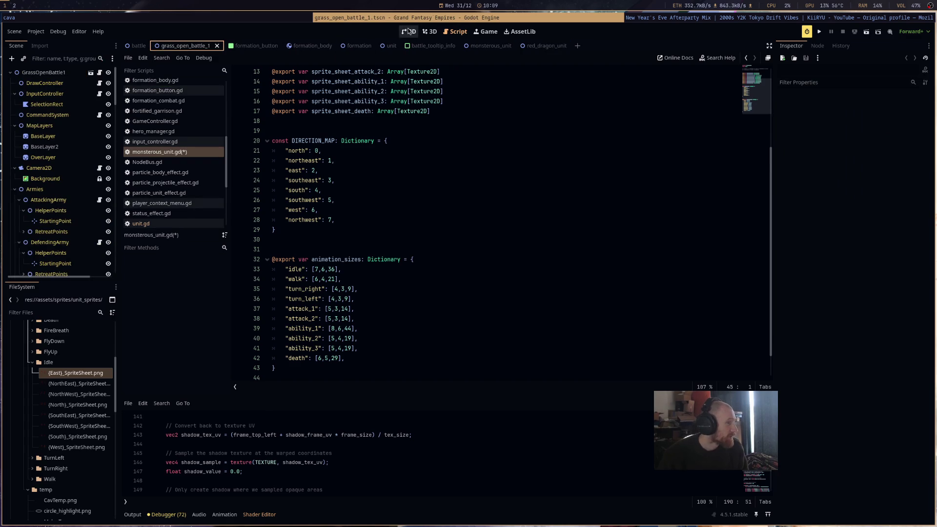
Step: Show the 2D view and zoom and pan the battle map
left_click(409, 31)
scroll(487, 177, "down", 5)
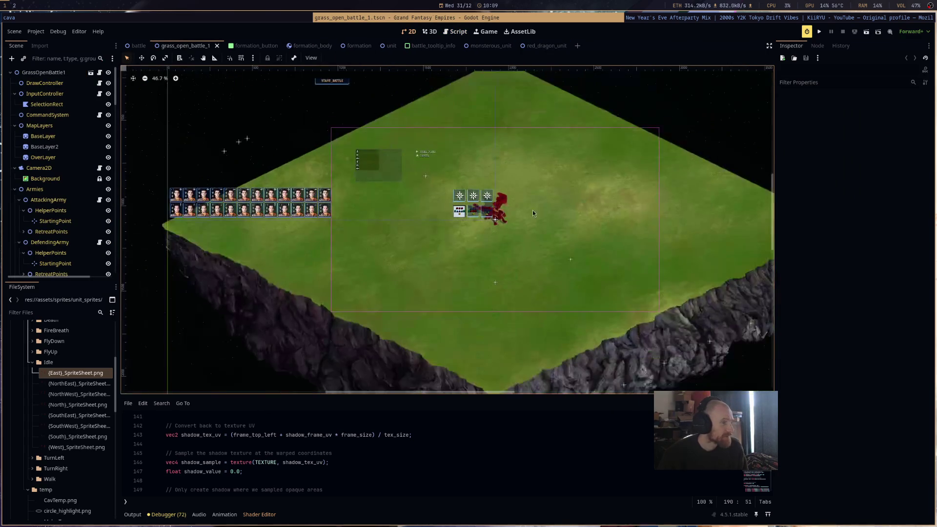
scroll(518, 213, "up", 3)
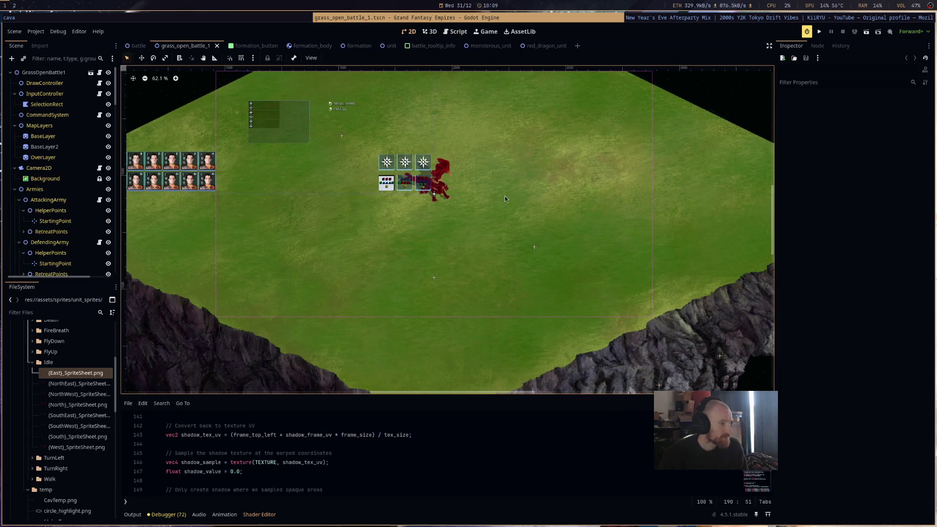
scroll(500, 192, "up", 1)
left_click_drag(500, 192, 507, 241)
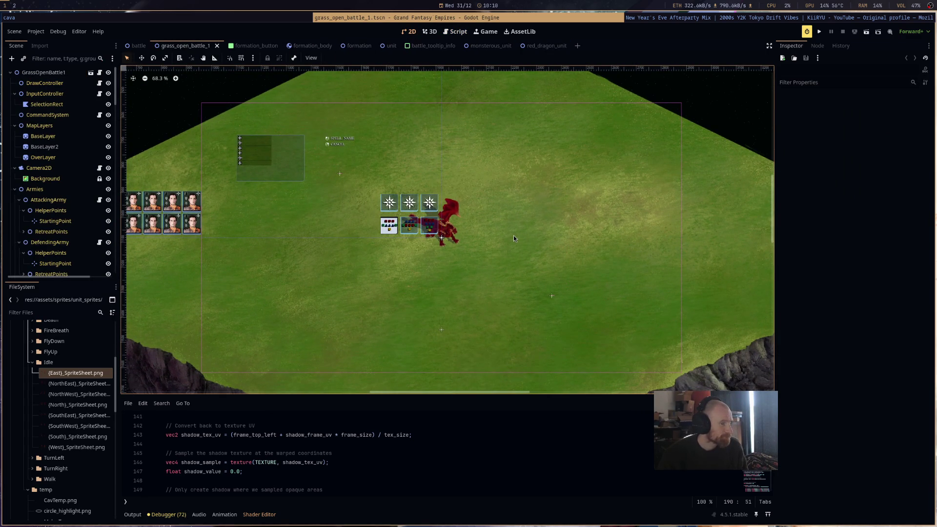
Step: Switch to the battle scene tab and open the Project menu
mouse_move(144, 48)
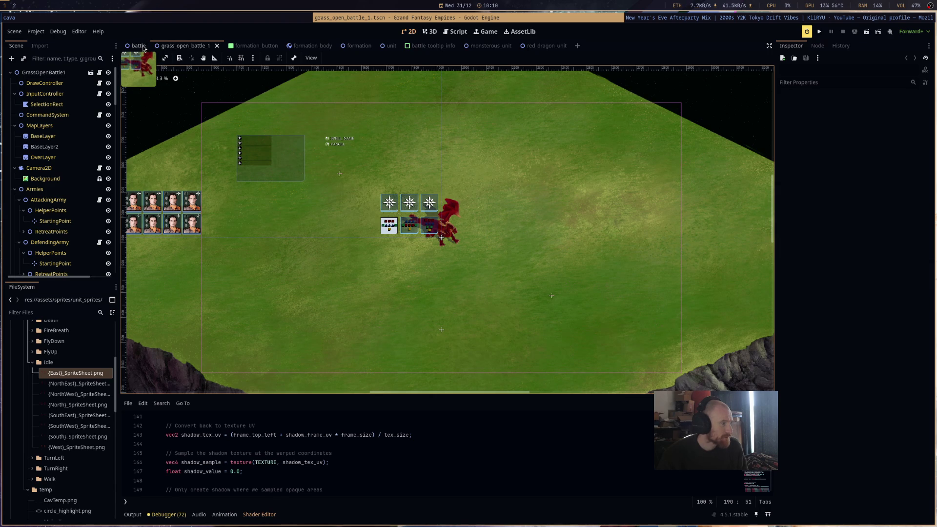
left_click(139, 46)
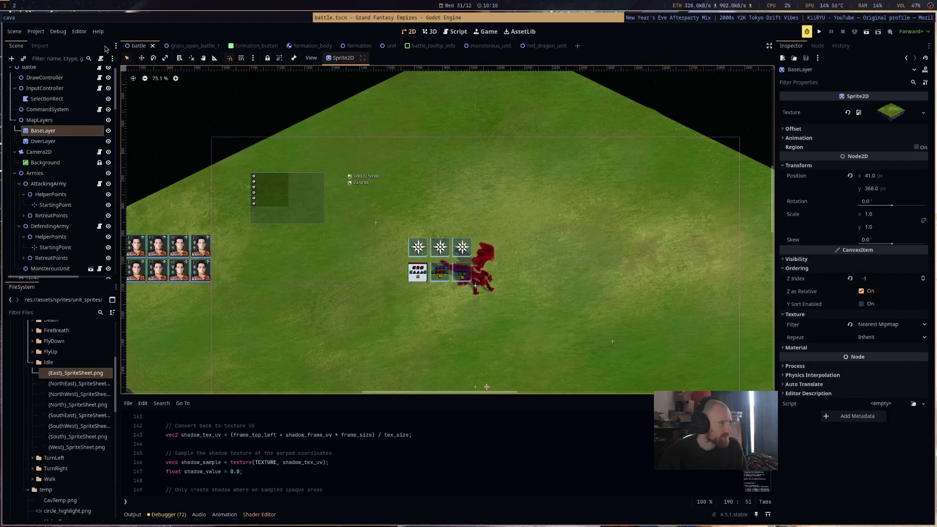
left_click(37, 33)
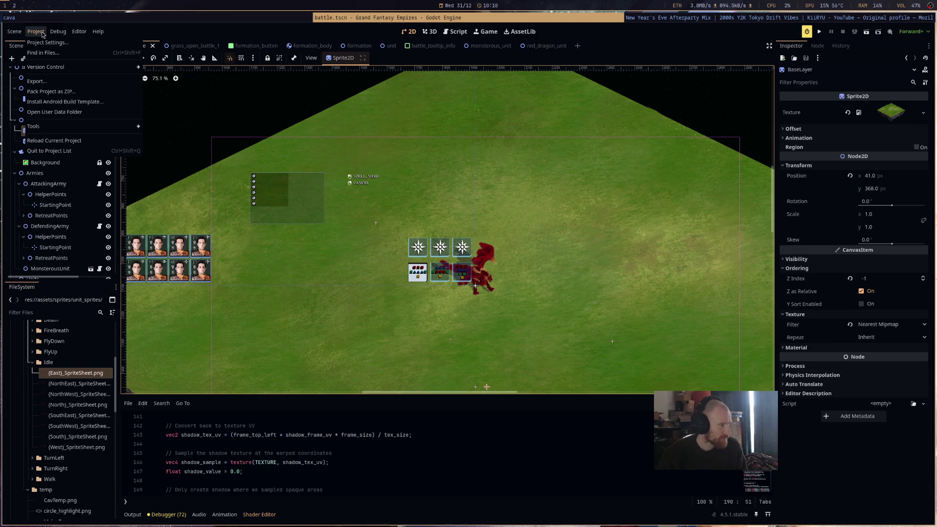
left_click(42, 34)
left_click(40, 33)
left_click(38, 34)
Step: Create a new inherited scene based on battle.tscn
left_click(14, 32)
left_click(25, 53)
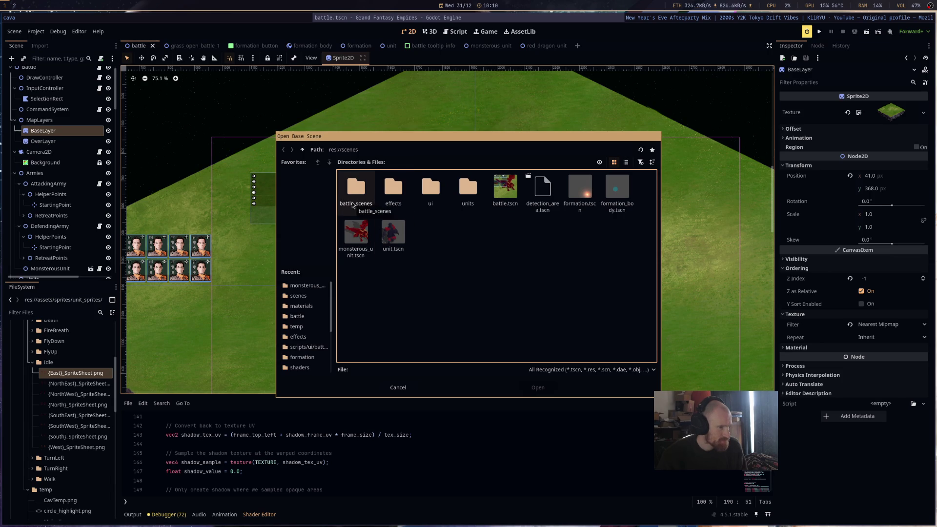
double_click(506, 200)
scroll(501, 225, "down", 2)
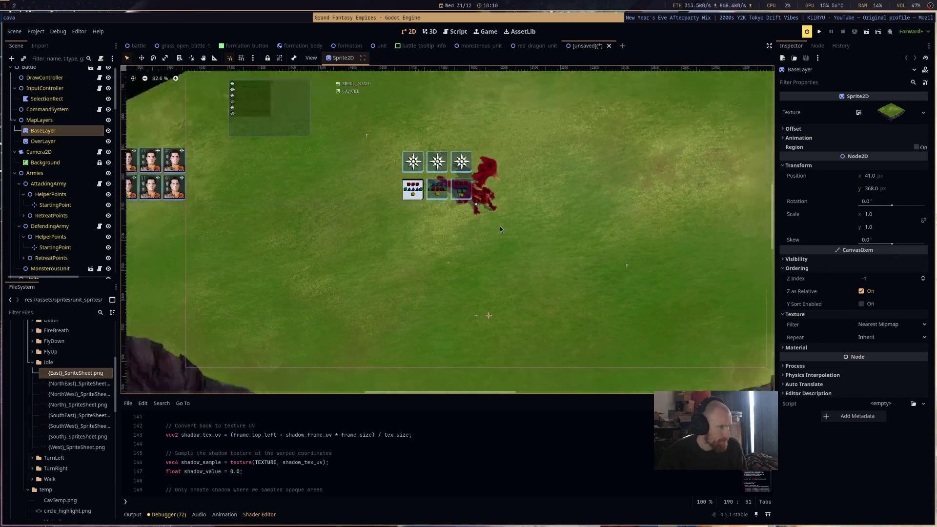
scroll(56, 81, "up", 1)
Step: Rename the root node DragonBattle and save the scene as dragon_battle.tscn
double_click(31, 73)
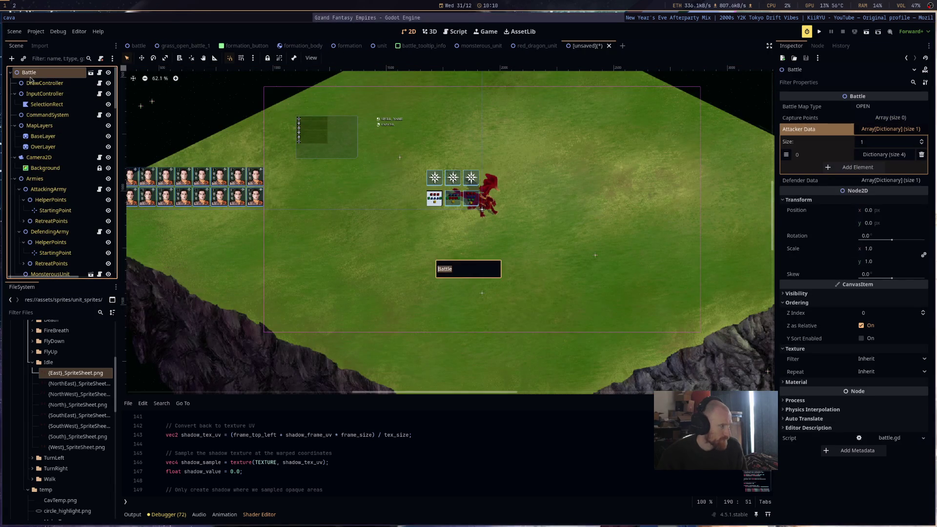
type("DragonBa")
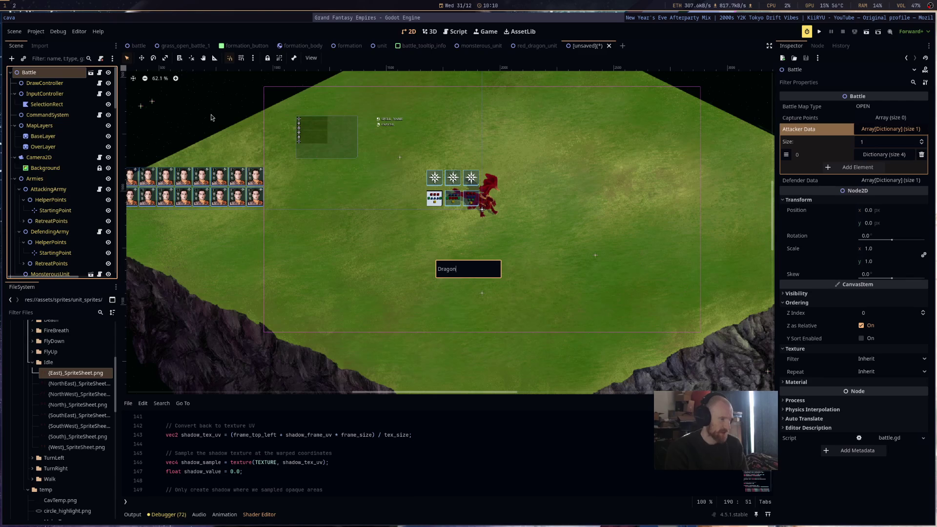
type("ttle")
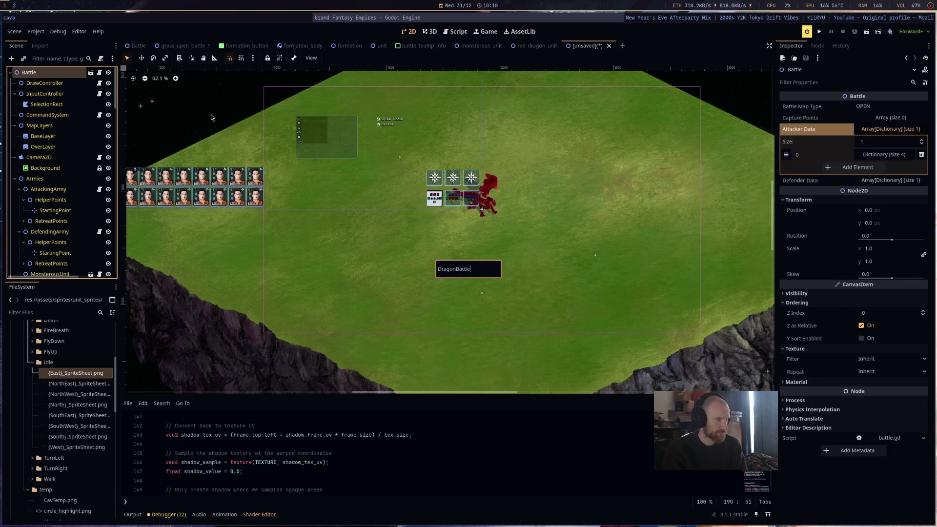
key("Return")
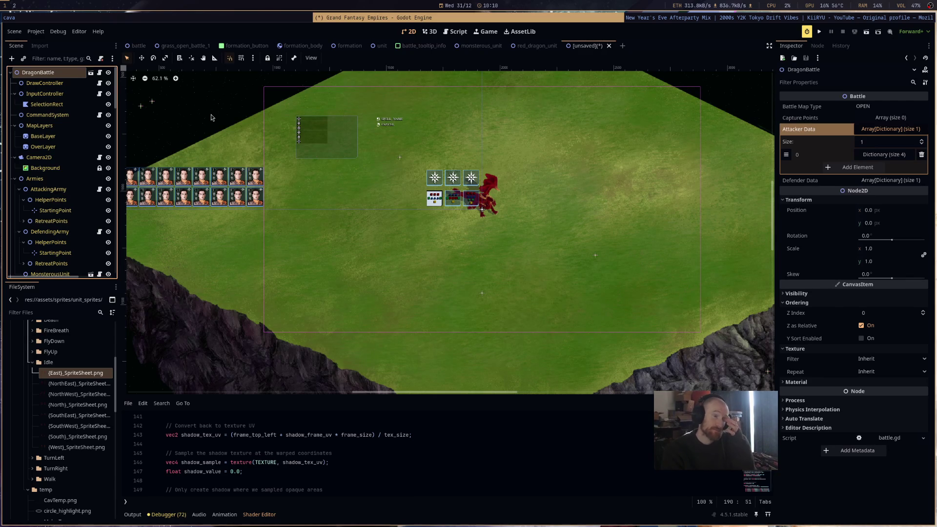
left_click_drag(632, 155, 608, 174)
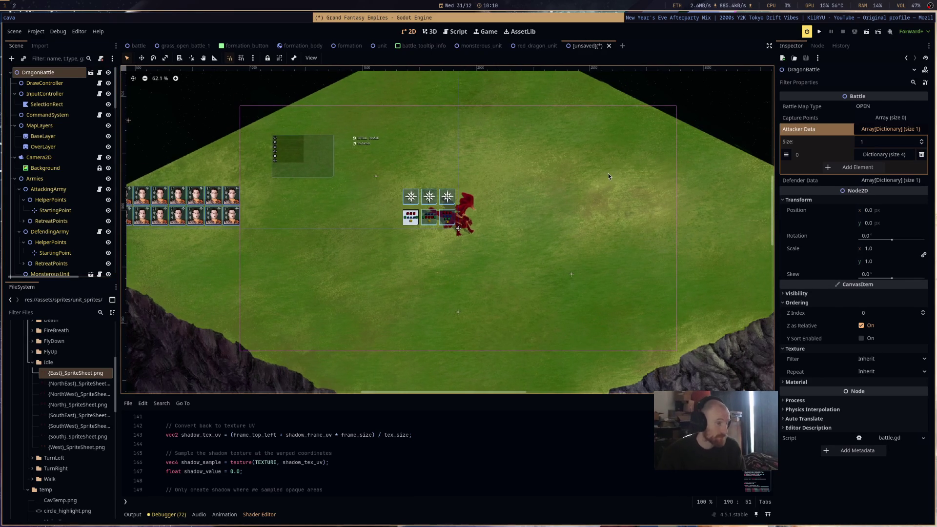
key("ctrl+s")
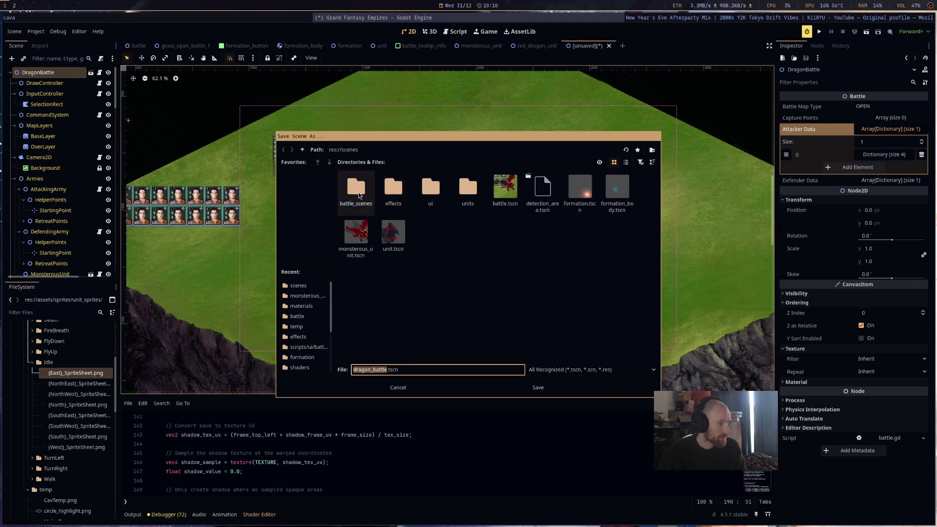
left_click(538, 387)
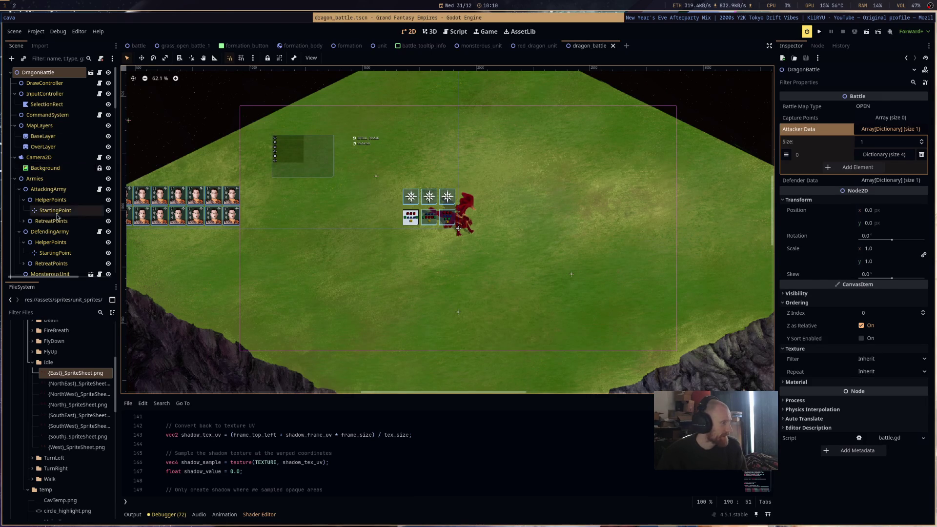
Step: Try deleting the inherited MonsterousUnit node in dragon_battle, dismiss the alert, and save
scroll(57, 227, "down", 5)
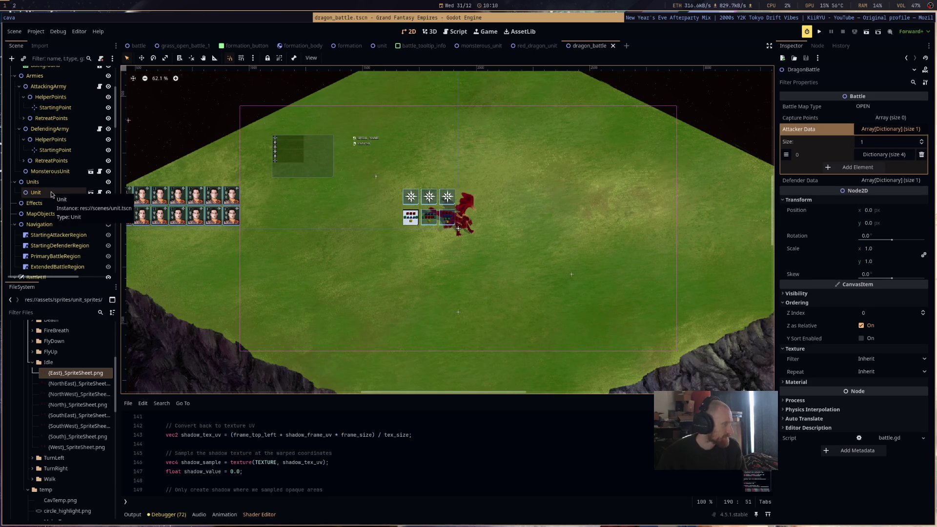
scroll(58, 170, "up", 3)
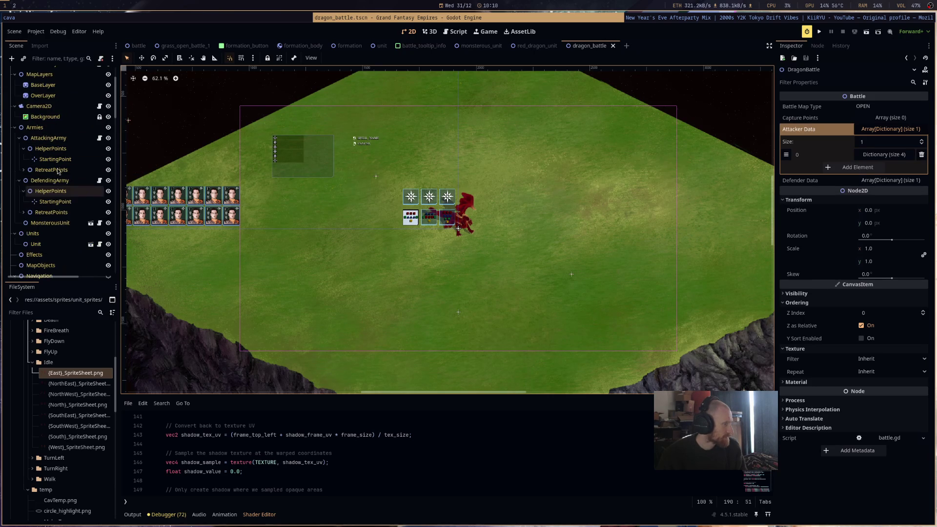
left_click(53, 224)
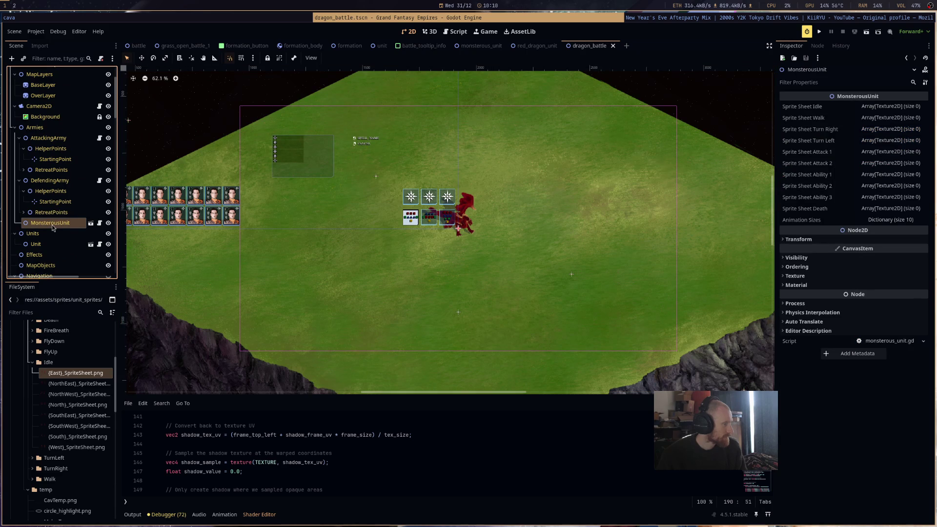
left_click(109, 222)
left_click(108, 222)
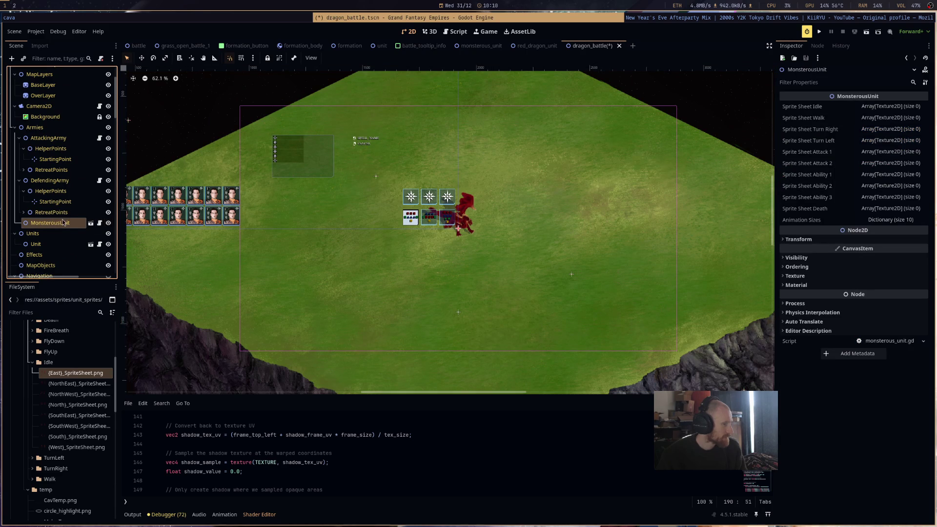
right_click(62, 222)
left_click(119, 521)
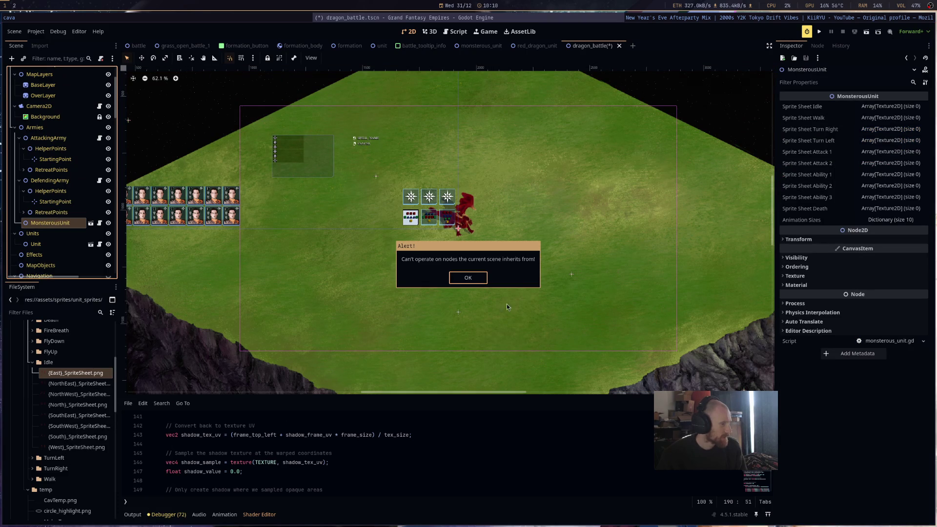
left_click(468, 278)
key("ctrl+s")
Step: Delete MonsterousUnit from battle.tscn, save it, and return to the dragon_battle scene in 2D
left_click(136, 46)
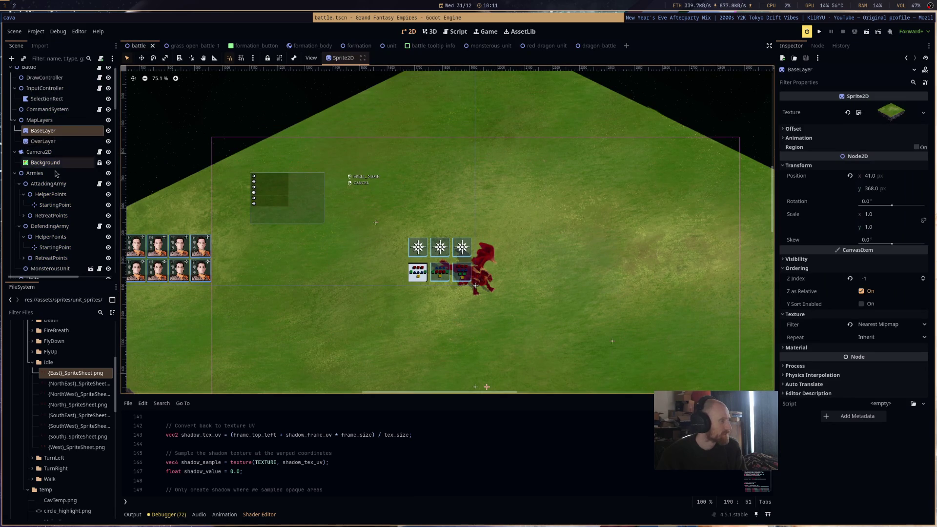
scroll(65, 186, "down", 3)
right_click(51, 191)
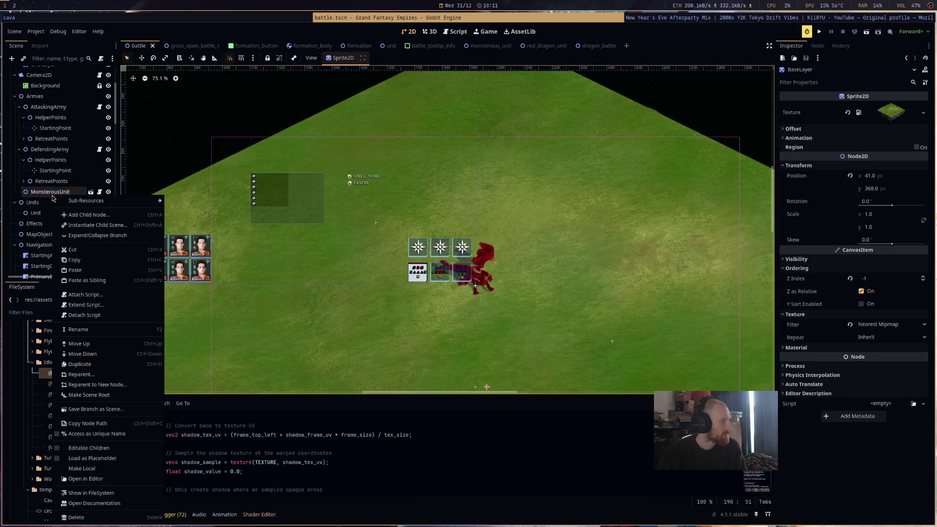
left_click(95, 511)
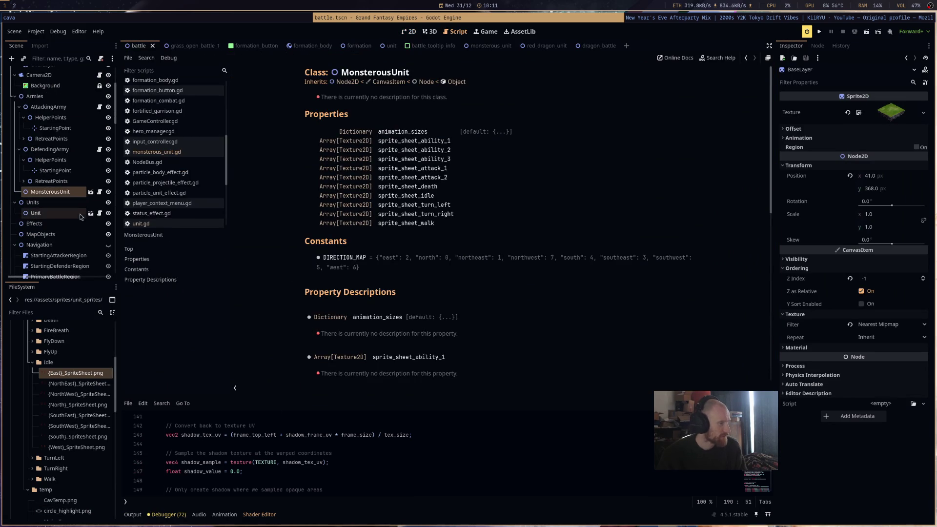
right_click(79, 194)
left_click(100, 517)
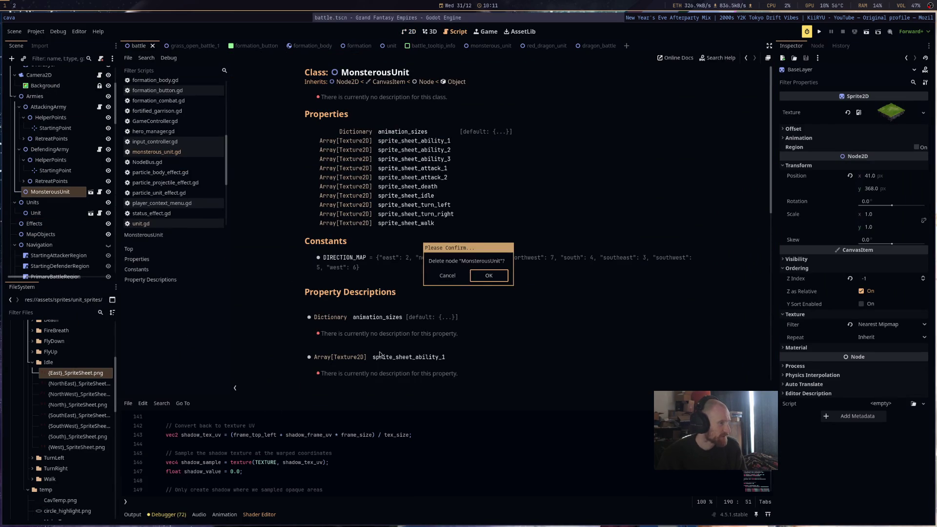
left_click(486, 278)
key("ctrl+s")
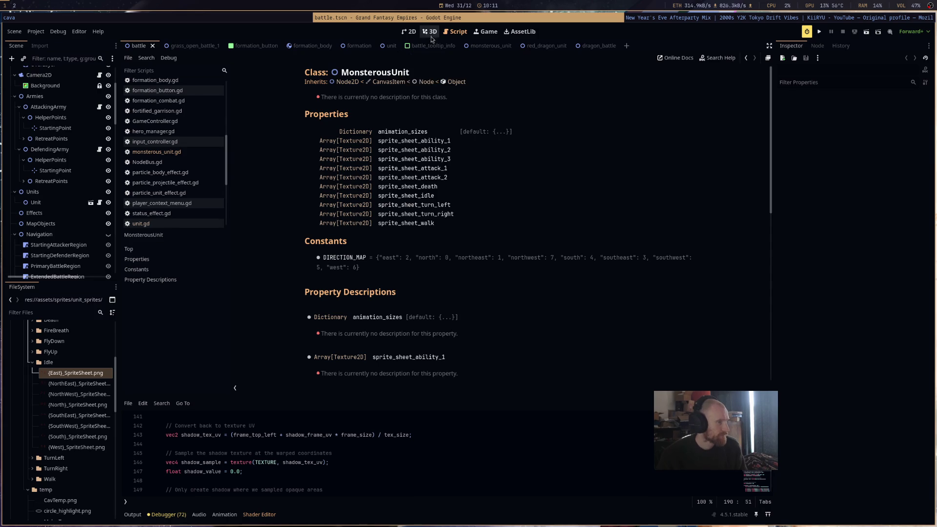
left_click(430, 31)
left_click(409, 32)
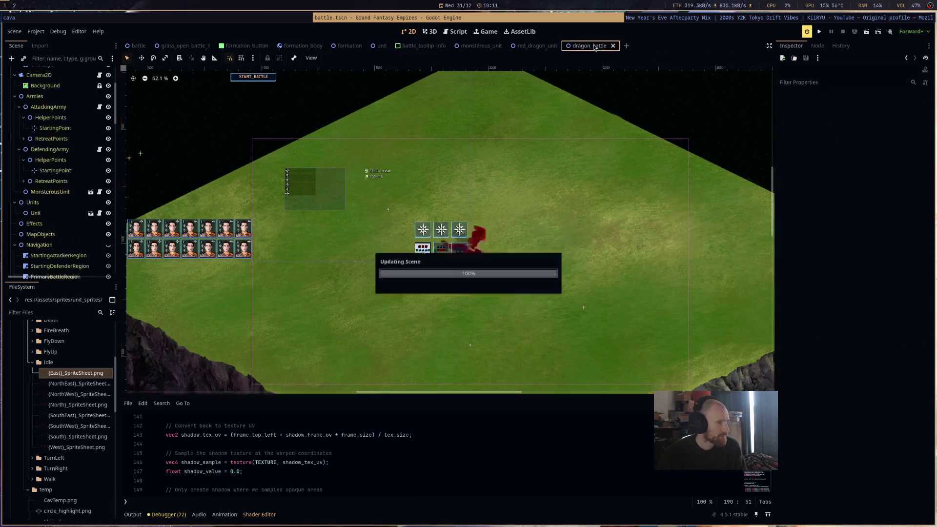
left_click(592, 46)
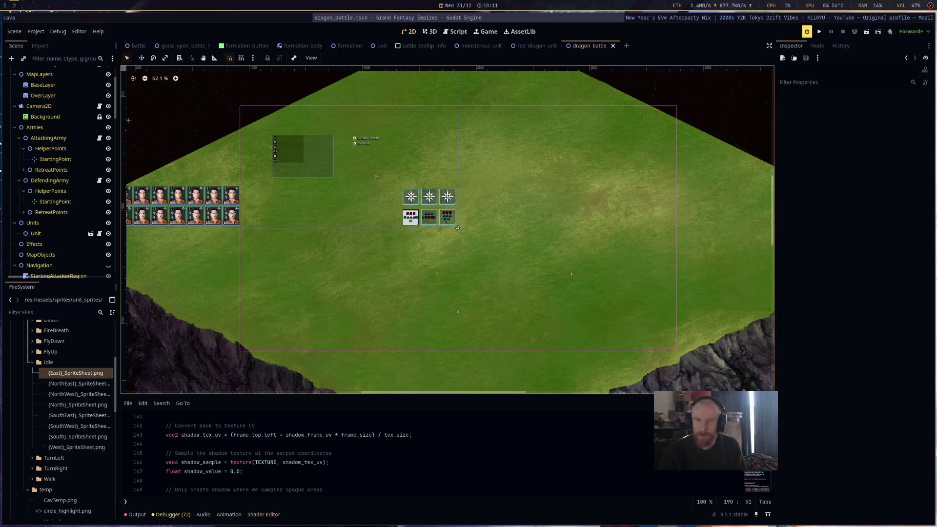
mouse_move(314, 190)
left_mouse_down()
mouse_move(579, 259)
mouse_move(288, 218)
left_mouse_up()
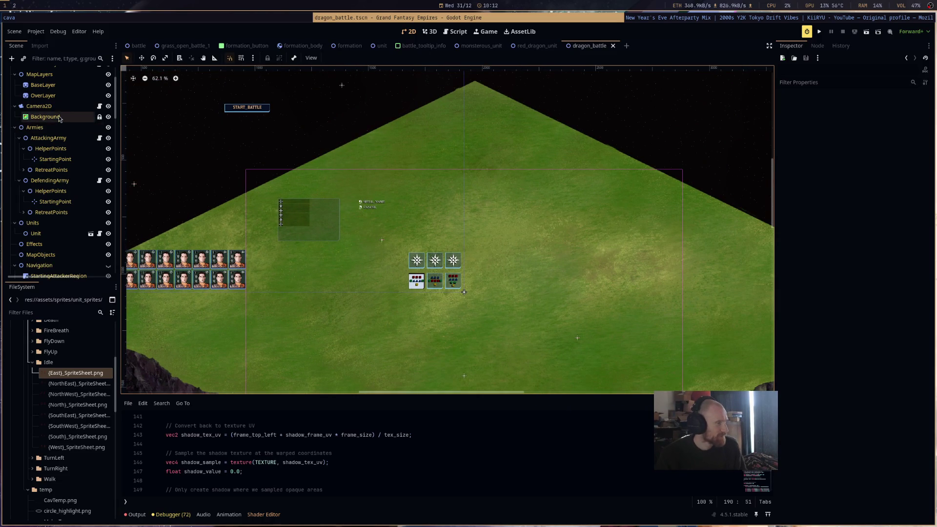
scroll(59, 127, "up", 3)
Step: Set DragonBattle's first Attacker Data entry to UnitKey RedDragon with Leader ticked, and save
left_click(58, 74)
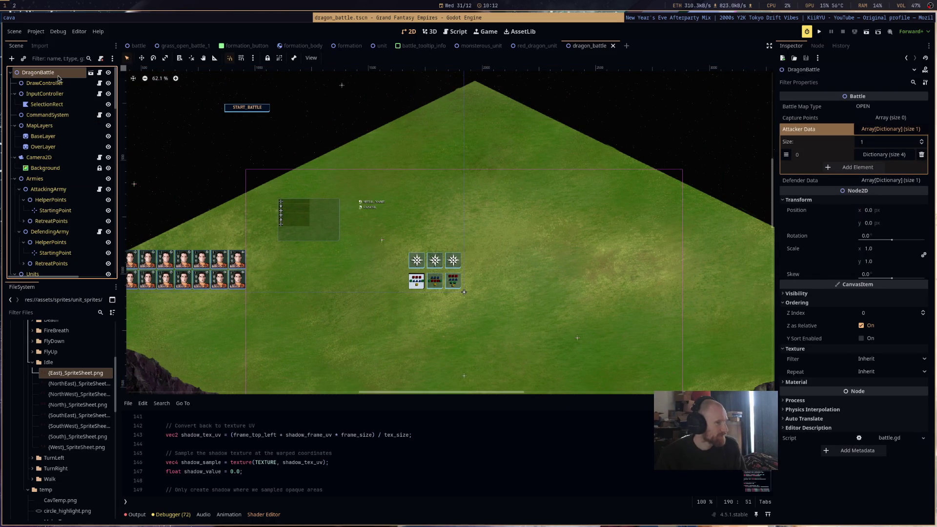
left_click(890, 180)
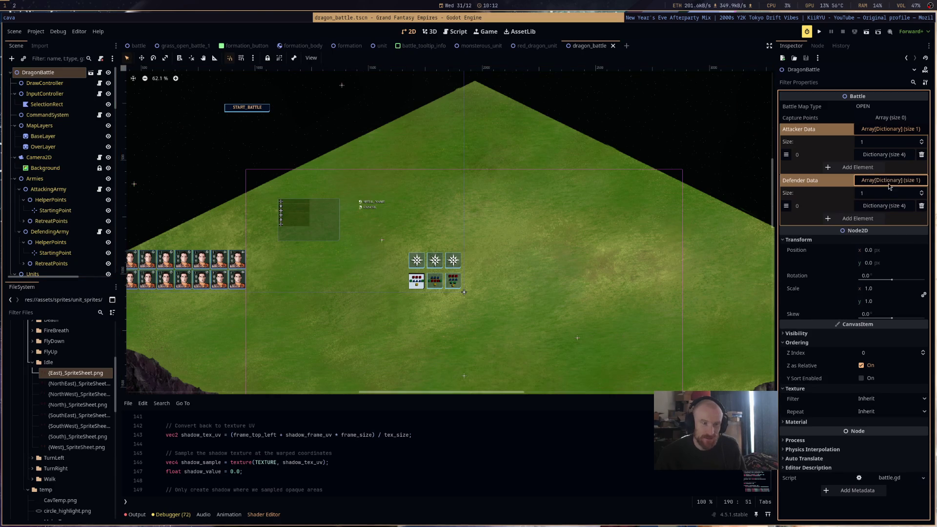
left_click(883, 154)
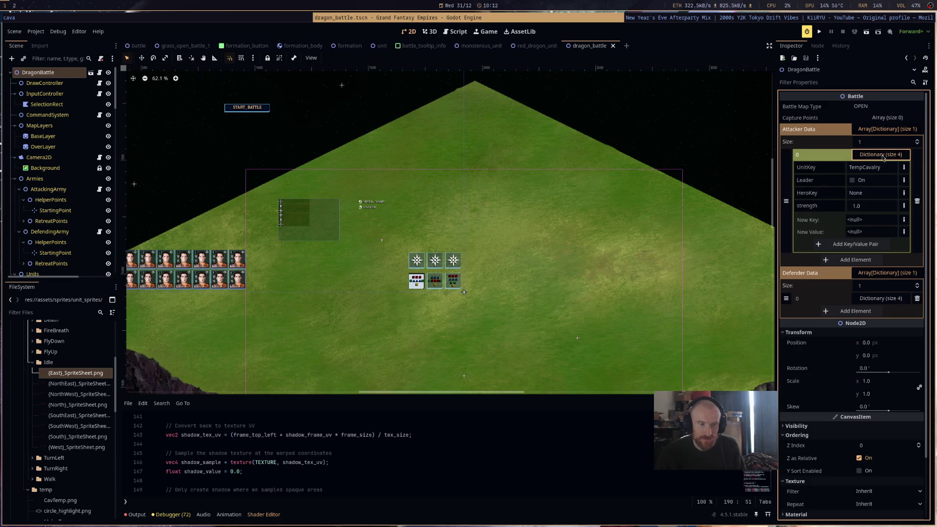
left_click(882, 167)
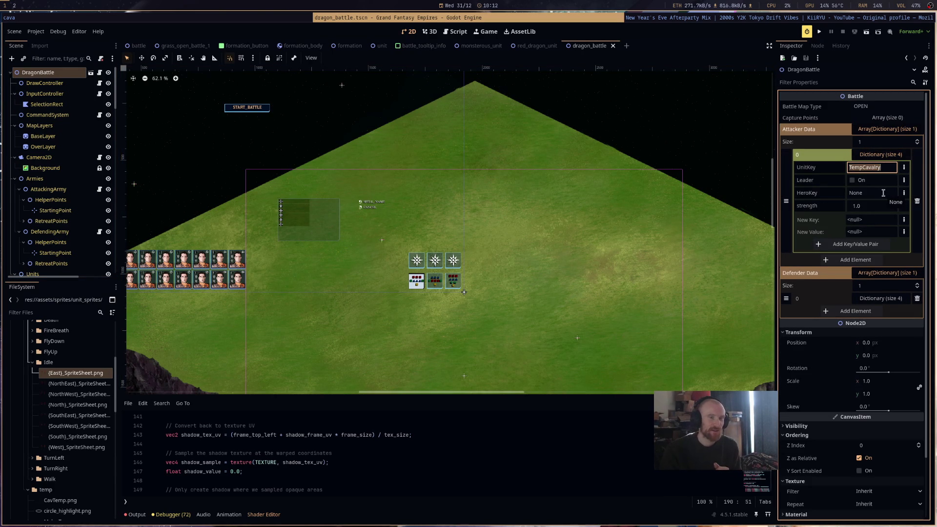
type("RedDragon")
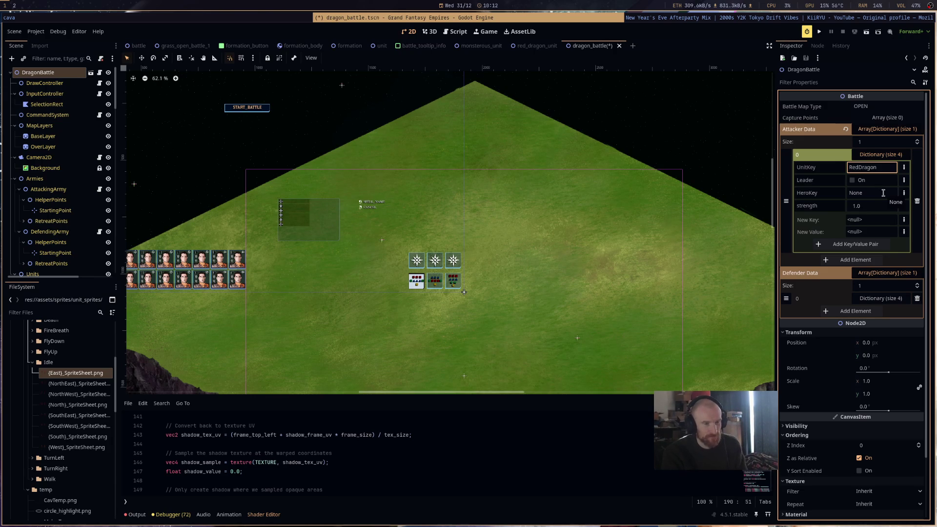
left_click(863, 183)
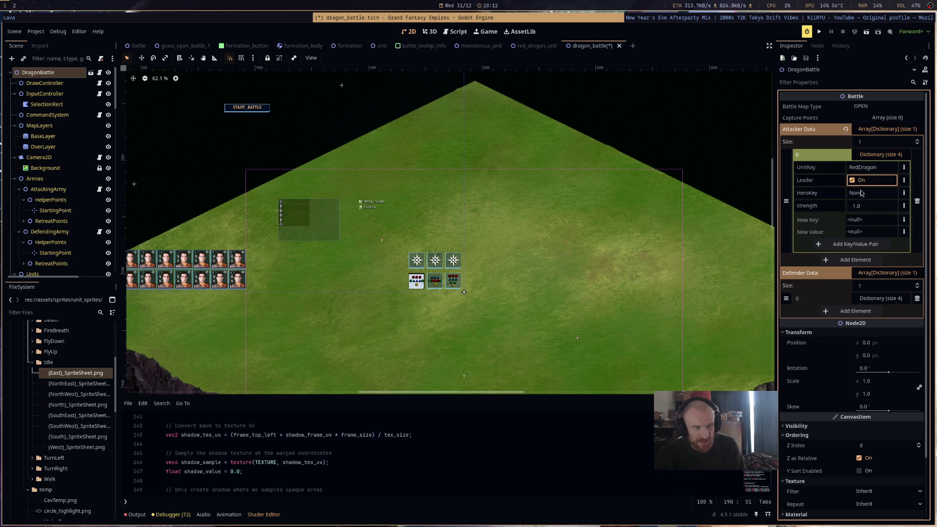
left_click(868, 195)
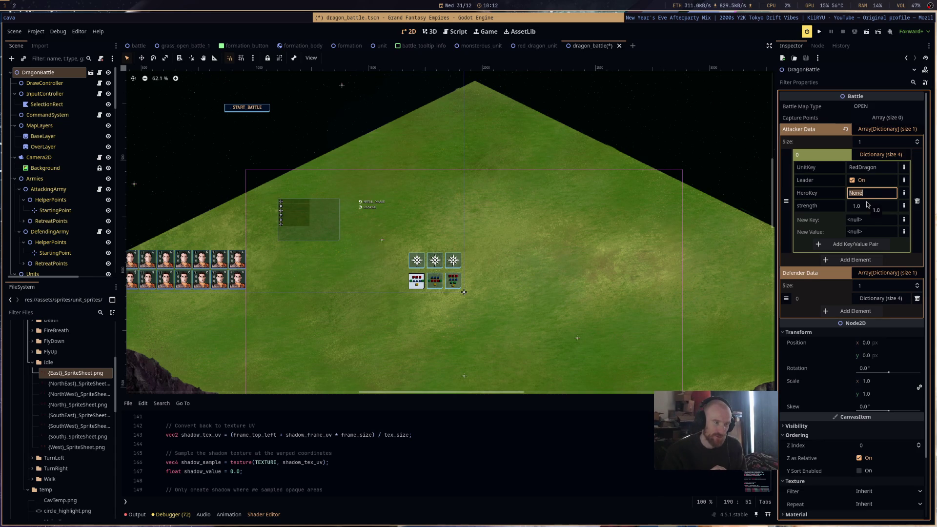
left_click(887, 301)
left_click(887, 302)
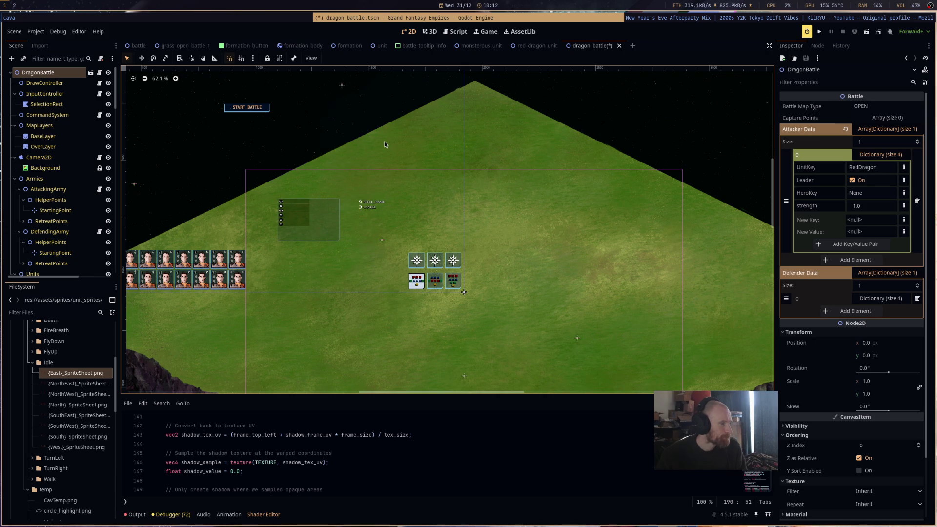
key("ctrl+s")
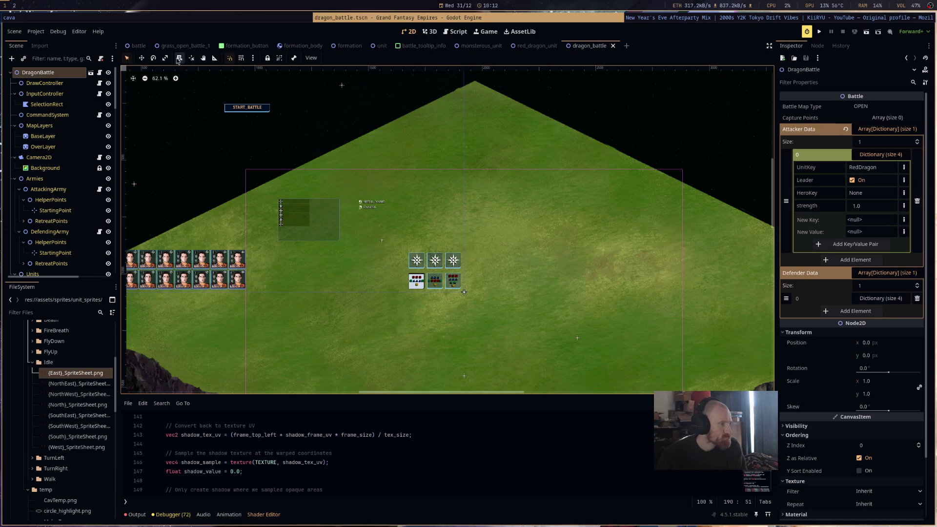
left_click(337, 48)
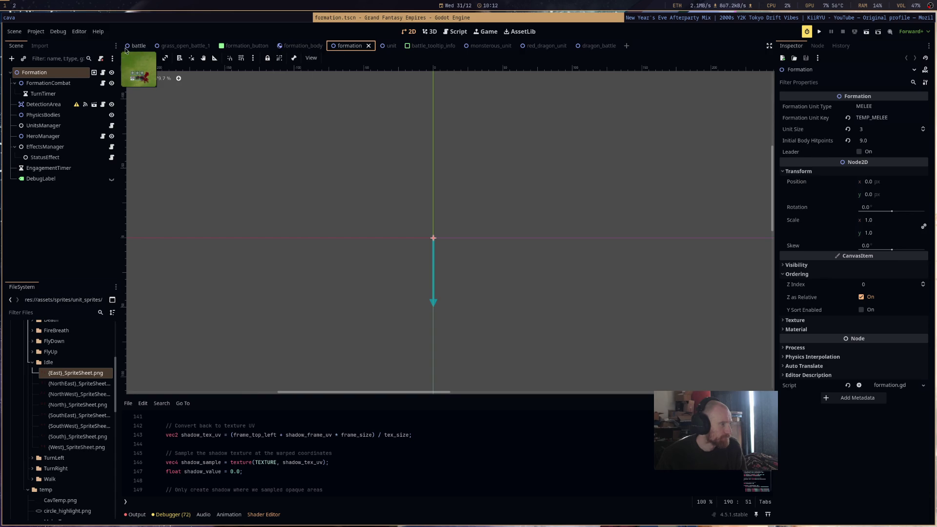
Step: Check grass_open_battle_1's attacker keys: hero_key BERITH, unit_key TEMP_CAVALRY
left_click(183, 49)
left_click(59, 72)
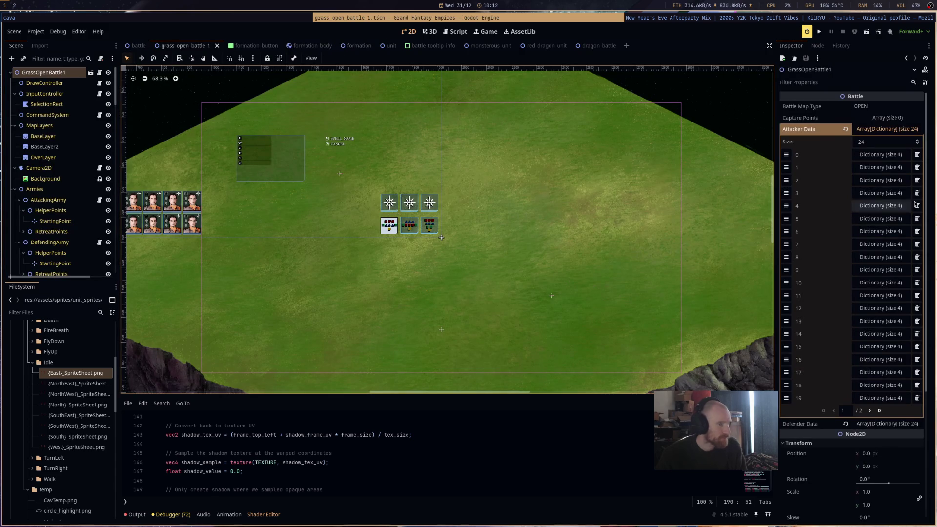
left_click(878, 155)
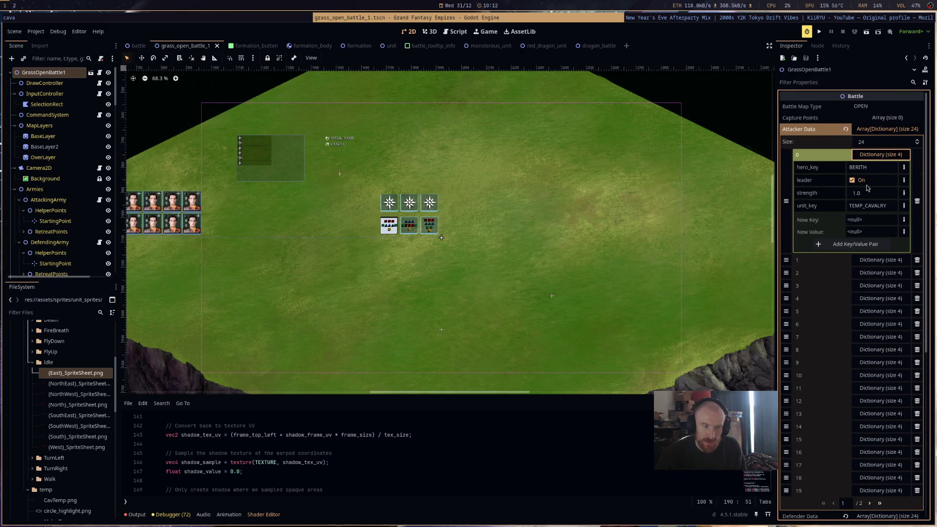
left_click(867, 167)
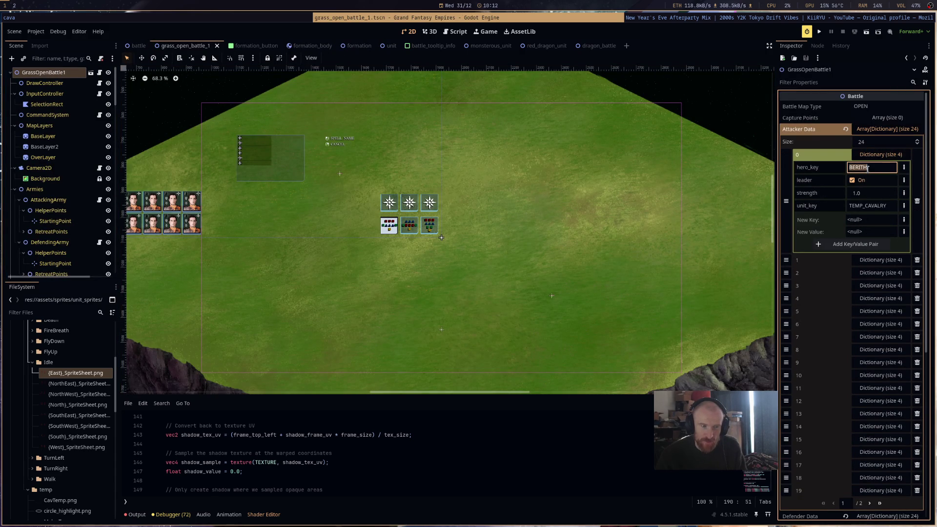
left_click(870, 206)
Step: In dragon_battle, set the attacker's UnitKey to RED_DRAGON and fill in its HeroKey
left_click(595, 45)
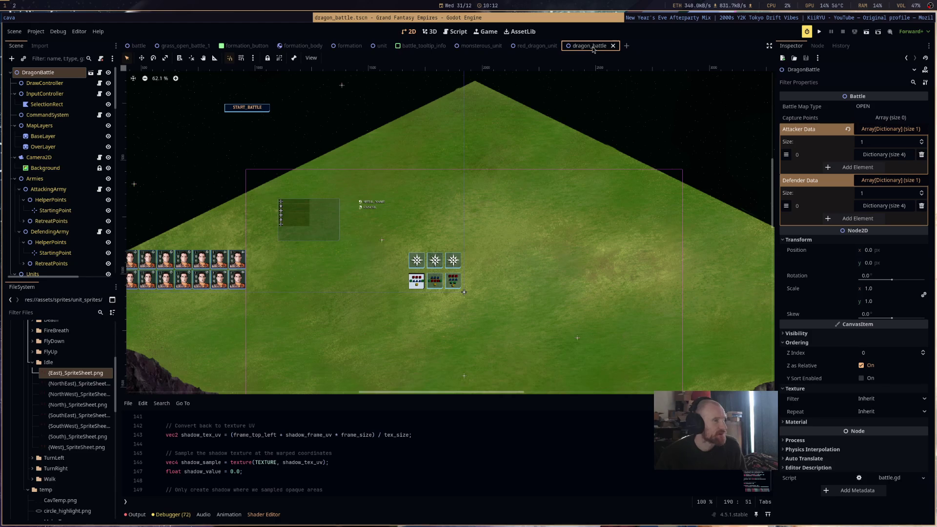
left_click(907, 155)
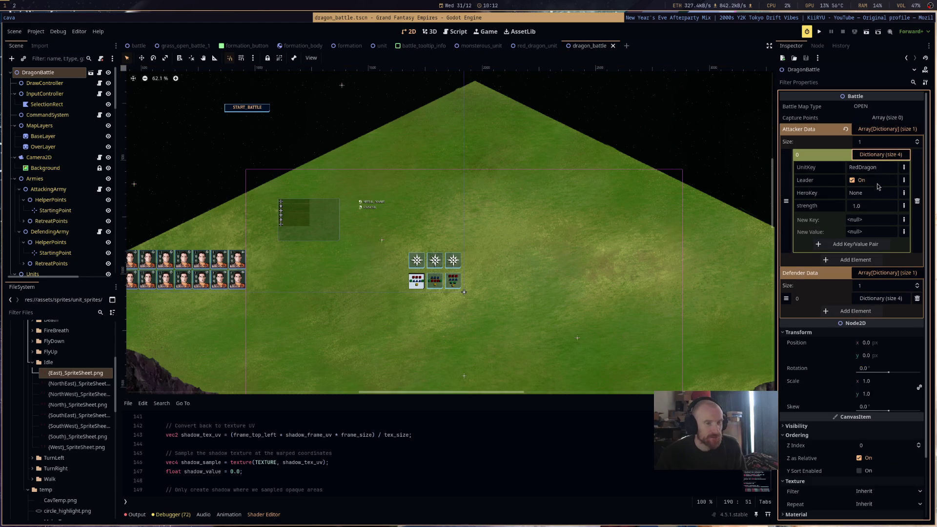
left_click(875, 168)
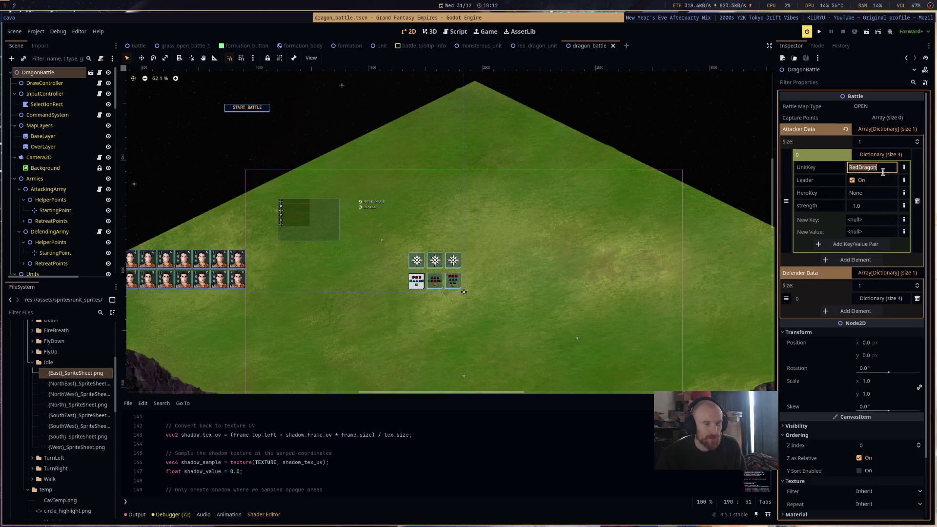
type("RED_DRAGON")
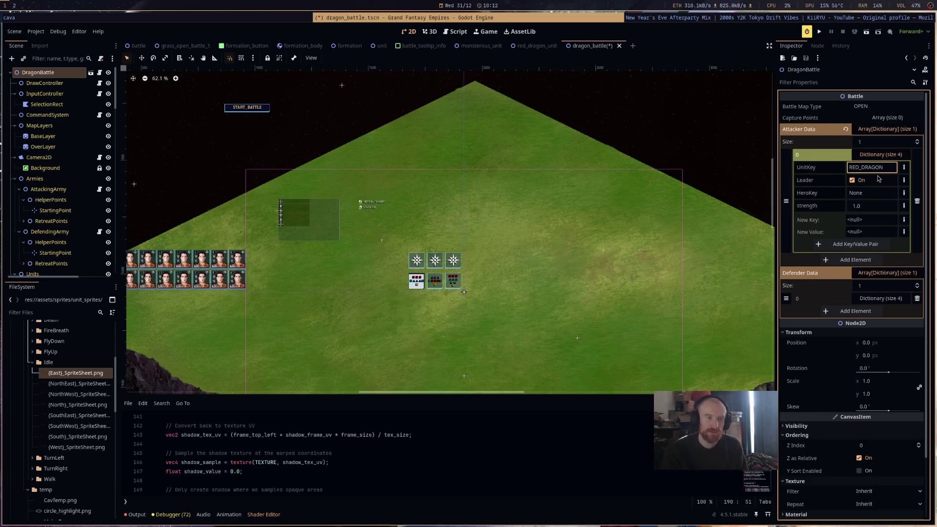
left_click(881, 194)
type("RED_F")
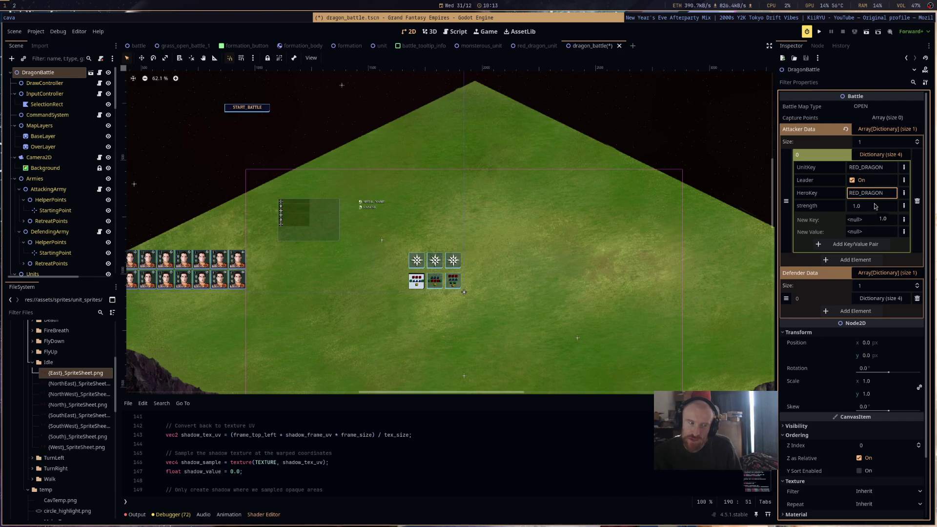
left_click(881, 300)
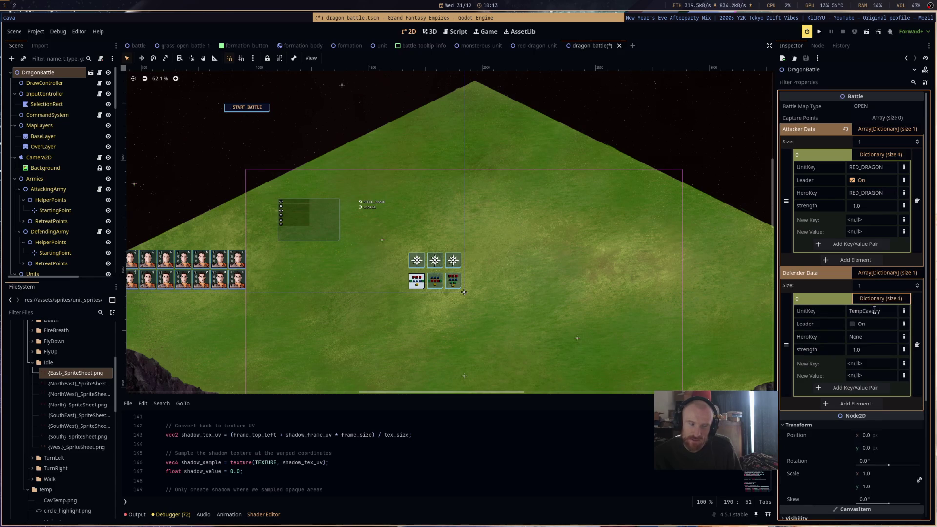
Step: Set the defender to TEMP_CAVALRY with HeroKey GALAHAD and mark it as leader
left_click(877, 311)
type("TEMP_CAVALRY")
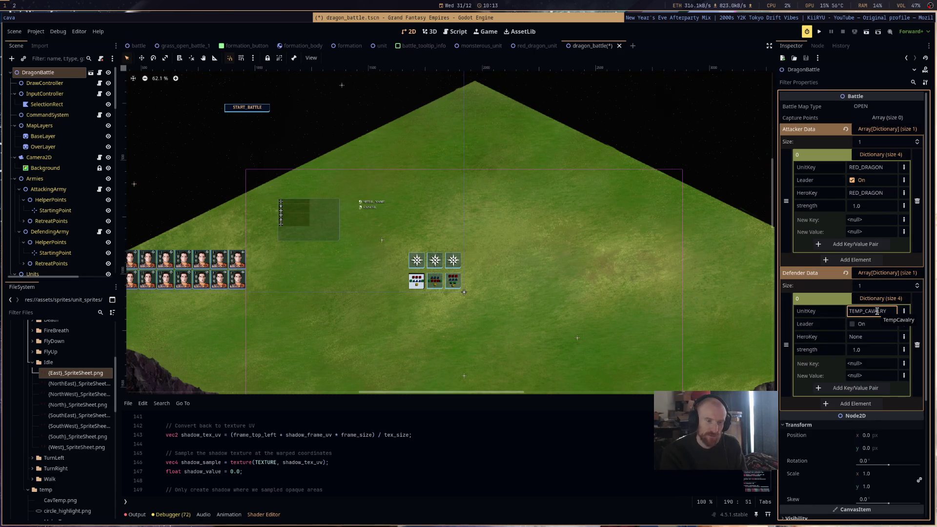
left_click(876, 337)
left_click(876, 336)
type("GALAHAD")
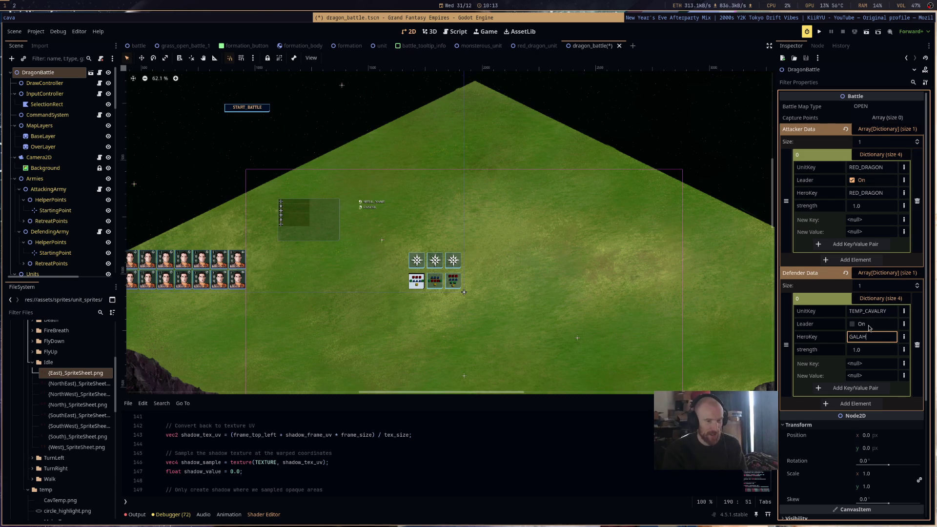
left_click(862, 324)
Step: Save the dragon_battle scene and return to the script workspace
key("ctrl+s")
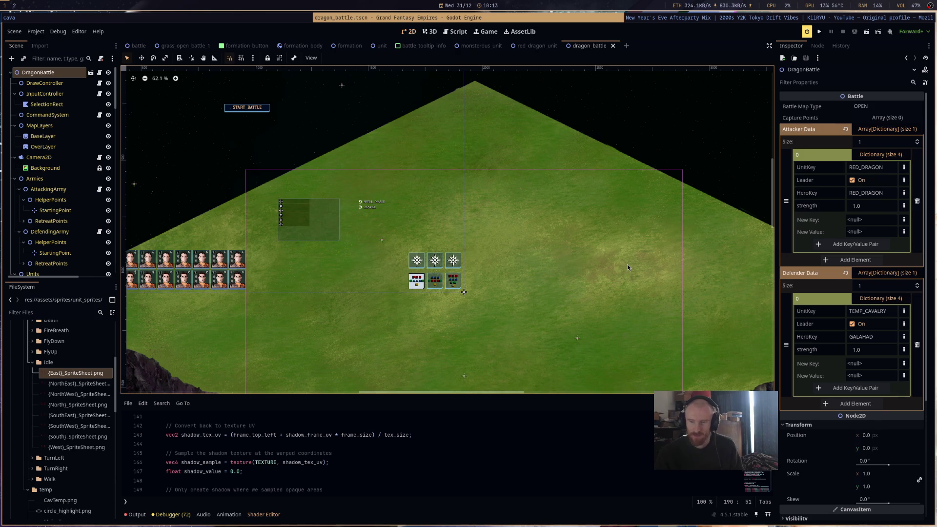
scroll(557, 229, "left", 6)
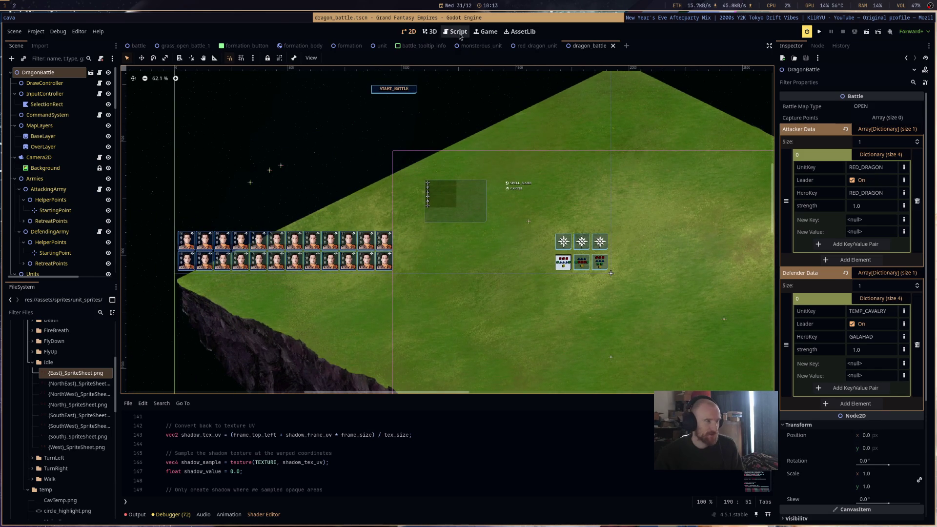
left_click(459, 32)
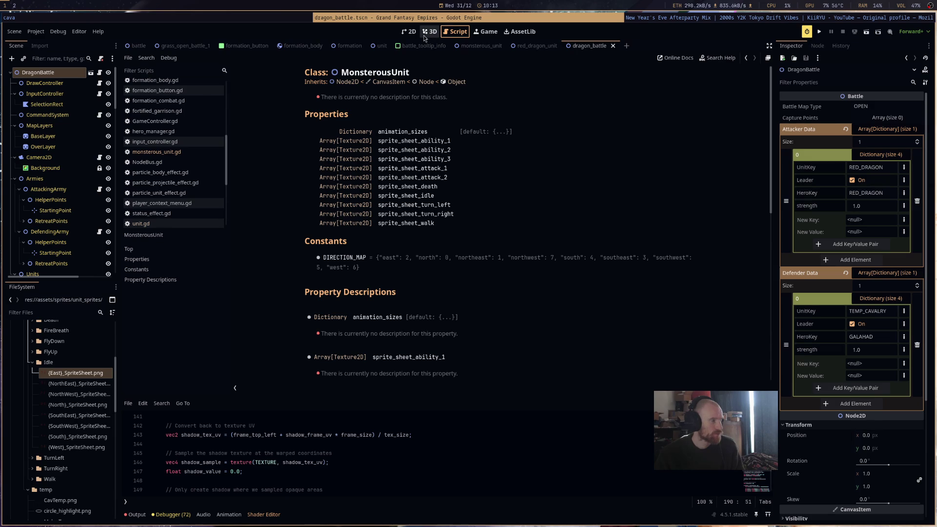
scroll(186, 130, "up", 5)
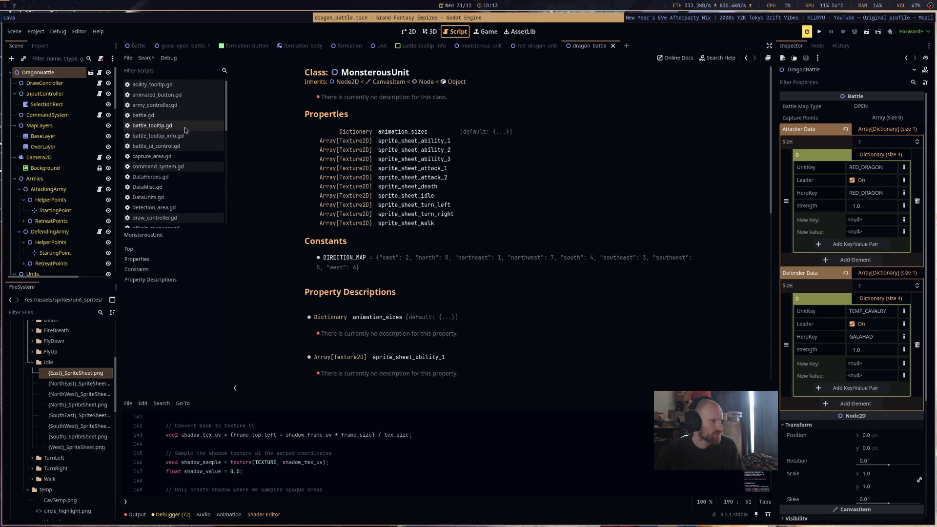
Step: In DataUnits.gd, duplicate the TEMP_MELEE entry below TEMP_CAVALRY
left_click(186, 195)
scroll(465, 199, "up", 10)
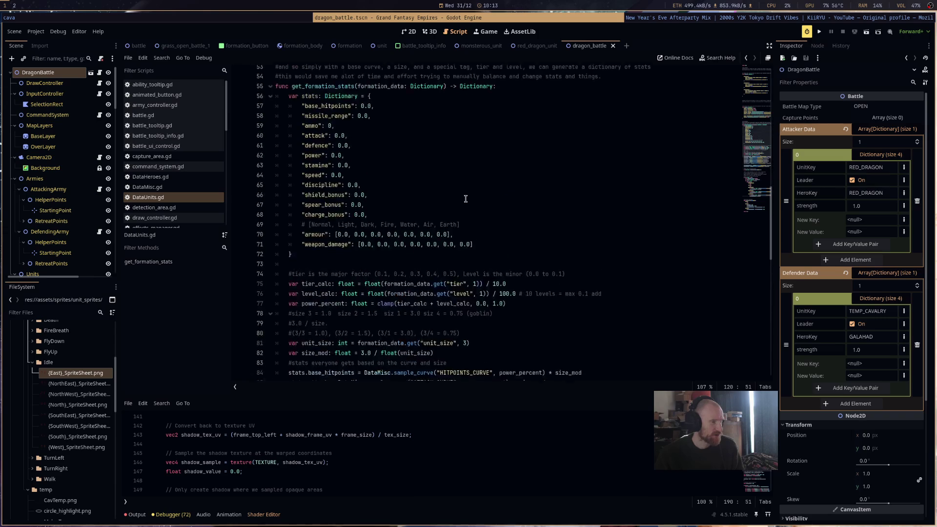
scroll(466, 199, "up", 15)
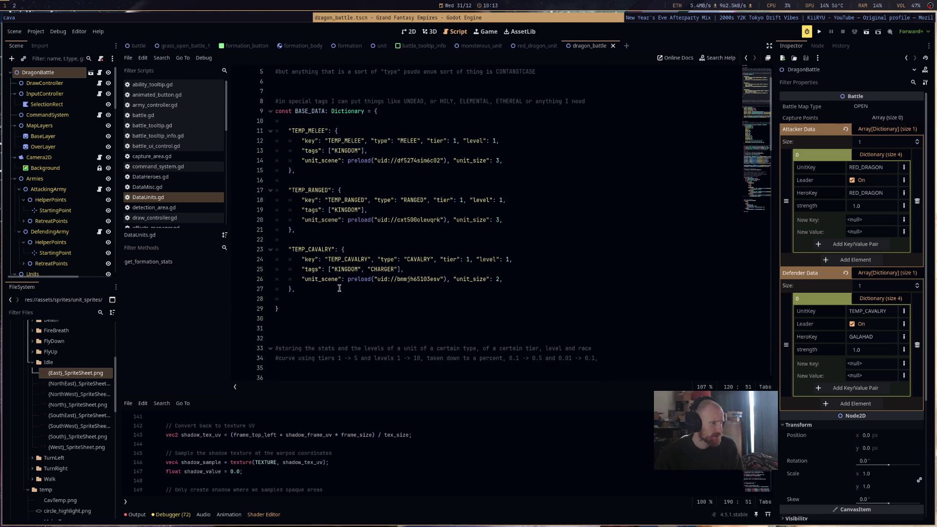
left_click(318, 298)
key("Return")
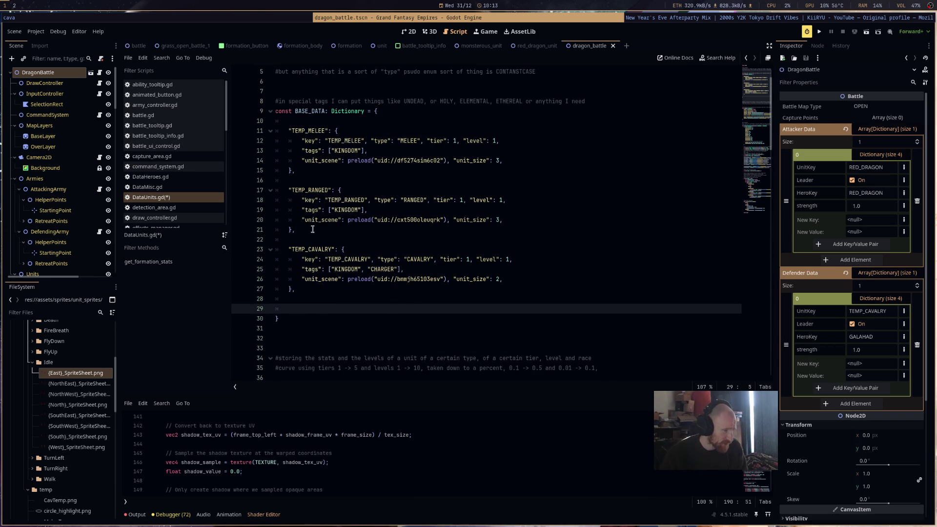
left_click_drag(311, 171, 259, 131)
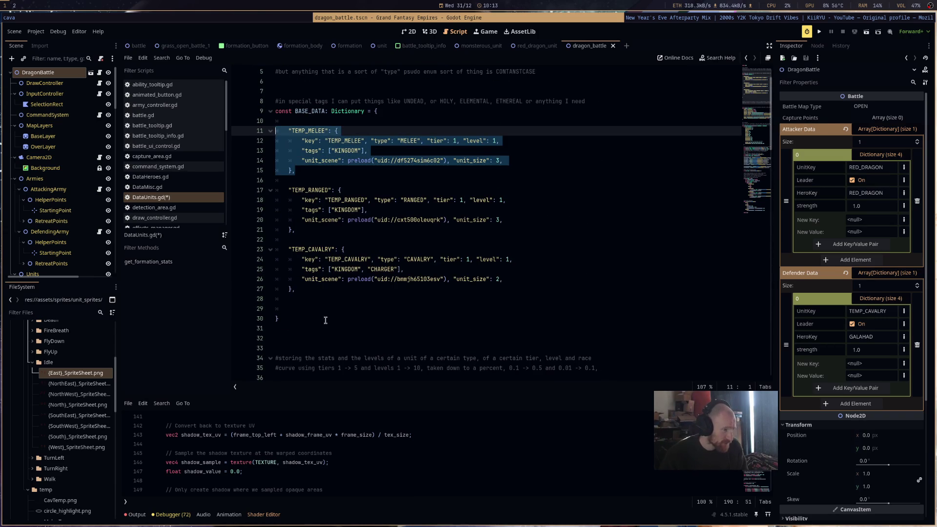
key("ctrl+c")
left_click(310, 315)
key("BackSpace")
key("ctrl+v")
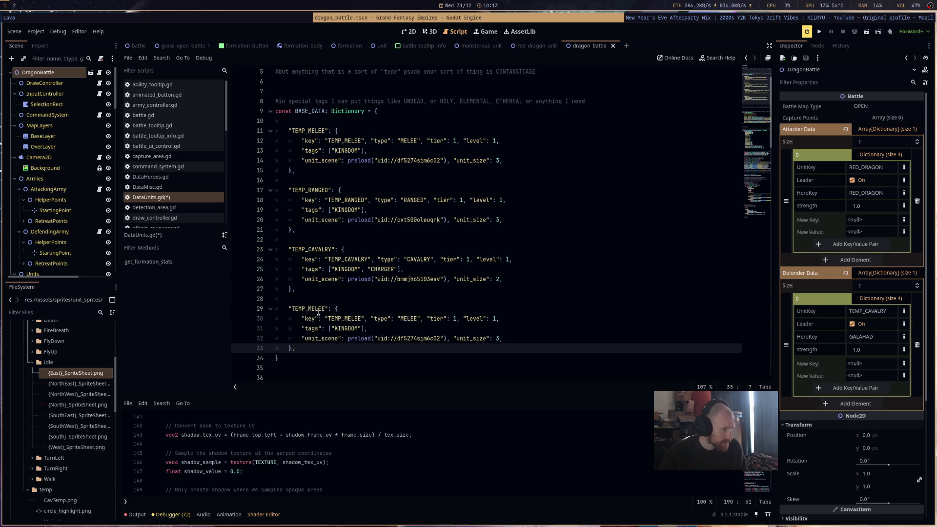
Step: Rename the duplicated entry and its key value to RED_DRAGON
double_click(319, 311)
type("RED_DRAG")
double_click(313, 309)
key("ctrl+c")
double_click(342, 319)
key("ctrl+v")
Step: Give RED_DRAGON type MONSTEROUS, tier 5, level 10 and tag DRAGON, then save
double_click(403, 318)
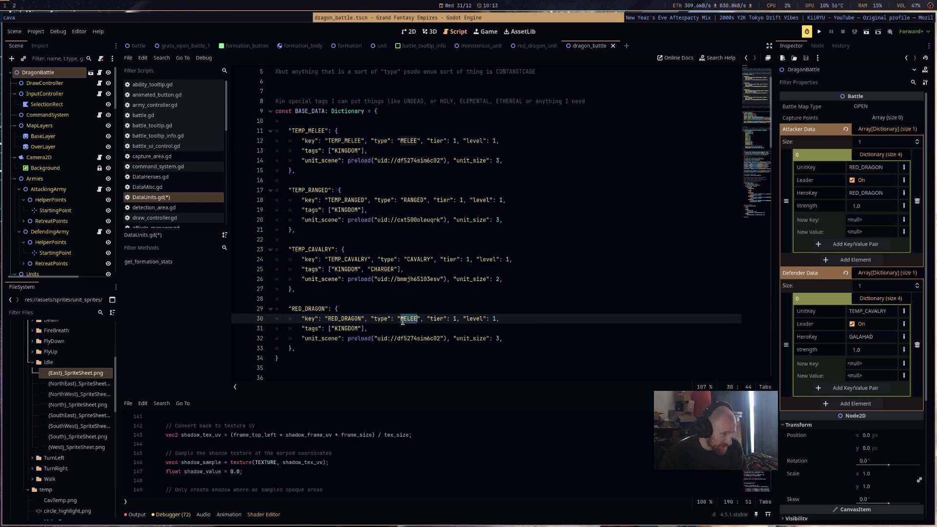
type("MONSTEROUS")
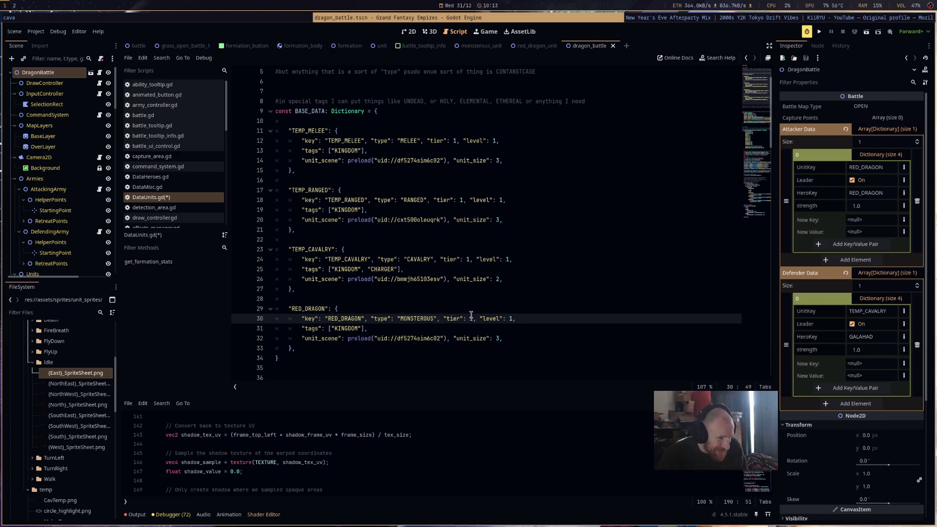
double_click(471, 318)
type("5")
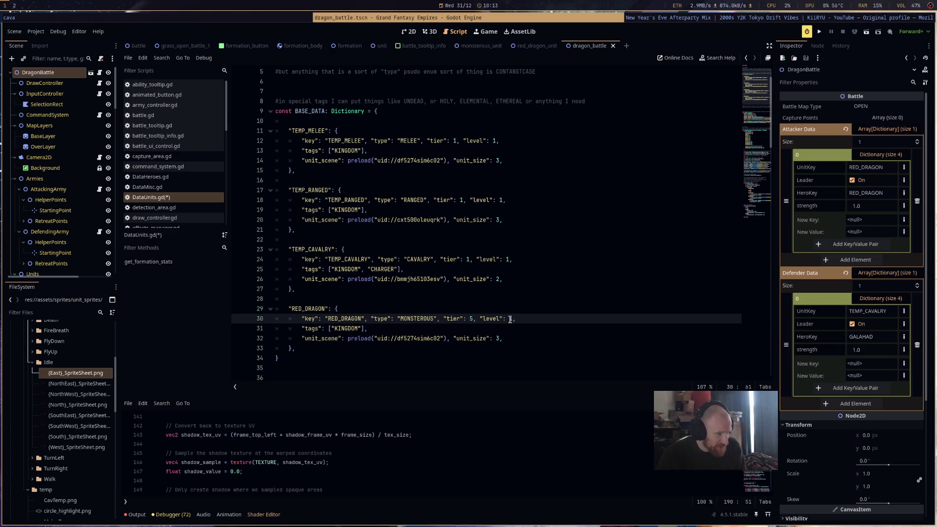
type("0")
left_click(533, 328)
double_click(350, 329)
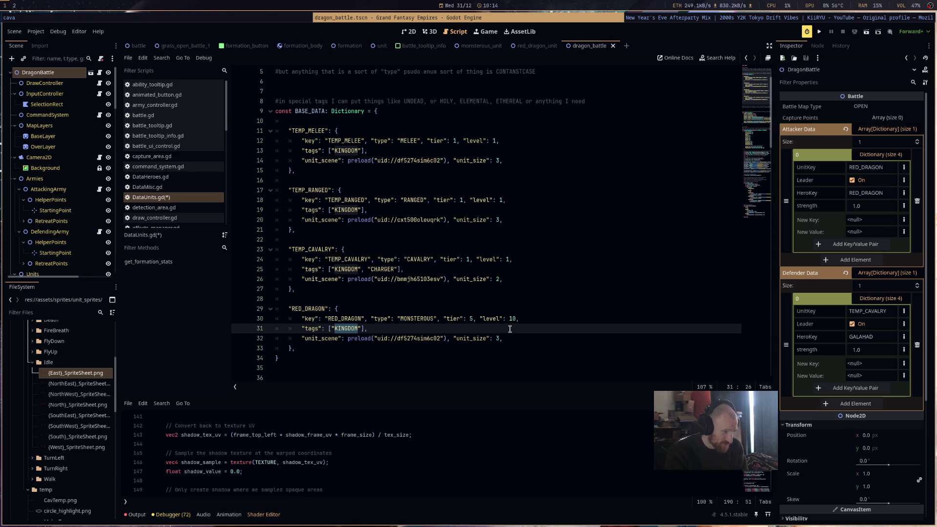
type("DRAGON")
key("ctrl+s")
Step: Set RED_DRAGON's unit size to 1 and cut out the copied preload scene reference
mouse_move(376, 343)
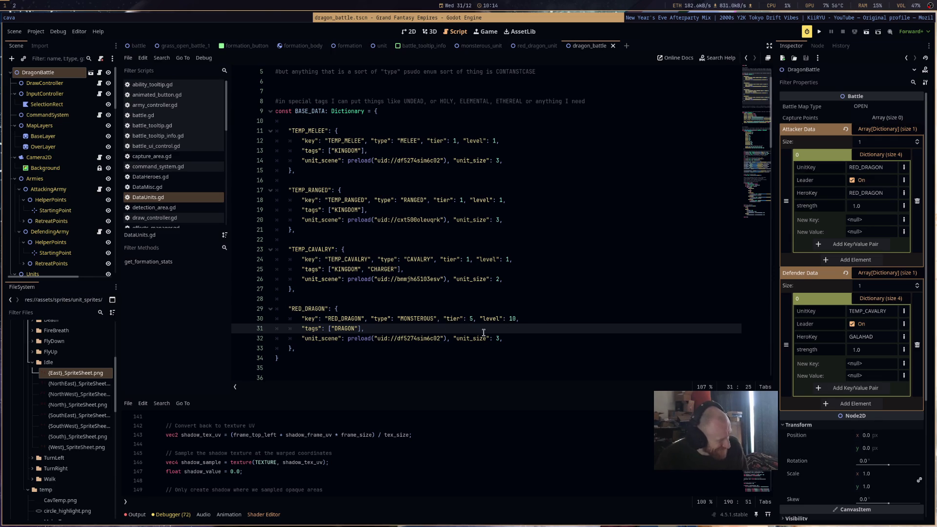
double_click(499, 338)
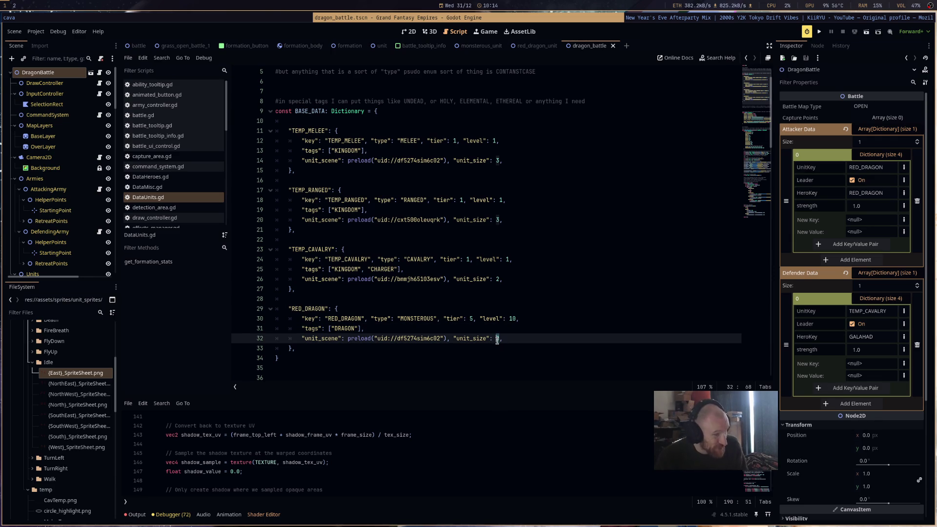
type("1")
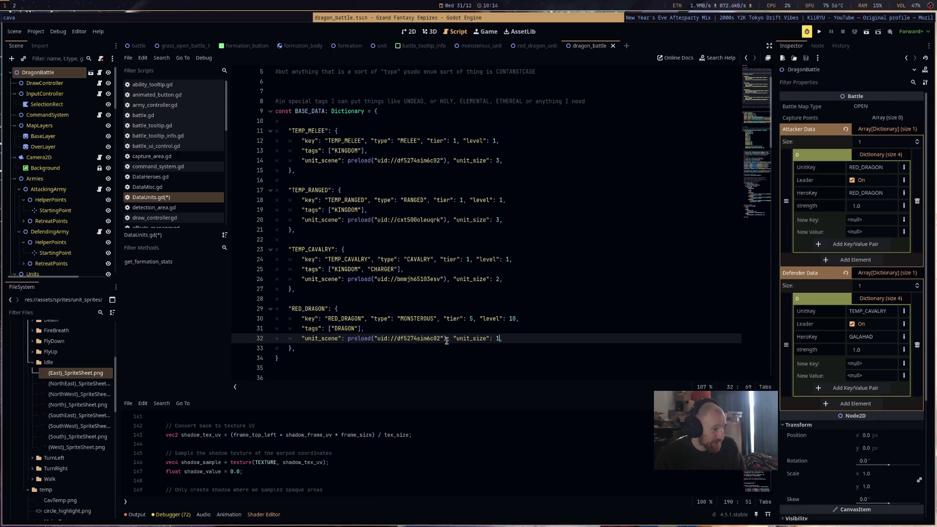
left_click_drag(447, 341, 349, 341)
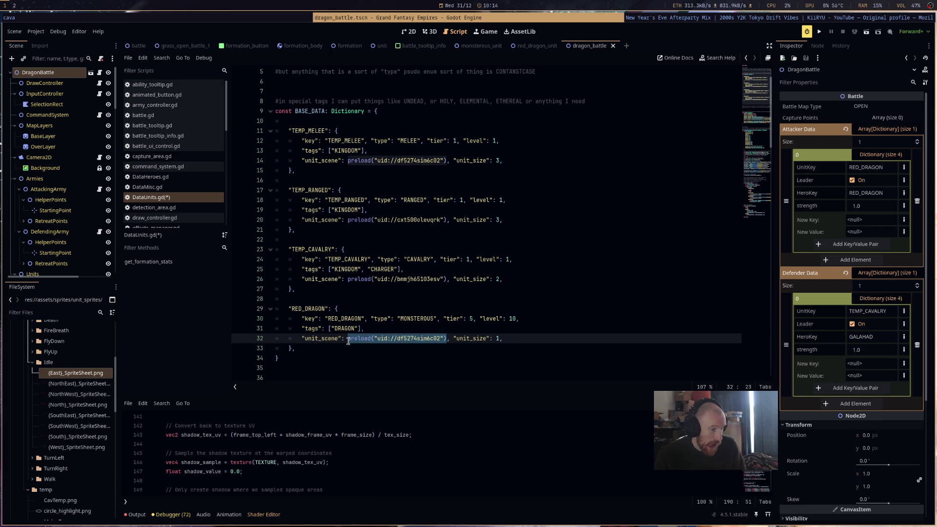
key("ctrl+x")
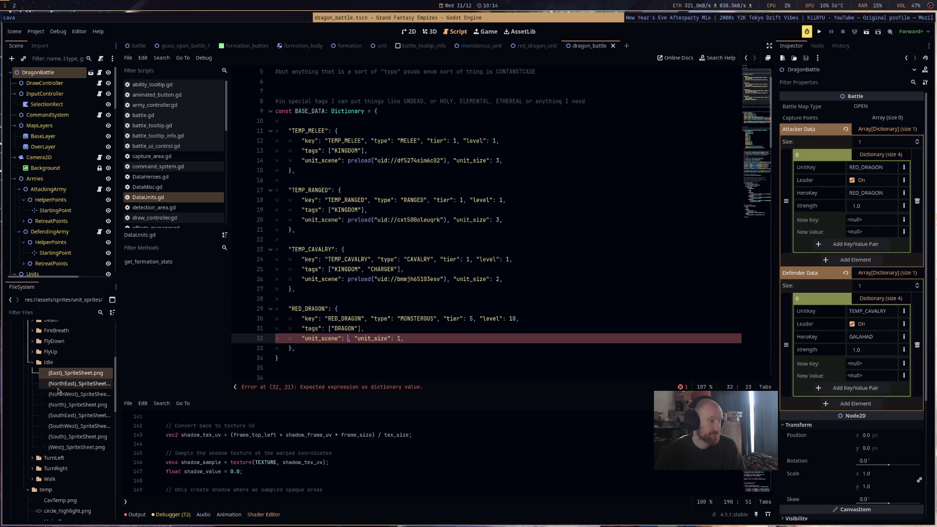
left_click(57, 313)
Step: Filter FileSystem for 'dragon' and drop red_dragon_unit.tscn into RED_DRAGON's unit_scene
type("drago")
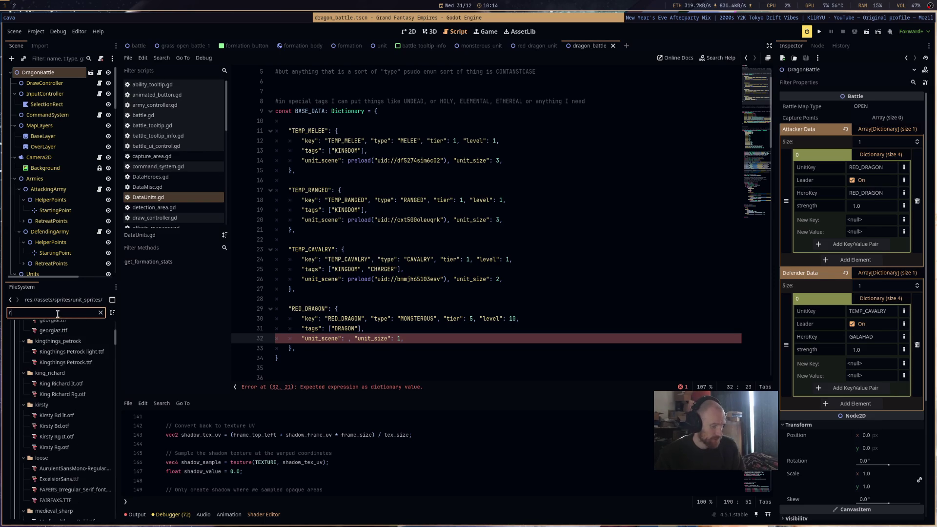
type("n")
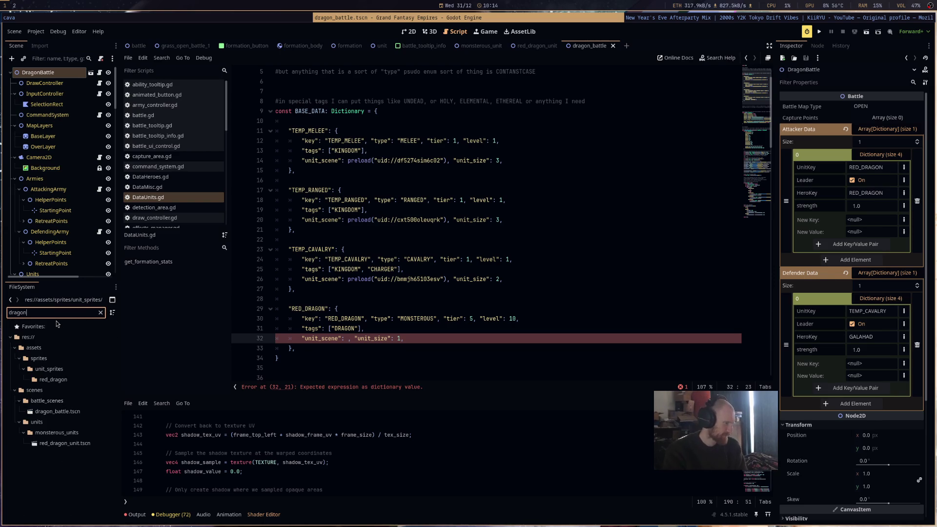
mouse_move(72, 443)
left_mouse_down()
mouse_move(361, 354)
mouse_move(347, 341)
left_mouse_up()
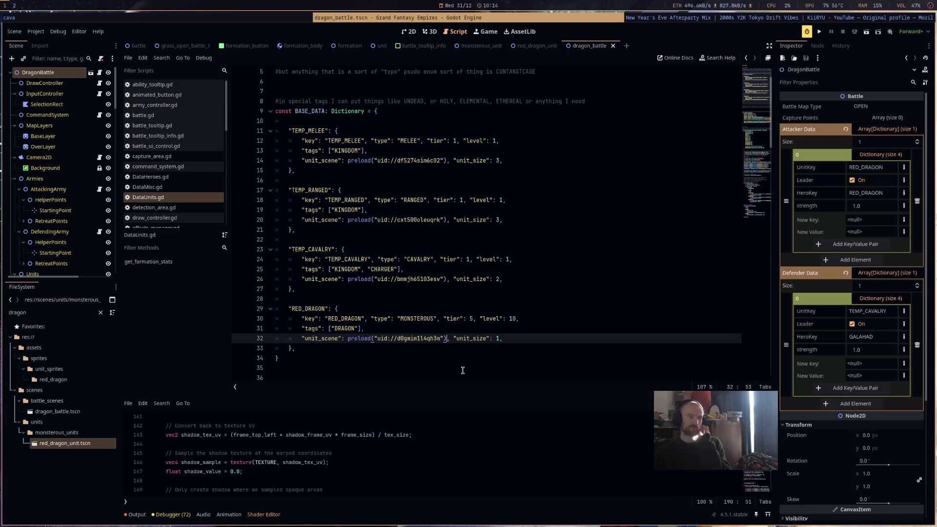
scroll(463, 370, "down", 10)
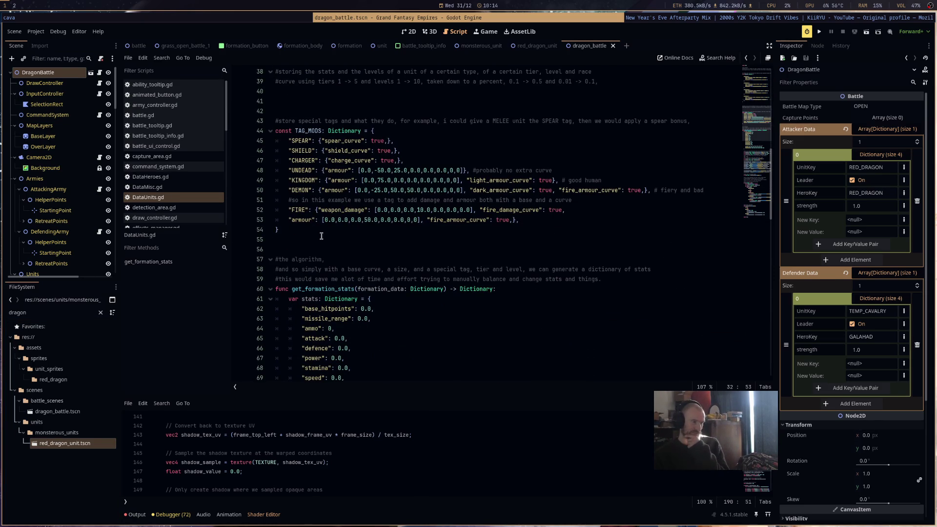
Step: Change RED_DRAGON's tags to "FIRE" and "CHARGER" and save DataUnits.gd
left_click(303, 213)
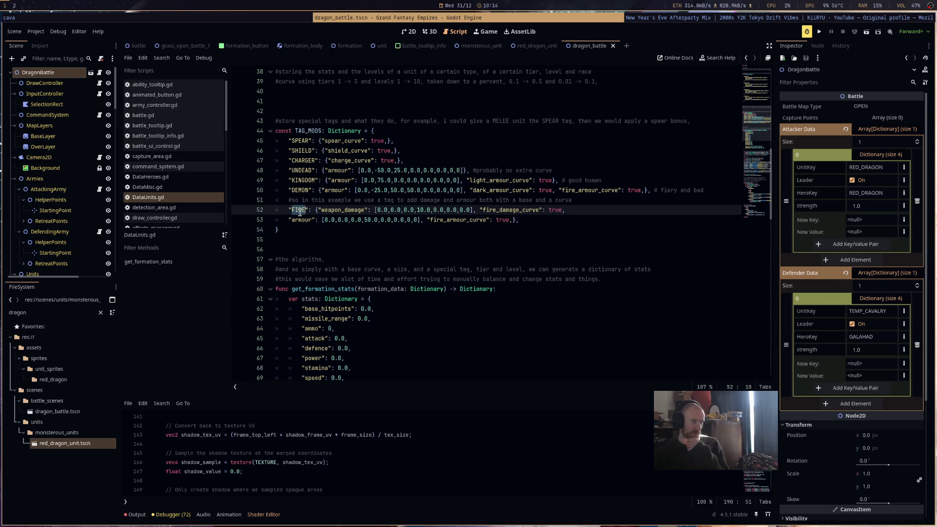
scroll(442, 269, "up", 6)
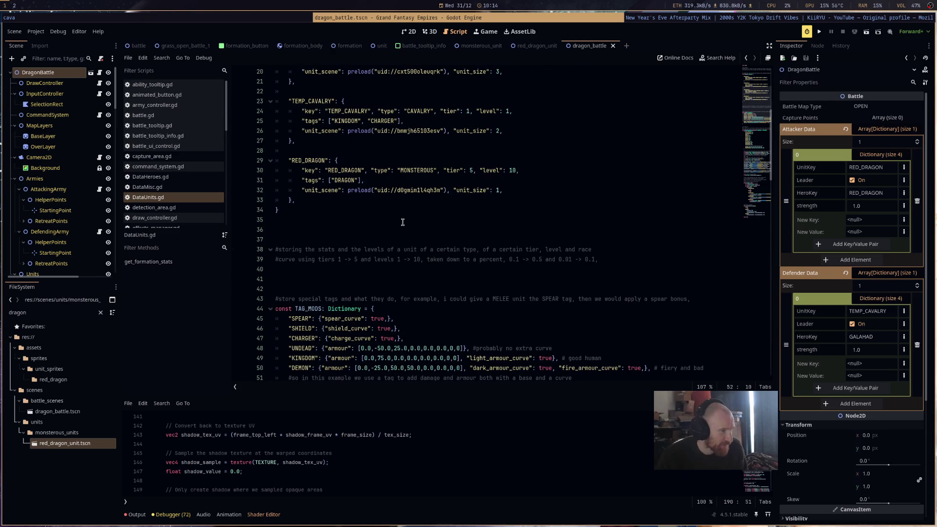
left_click(367, 182)
scroll(299, 272, "down", 5)
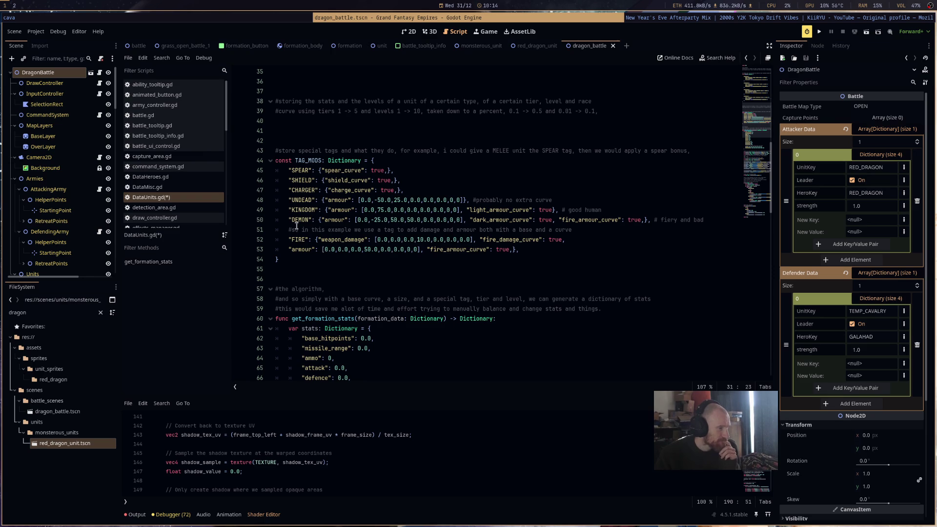
double_click(304, 191)
scroll(465, 270, "up", 5)
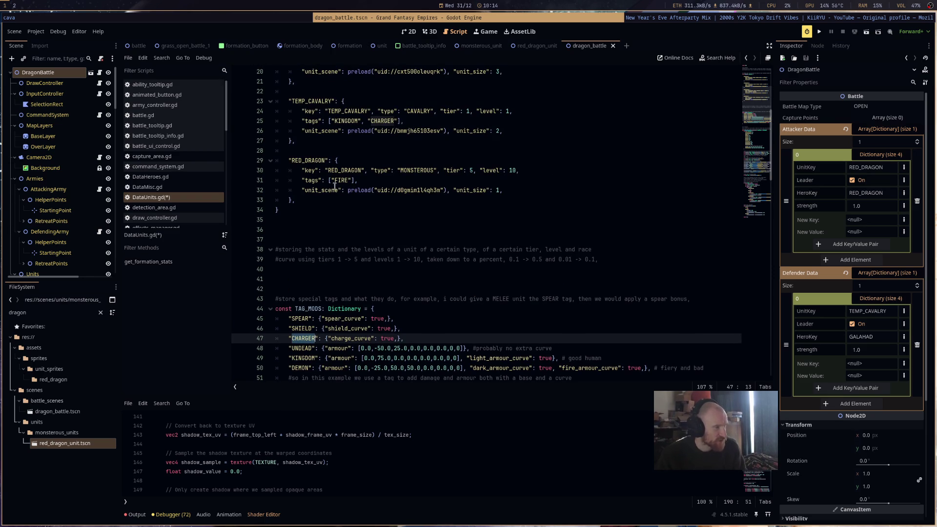
left_click(368, 182)
type(", \"CHARGER")
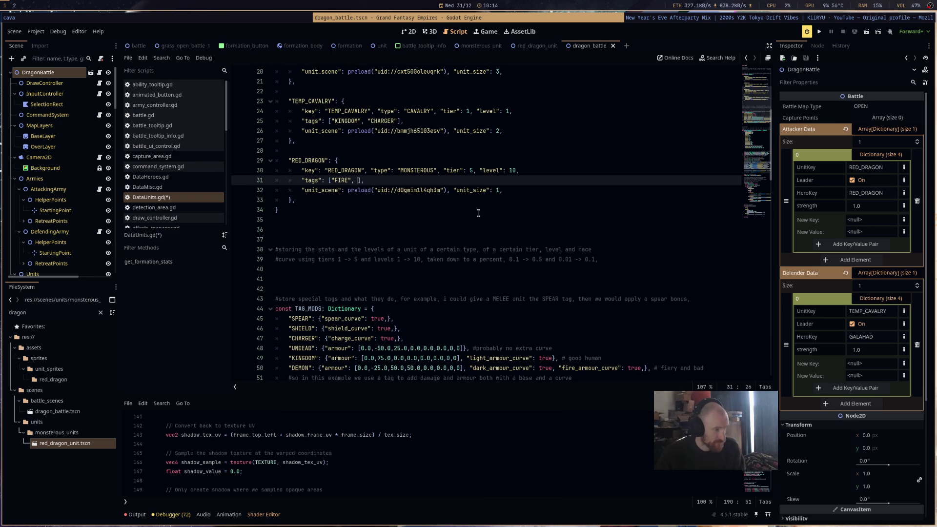
key("ctrl+s")
Step: Review the units script, then open DataHeroes.gd
scroll(493, 234, "down", 8)
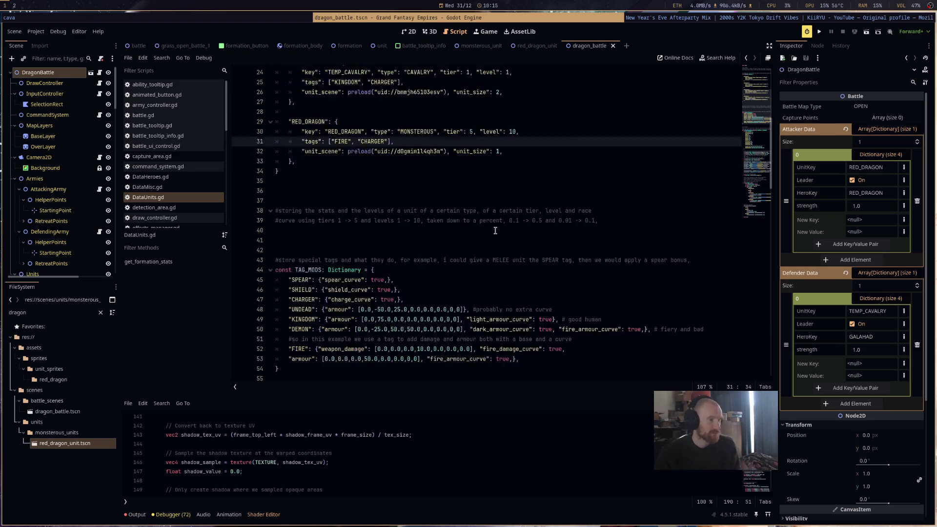
scroll(495, 272, "down", 5)
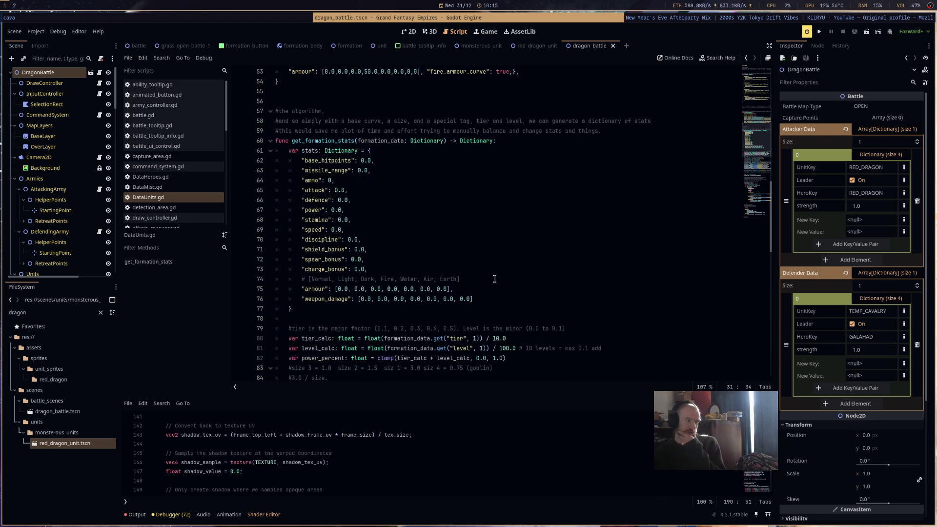
scroll(496, 274, "up", 11)
scroll(498, 278, "up", 8)
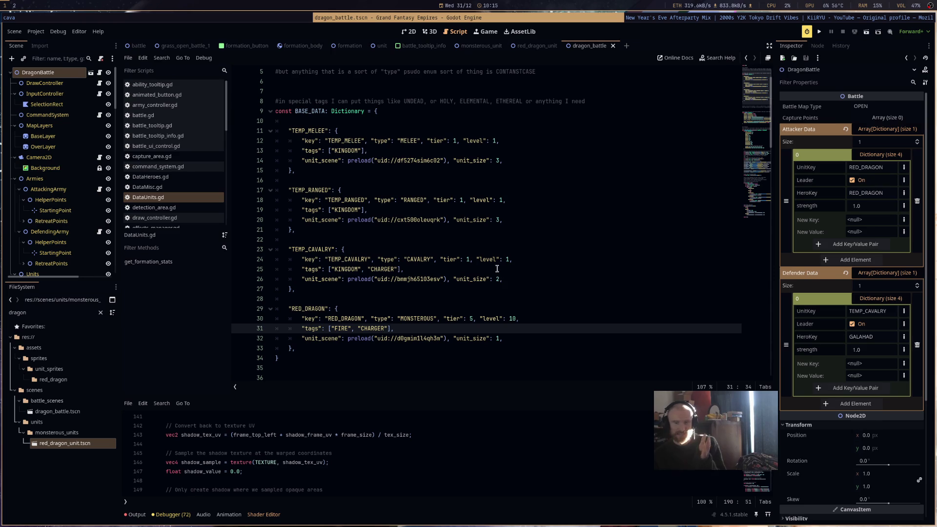
left_click(199, 177)
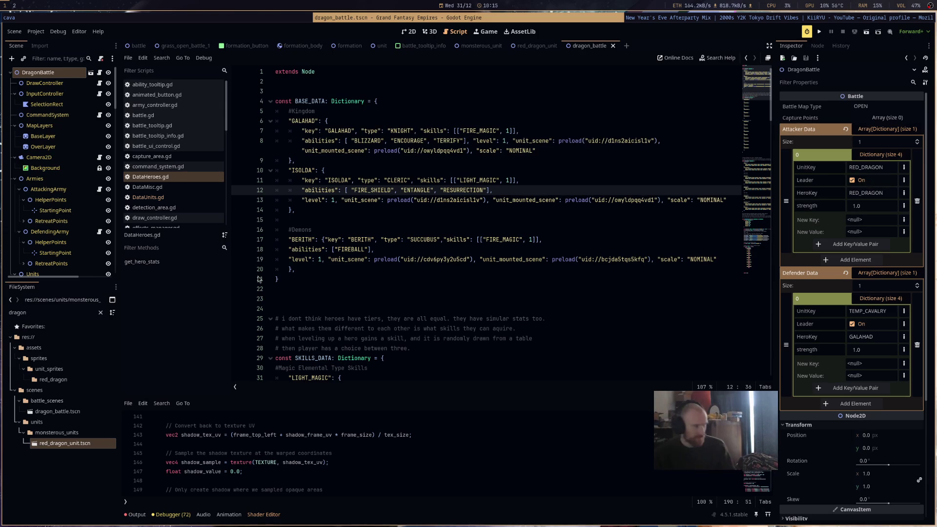
Step: Duplicate the BERITH hero entry under a new #Monsterous comment
left_click(320, 272)
key("Return")
key("Return")
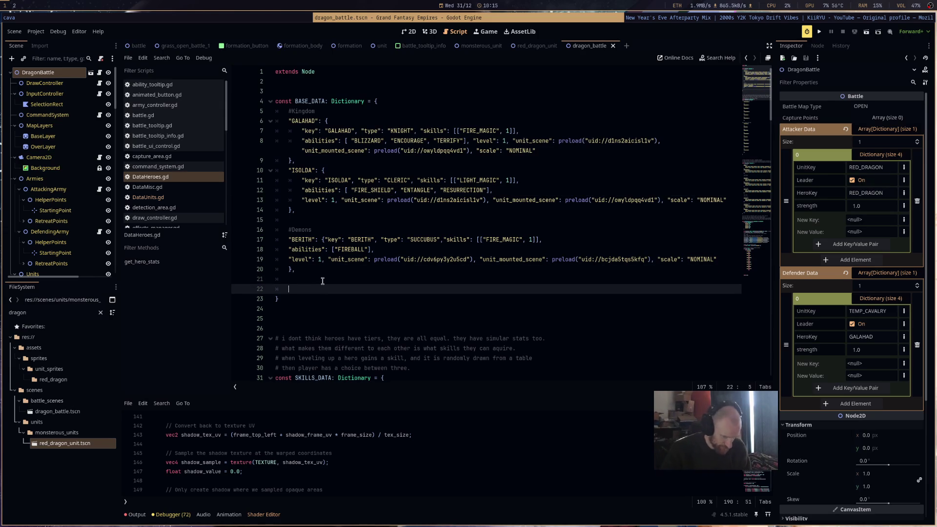
type("rous")
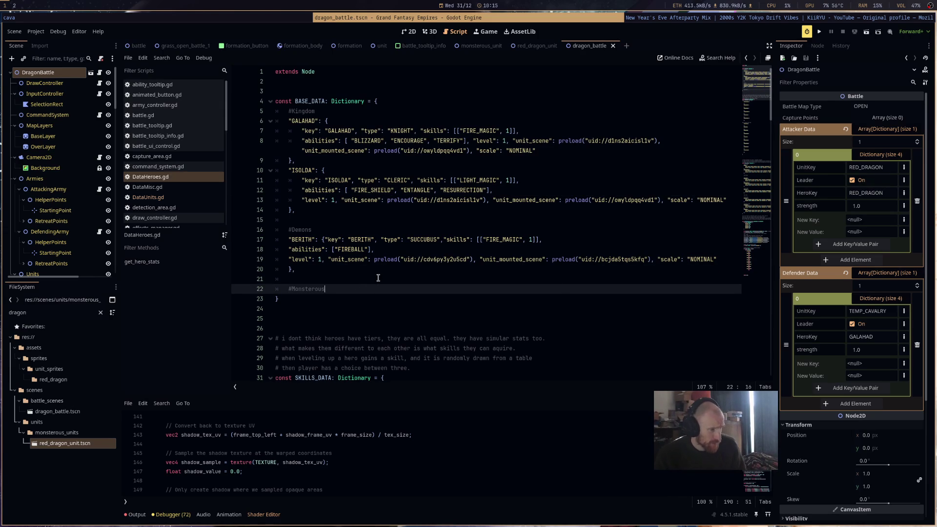
left_click_drag(326, 270, 243, 242)
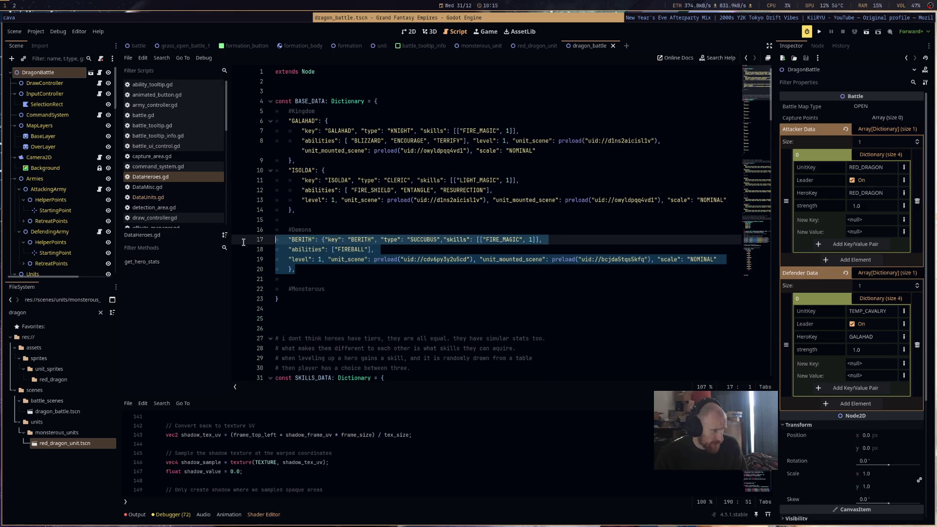
key("ctrl+c")
left_click(326, 289)
key("Return")
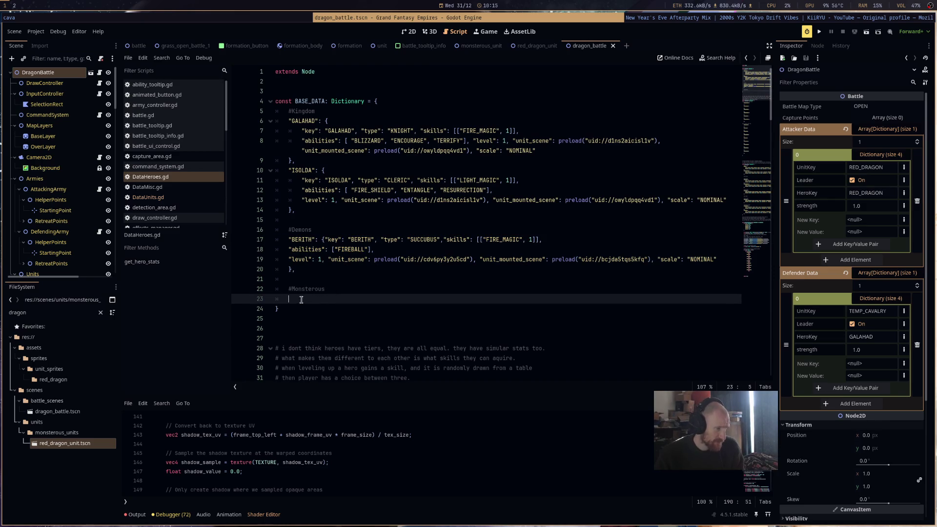
key("ctrl+v")
Step: Rename the copy and its key to RED_DRAGON, change SUCCUBUS to DRAGON, and save
double_click(299, 298)
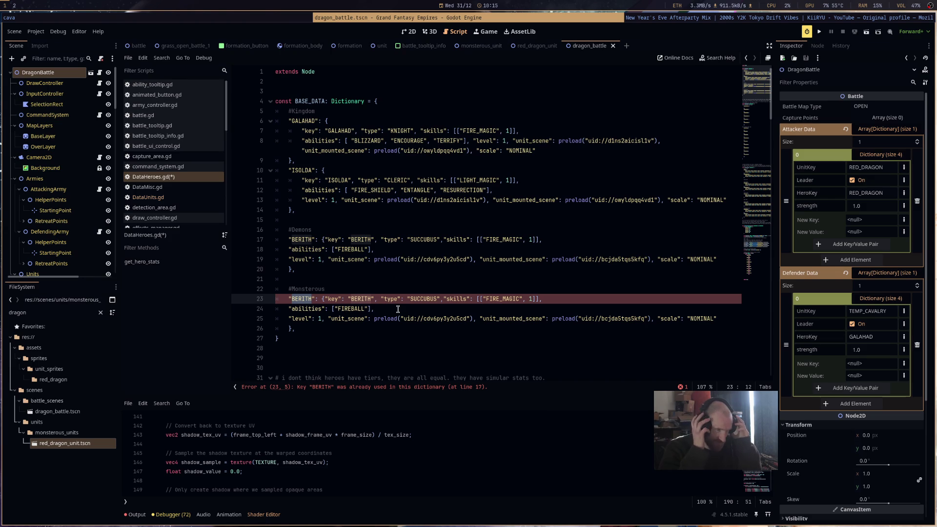
type("RED_DRAGON")
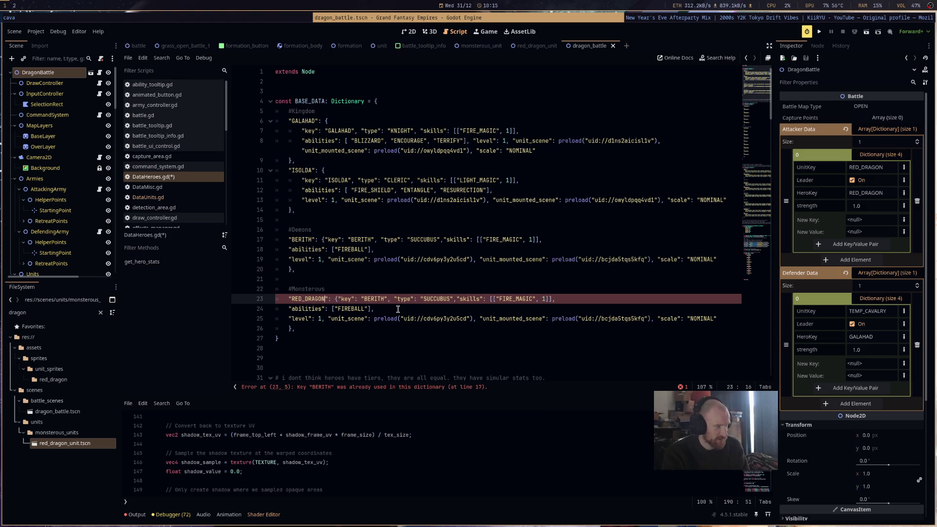
double_click(309, 308)
double_click(307, 299)
key("ctrl+c")
double_click(375, 299)
key("ctrl+v")
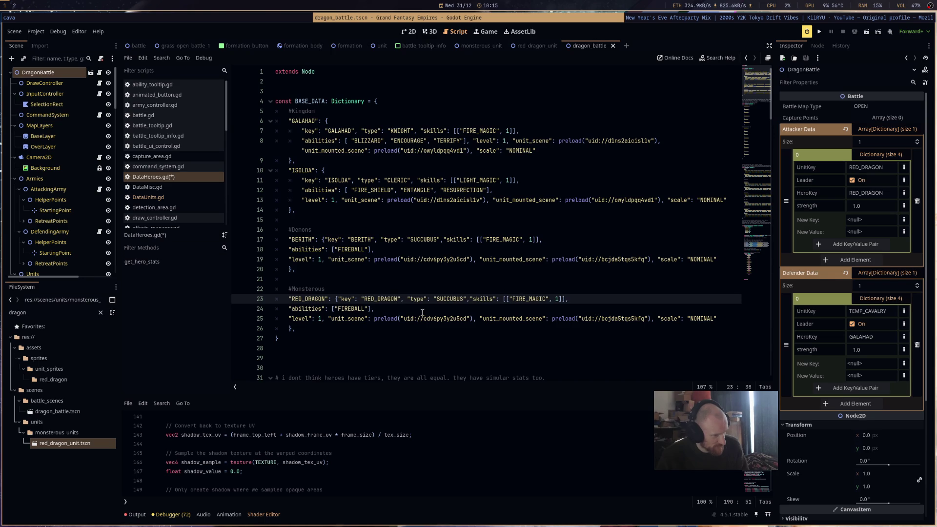
double_click(448, 300)
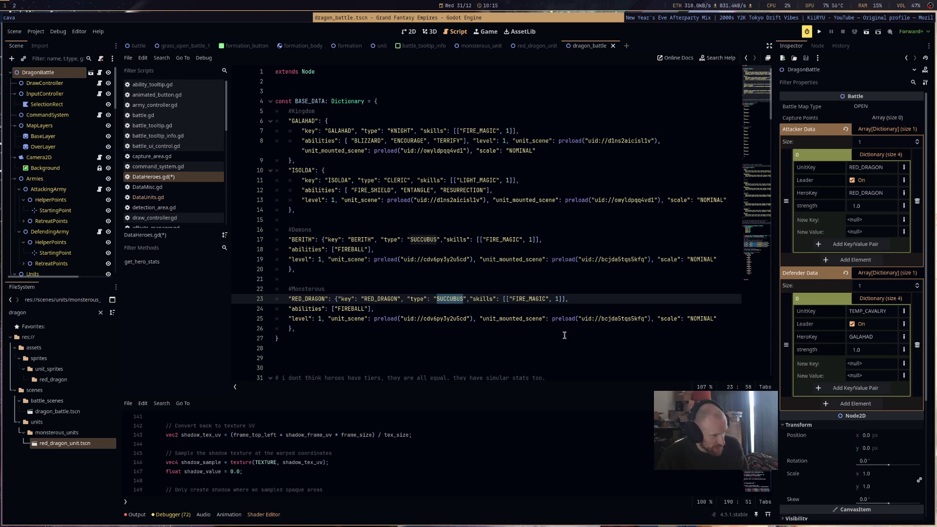
type("DRAGON")
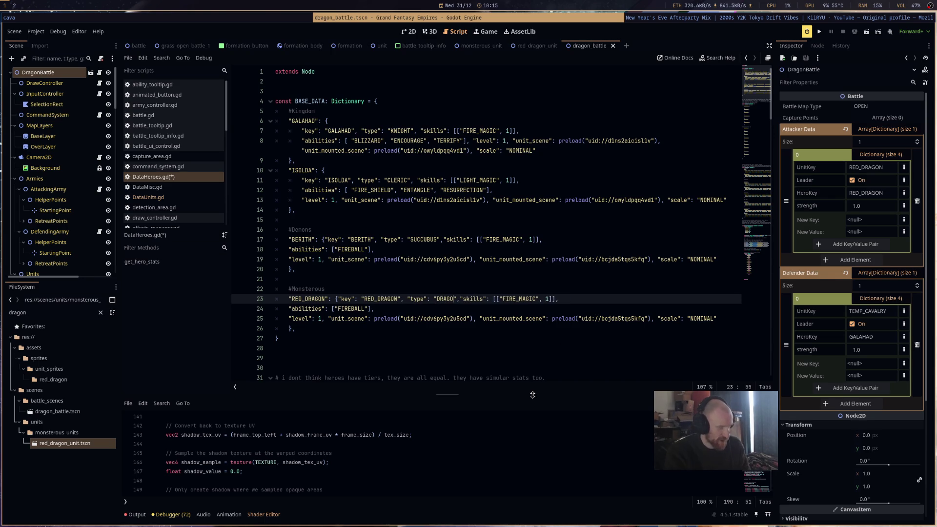
key("ctrl+s")
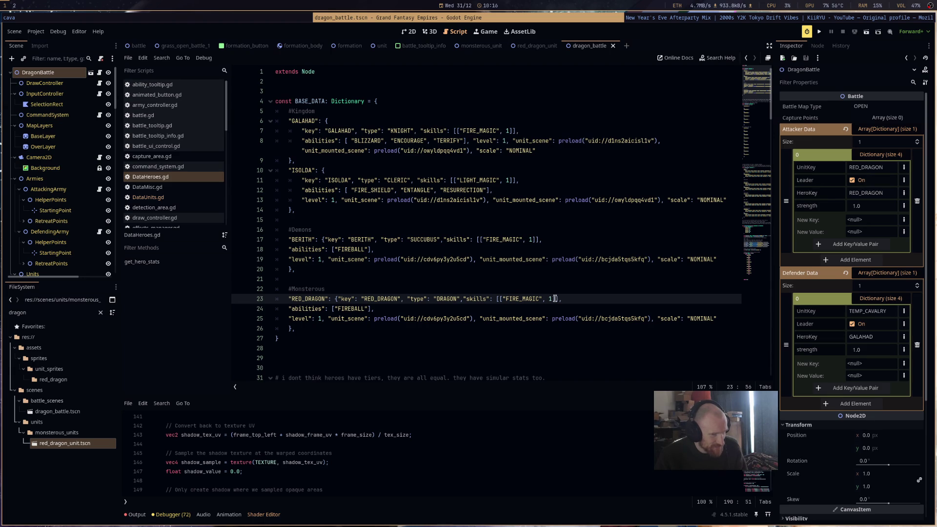
scroll(556, 297, "down", 5)
Step: Empty RED_DRAGON's skills, set abilities FIRE_BREATH and FLY, and level 10
scroll(560, 297, "down", 11)
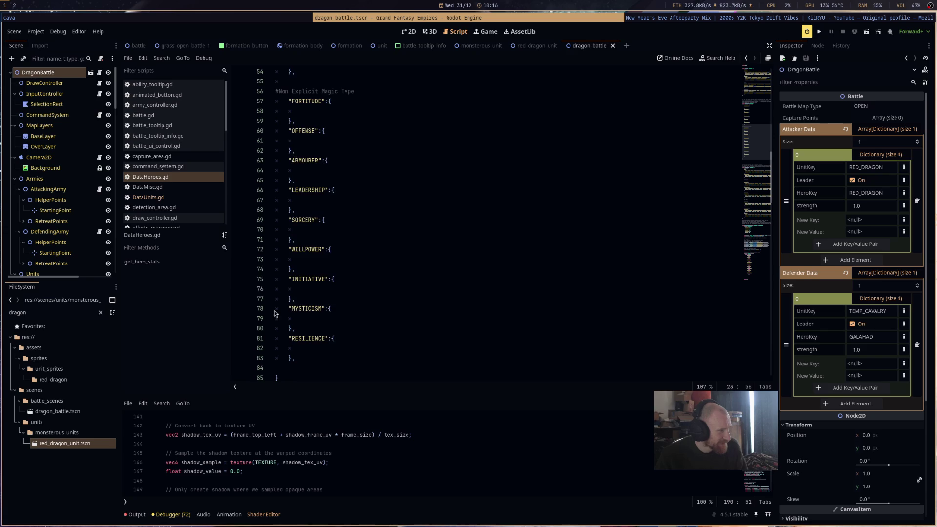
scroll(366, 257, "up", 8)
scroll(451, 238, "up", 8)
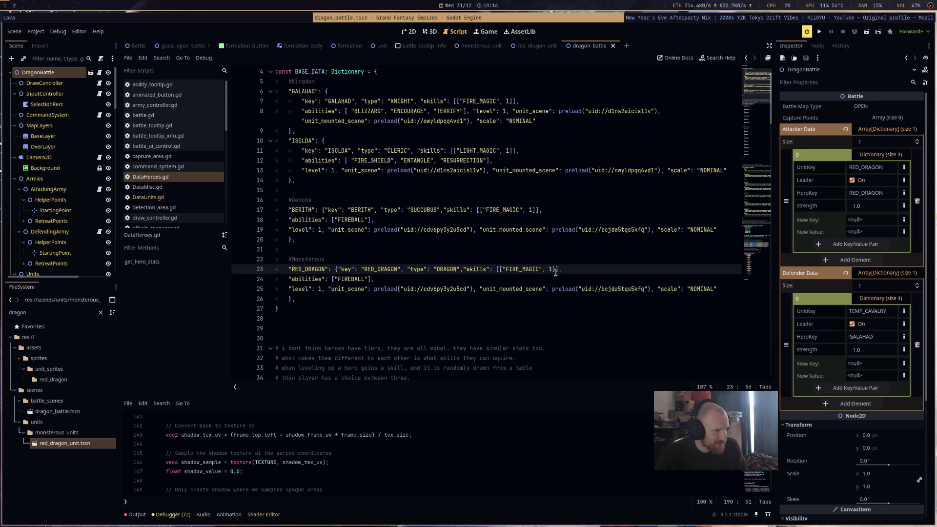
left_click_drag(556, 272, 498, 270)
key("BackSpace")
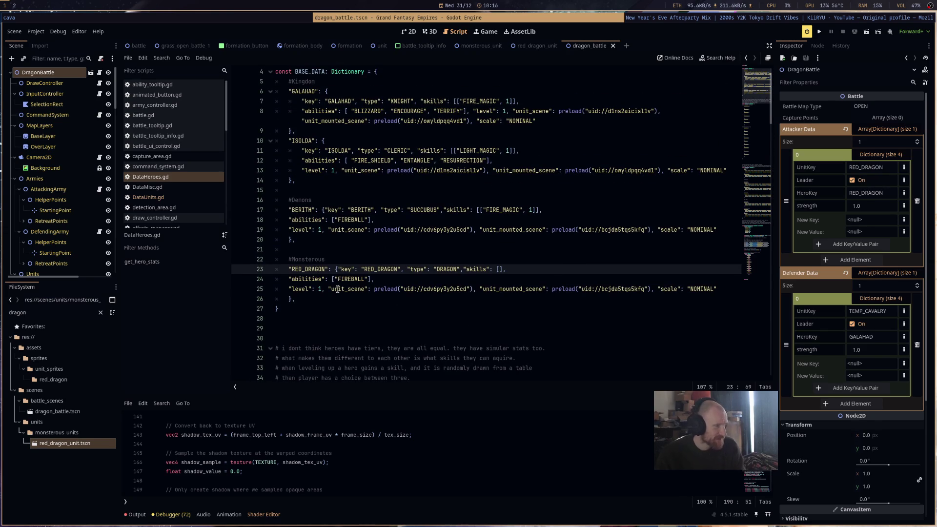
left_click(346, 280)
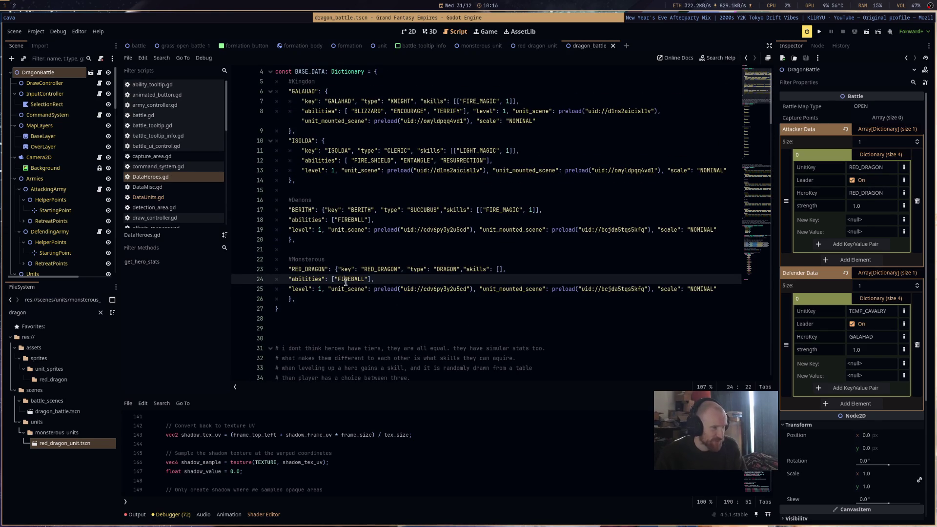
double_click(365, 281)
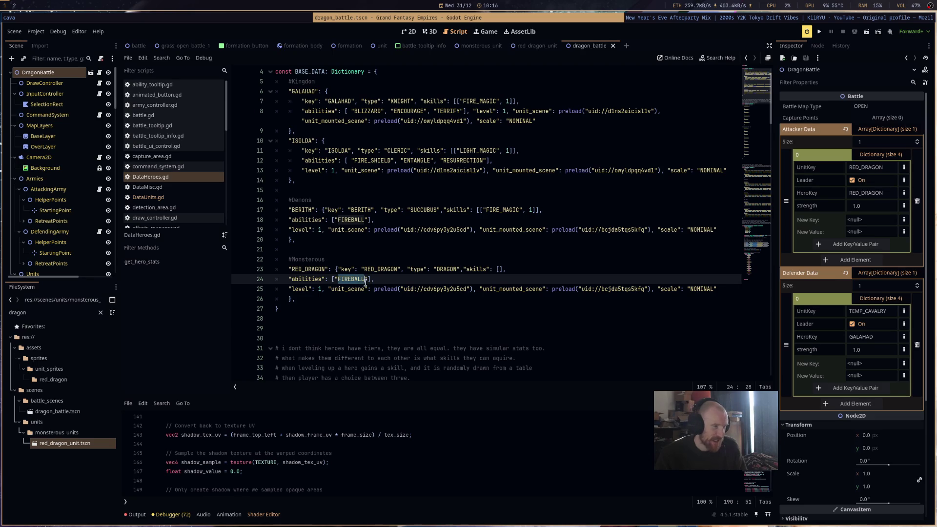
type("FIRE_BREATH\",")
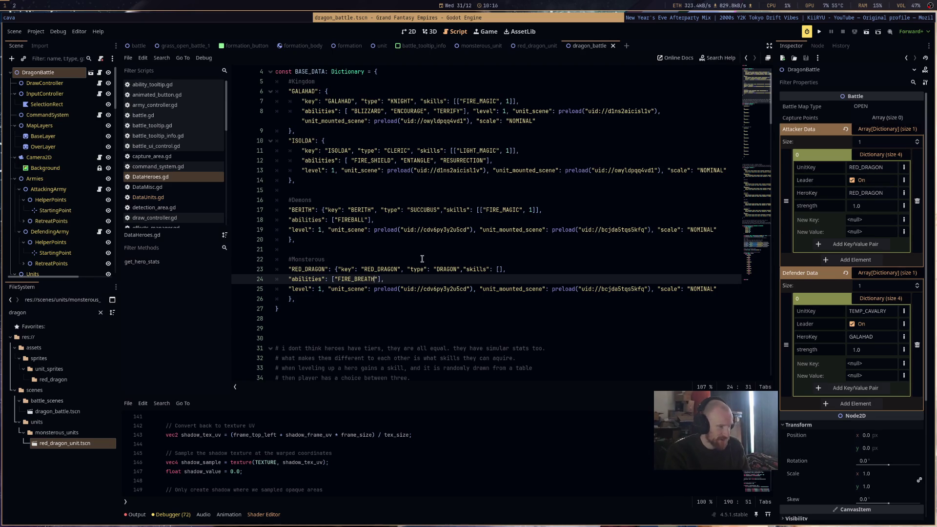
type(" \"F")
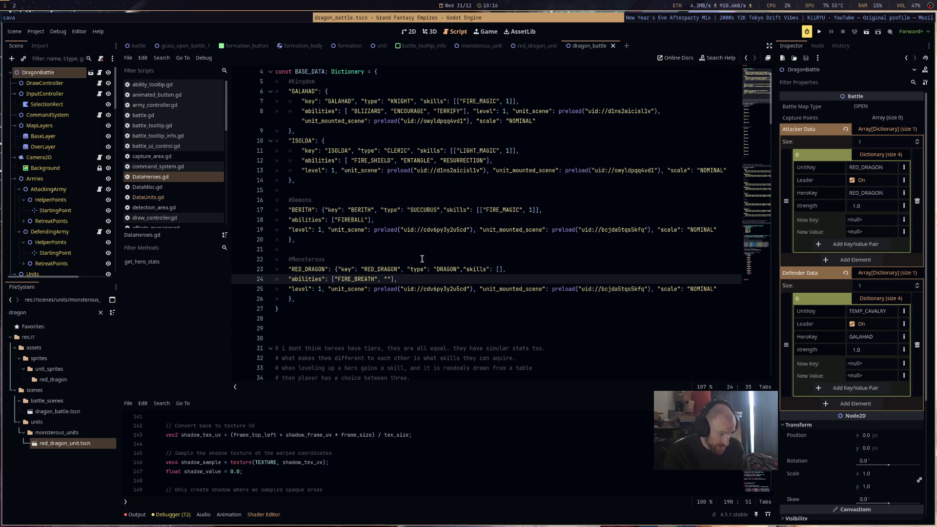
type("LY")
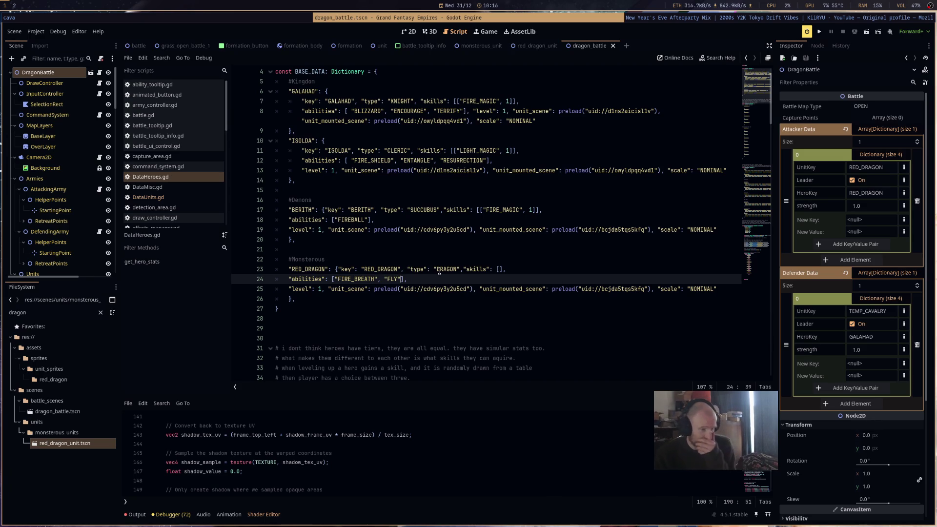
left_click(320, 292)
type("0")
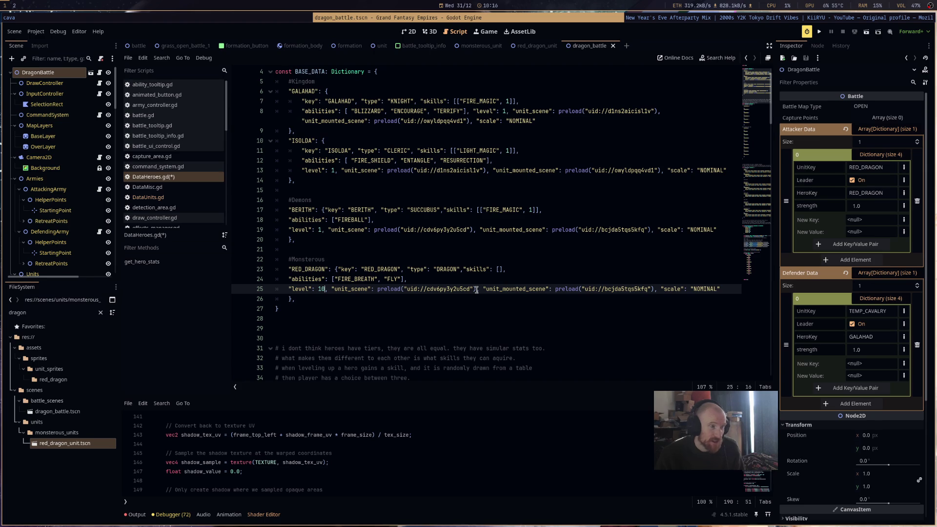
Step: Change RED_DRAGON's scale from NOMINAL to MONSTEROUS
left_click_drag(476, 290, 388, 290)
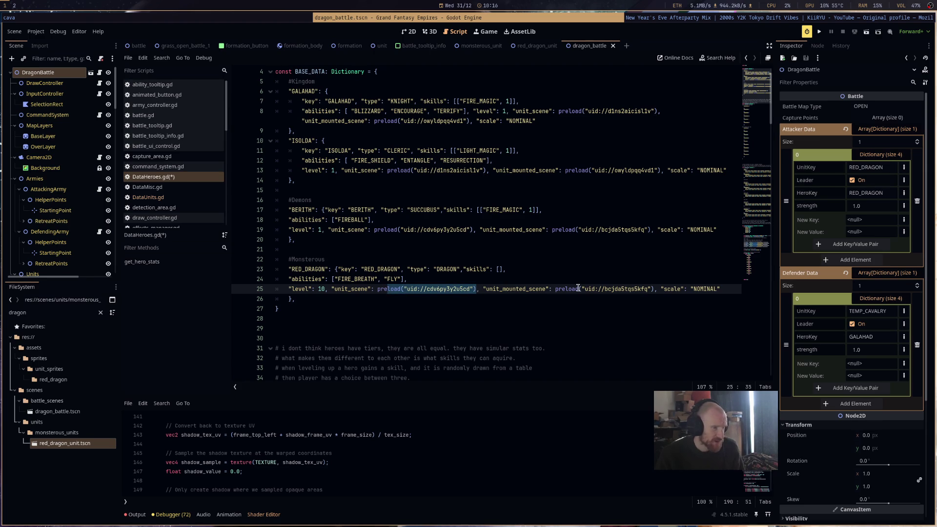
mouse_move(579, 289)
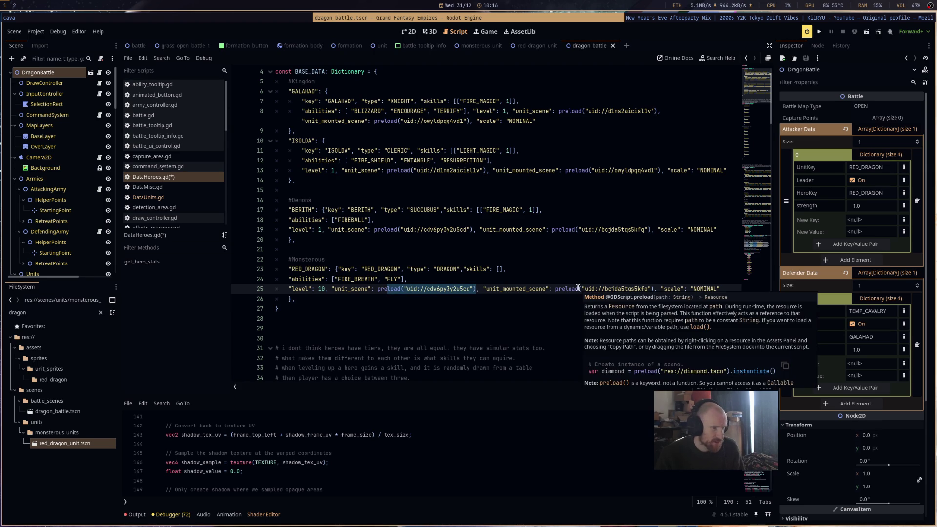
double_click(706, 290)
type("MONSTEROUS")
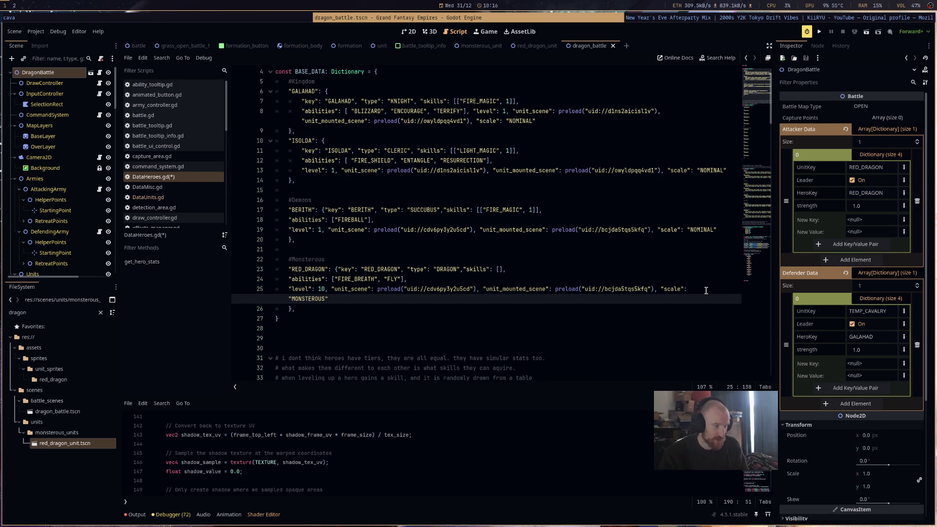
Step: Replace the old unit_scene and unit_mounted_scene preloads with red_dragon_unit.tscn
left_click(475, 291)
key("ctrl+shift+Left")
key("ctrl+shift+Left")
key("ctrl+shift+Left")
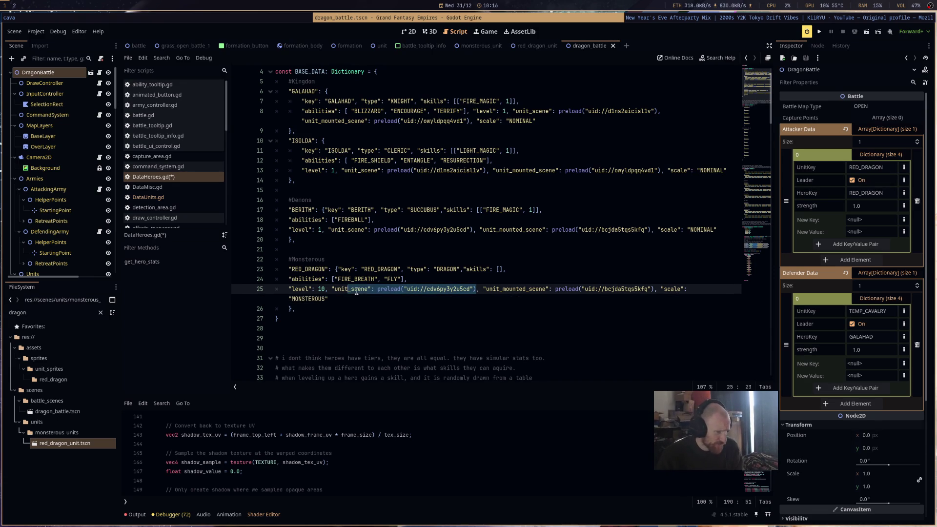
key("shift+Right")
key("shift+Right")
key("shift+Right")
key("BackSpace")
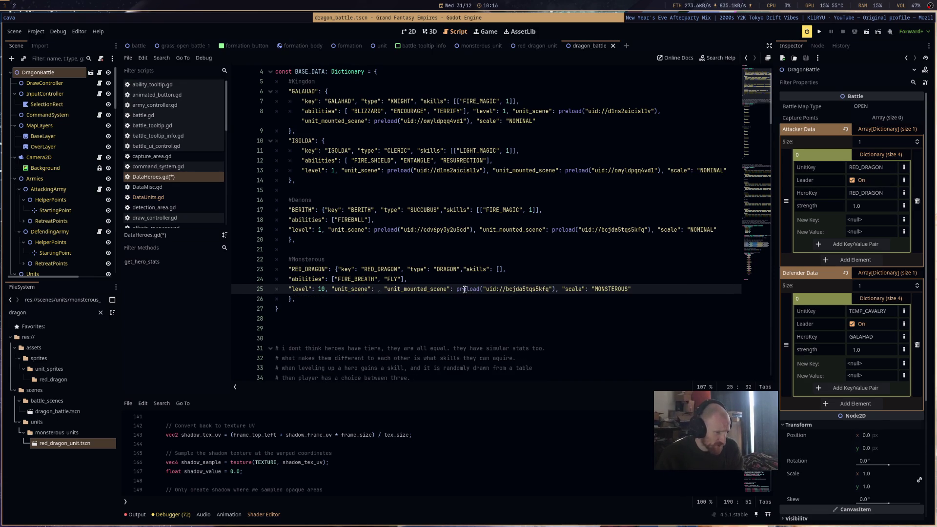
left_click_drag(457, 290, 555, 291)
key("BackSpace")
mouse_move(65, 443)
left_mouse_down()
mouse_move(391, 292)
mouse_move(377, 295)
mouse_move(297, 426)
mouse_move(556, 293)
left_mouse_up()
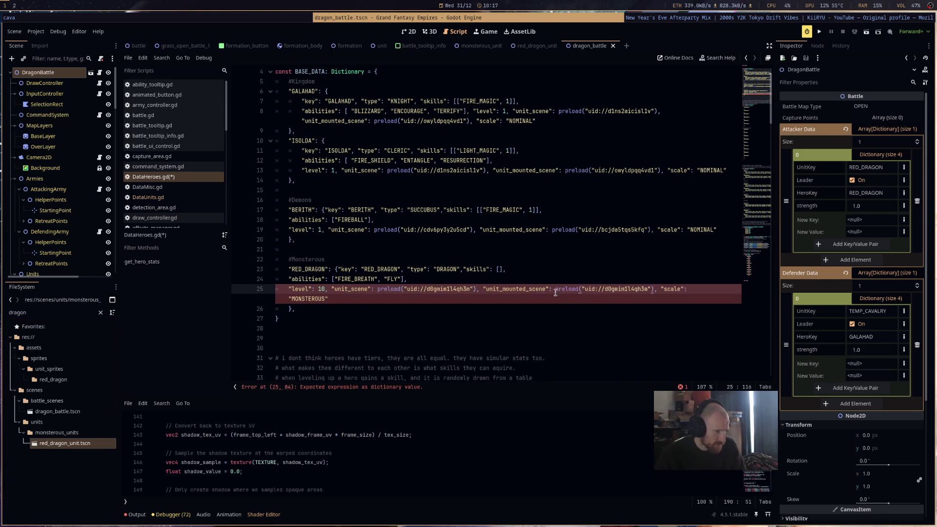
left_click(576, 318)
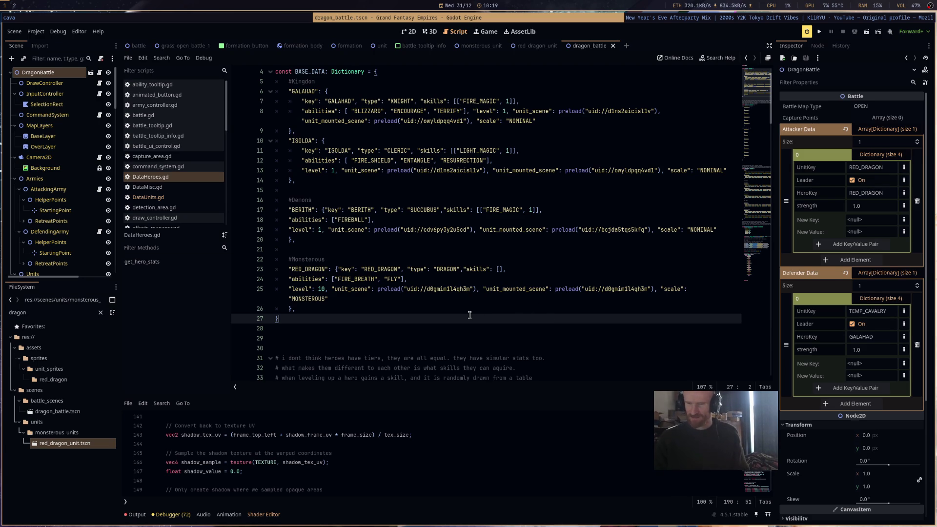
Step: Scroll through DataHeroes.gd down to the ABILITY_DATA dictionary near line 89
scroll(475, 307, "down", 3)
scroll(475, 306, "down", 5)
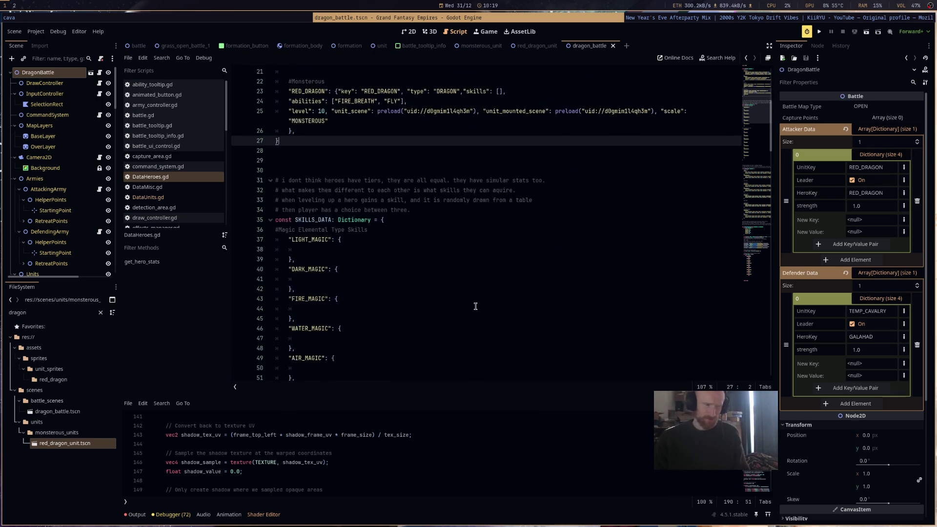
scroll(476, 306, "up", 5)
scroll(476, 306, "up", 3)
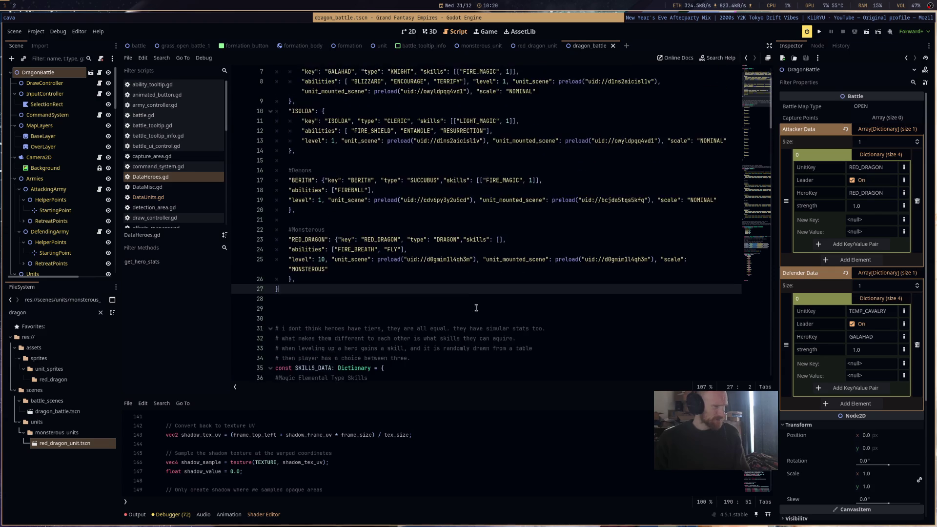
scroll(476, 308, "up", 2)
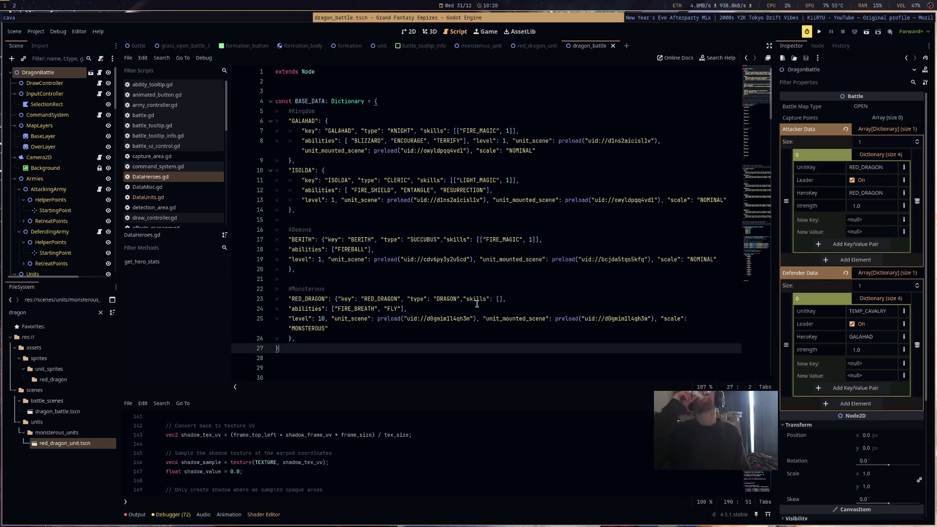
scroll(477, 293, "down", 4)
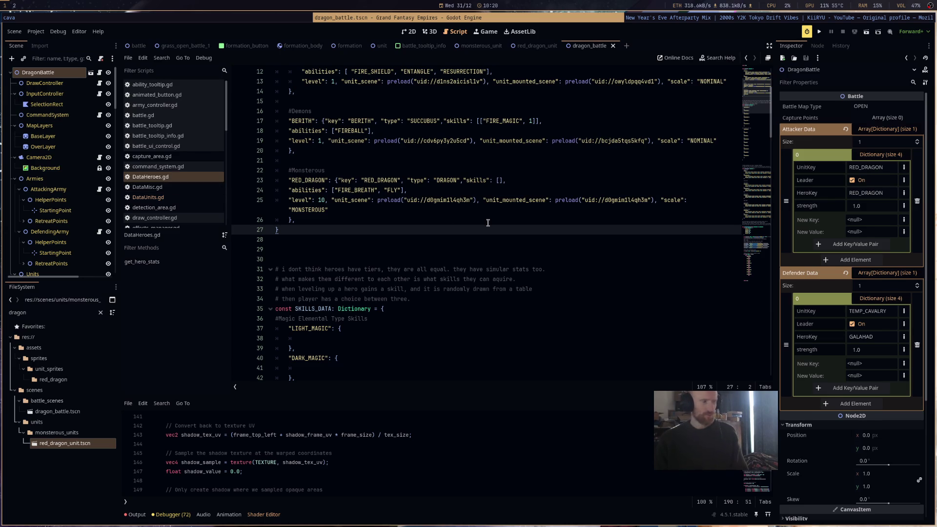
scroll(432, 244, "down", 8)
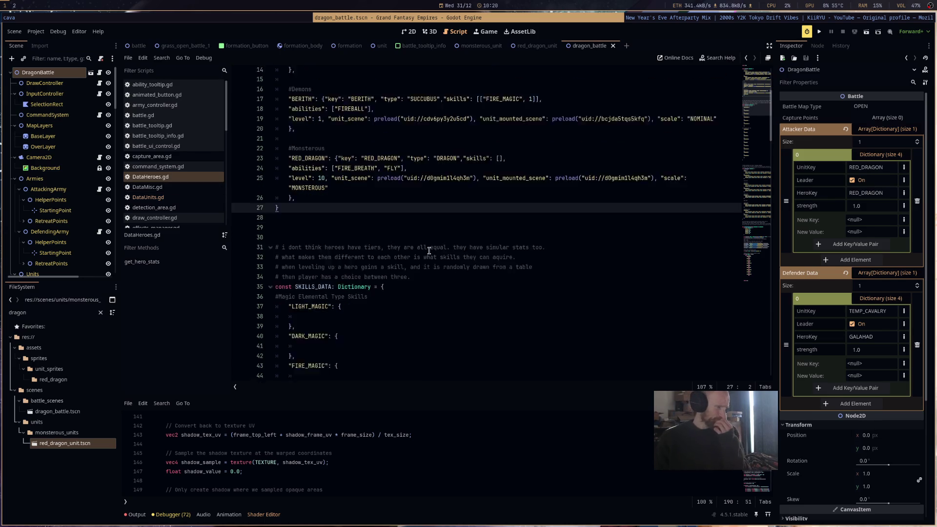
scroll(430, 288, "down", 16)
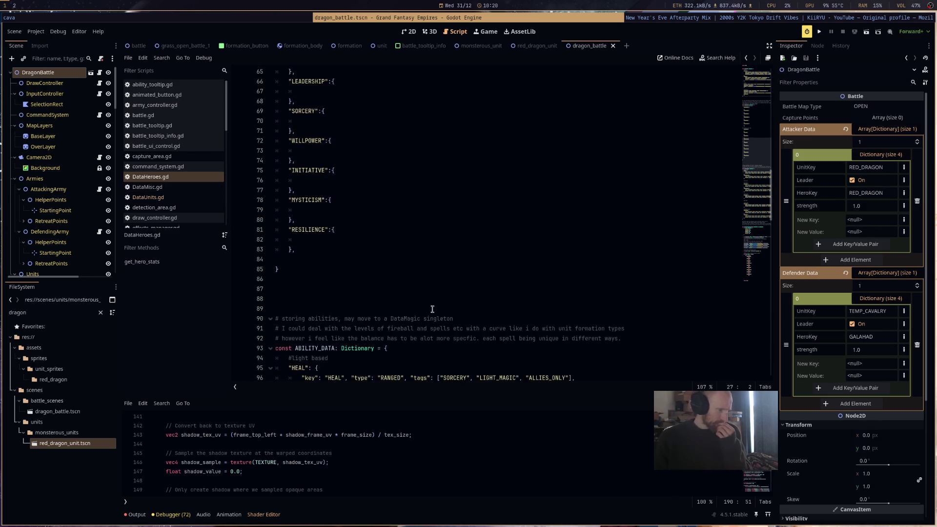
scroll(433, 309, "down", 15)
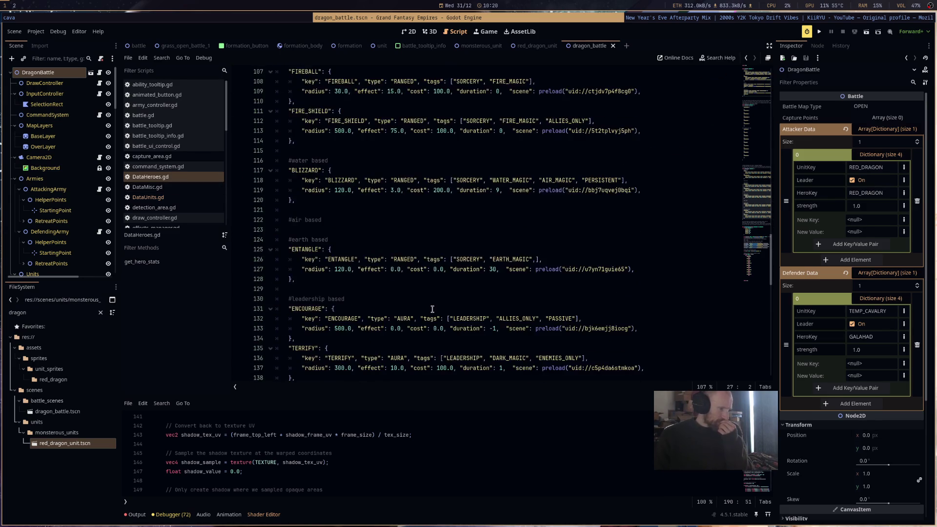
left_click(323, 172)
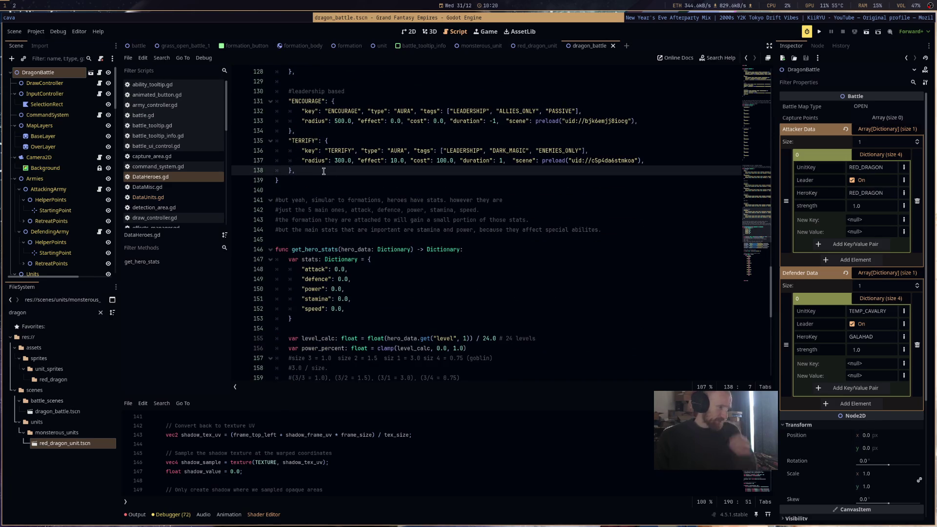
scroll(414, 220, "up", 9)
scroll(414, 220, "up", 4)
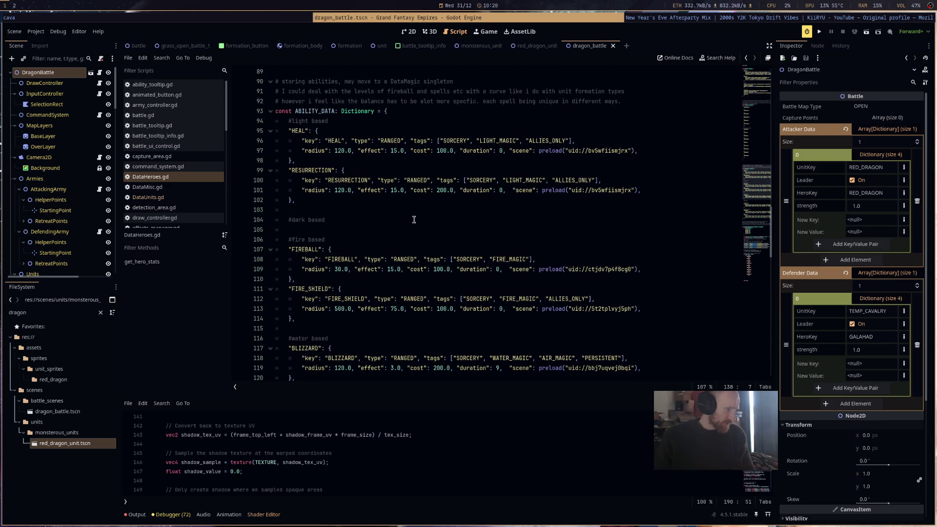
Step: Add a '#special monsterous' comment line at the top of ABILITY_DATA and start a FLY entry
left_click(408, 109)
key("Return")
key("Return")
key("Return")
left_click(406, 123)
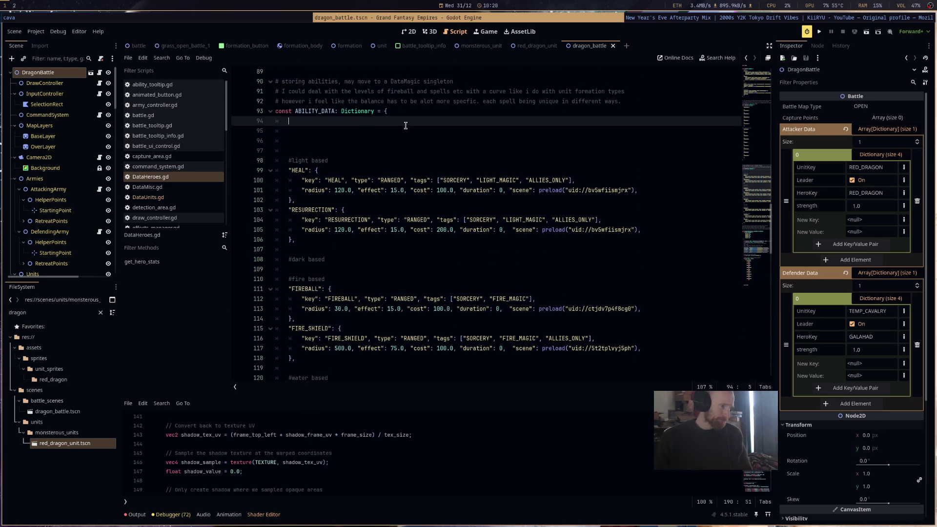
type("#")
key("BackSpace")
type("special monsterous")
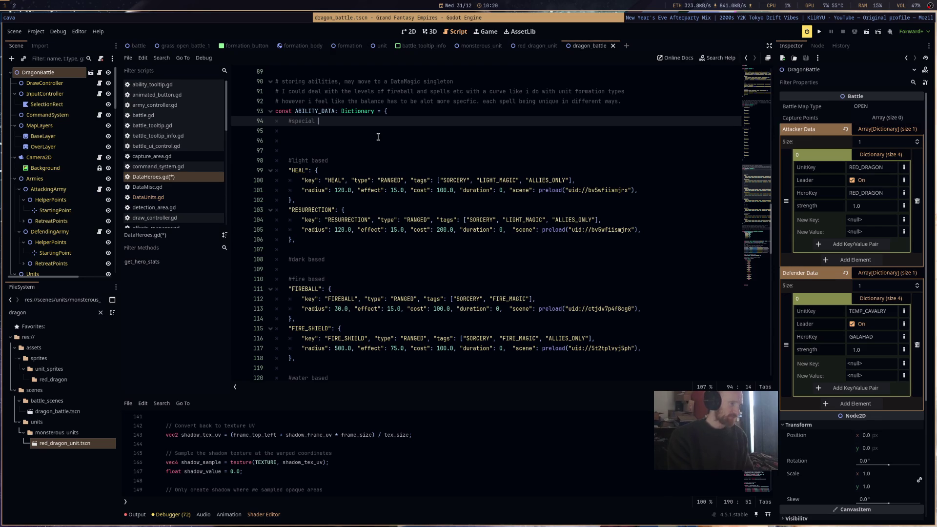
key("Return")
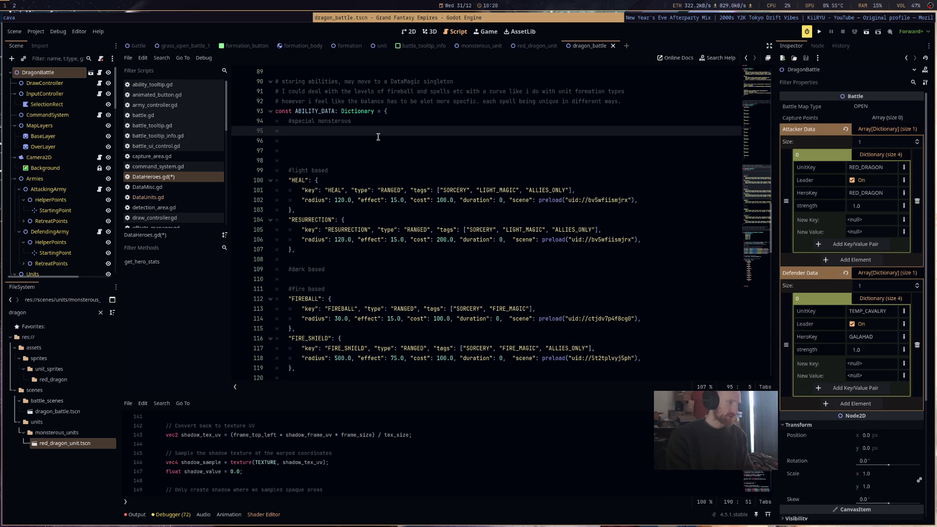
type("FLY\"")
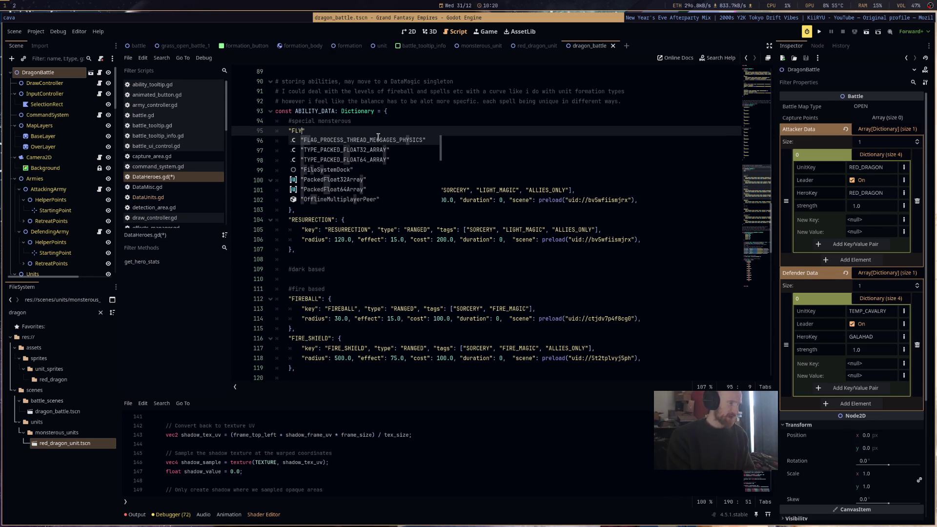
Step: Paste a copy of the HEAL block there and rename its key and "key" value to FLY
mouse_move(296, 209)
left_mouse_down()
mouse_move(278, 208)
mouse_move(258, 180)
left_mouse_up()
key("ctrl+c")
left_click_drag(306, 148, 276, 131)
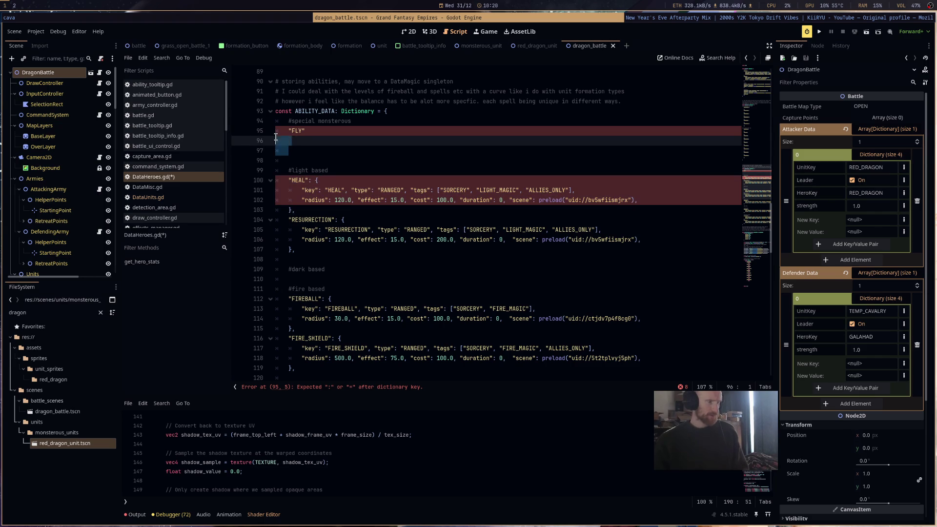
key("ctrl+v")
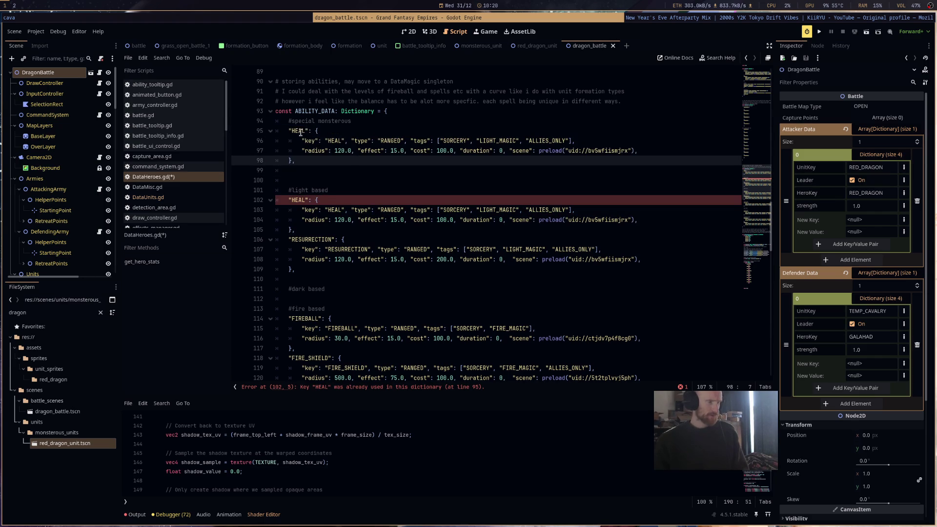
double_click(303, 132)
type("FLY")
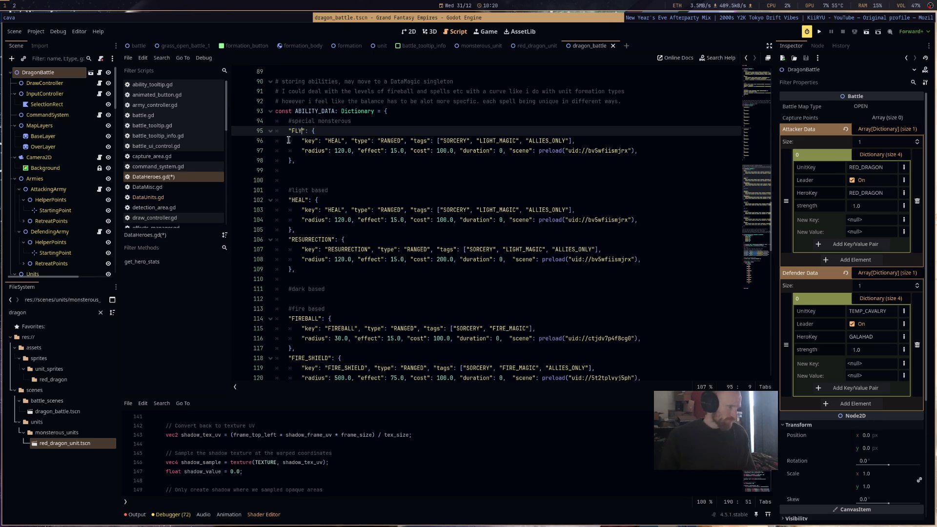
double_click(332, 141)
type("FLY")
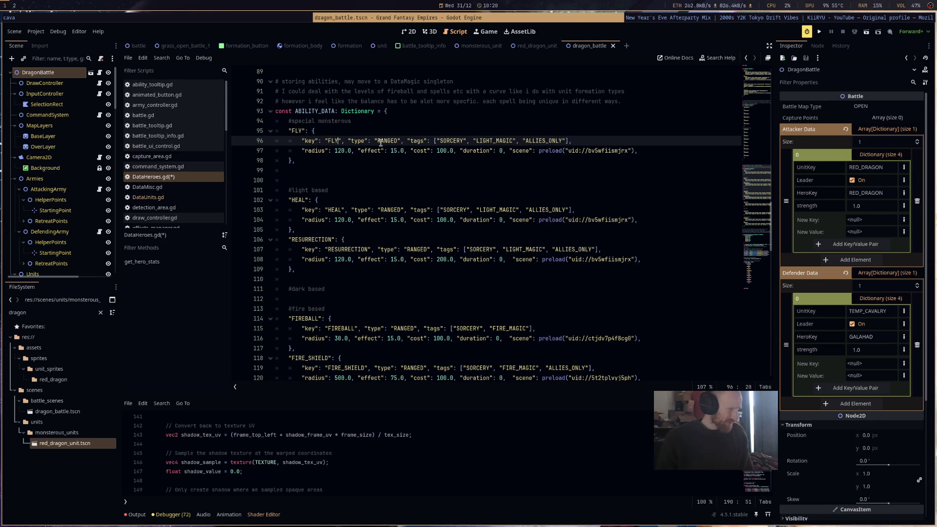
Step: Empty the FLY tags list and check its radius 120.0, effect 15.0 and scene preload
left_click_drag(437, 141, 565, 143)
key("BackSpace")
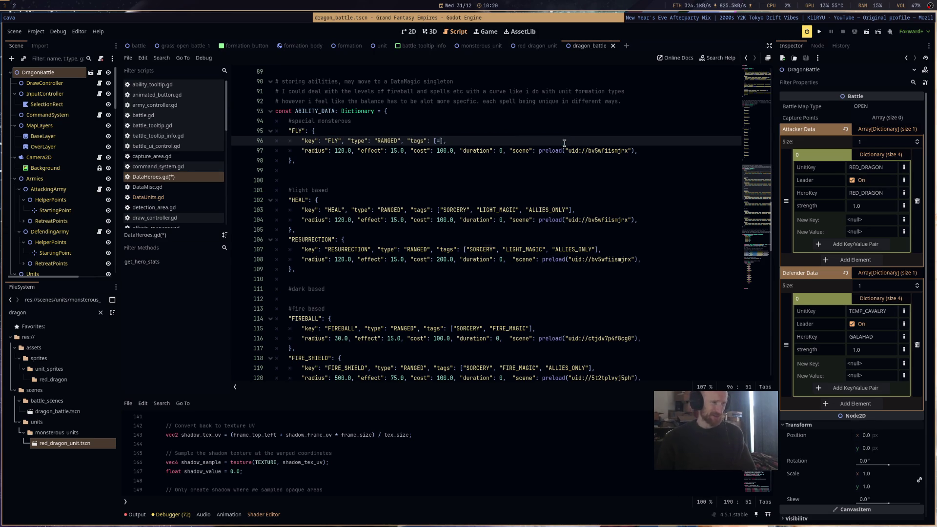
double_click(340, 152)
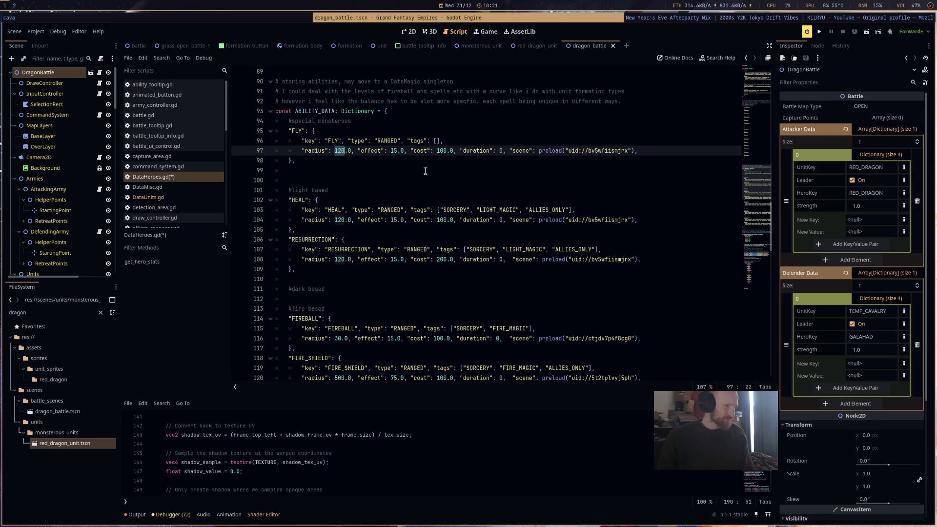
double_click(397, 151)
left_click(394, 150)
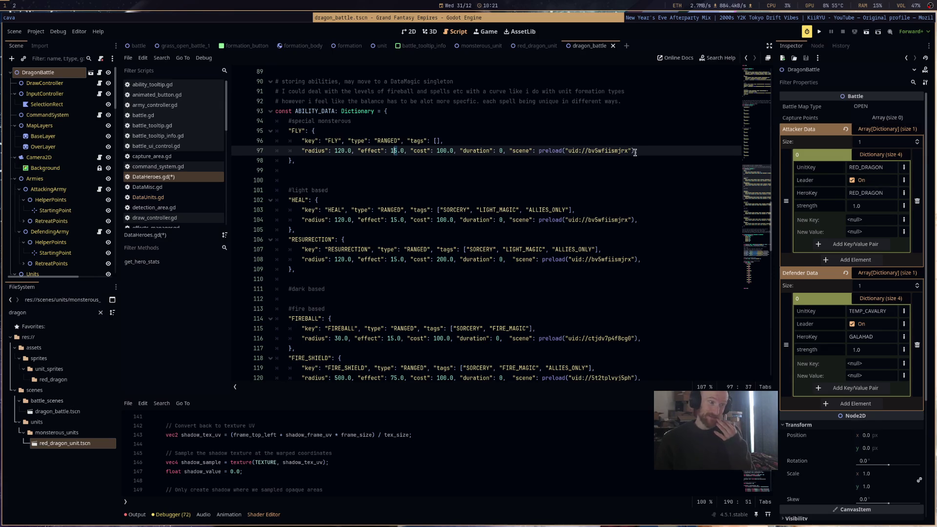
left_click_drag(635, 152, 537, 152)
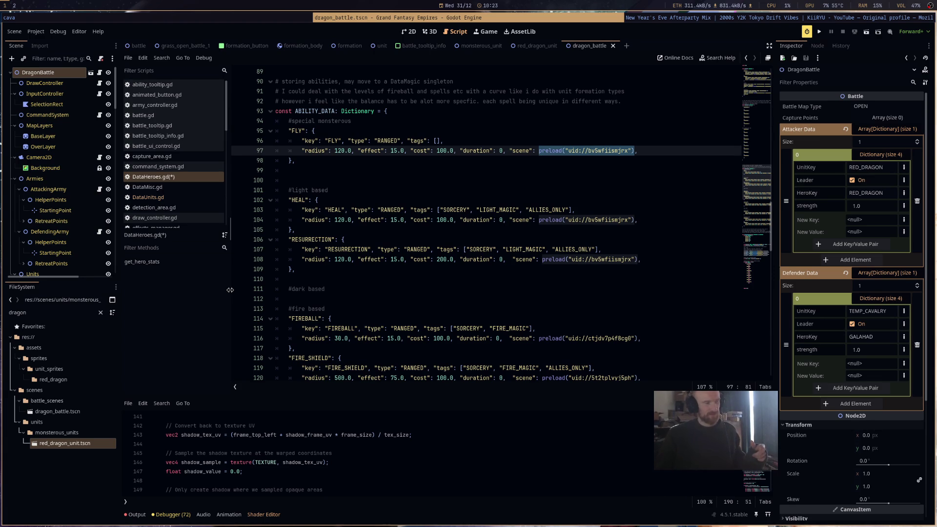
left_click(409, 31)
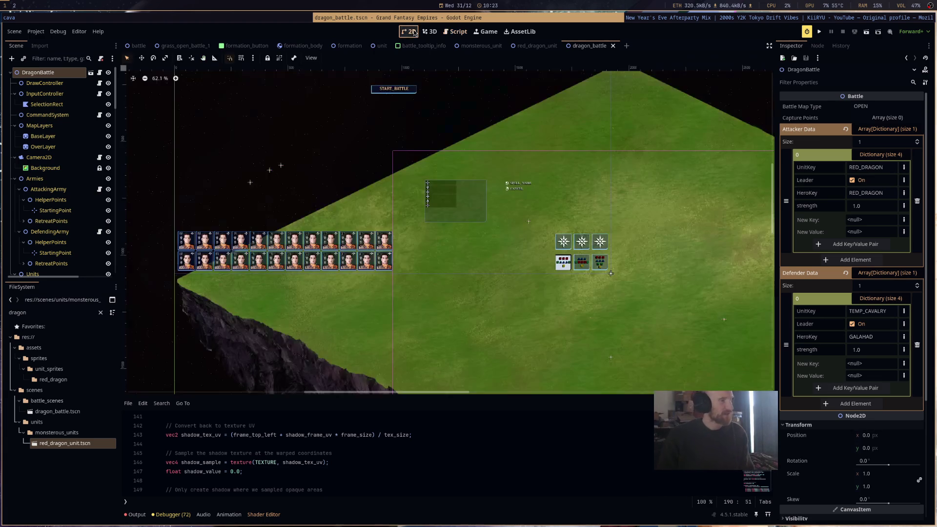
scroll(533, 194, "up", 5)
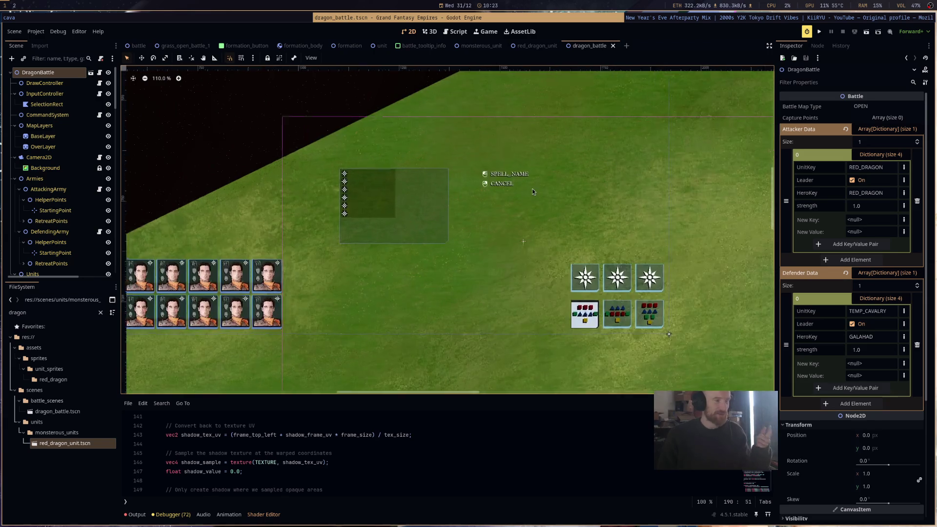
left_click(501, 172)
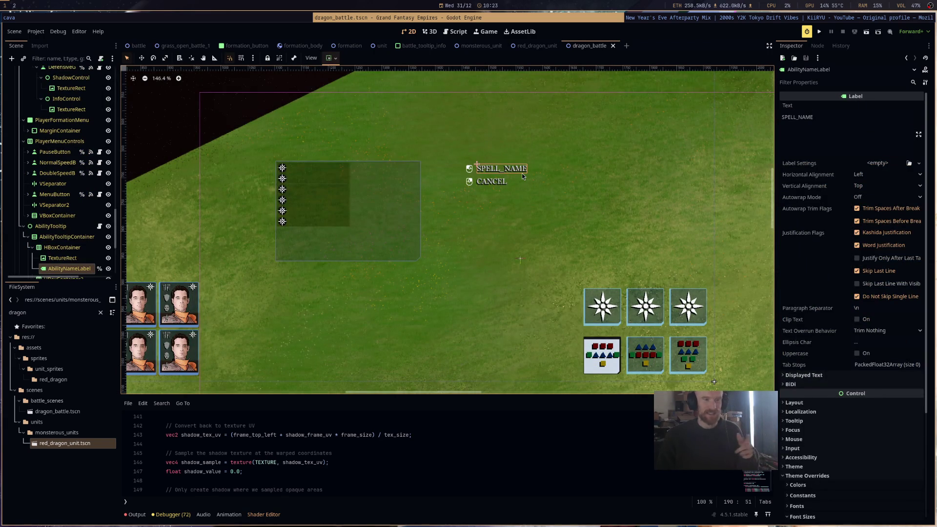
left_click(612, 308)
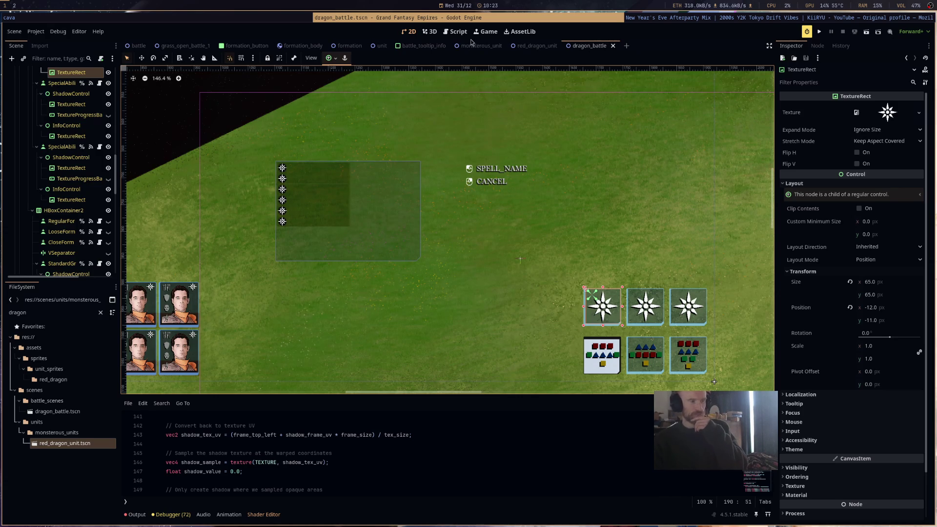
left_click(455, 32)
left_click(512, 274)
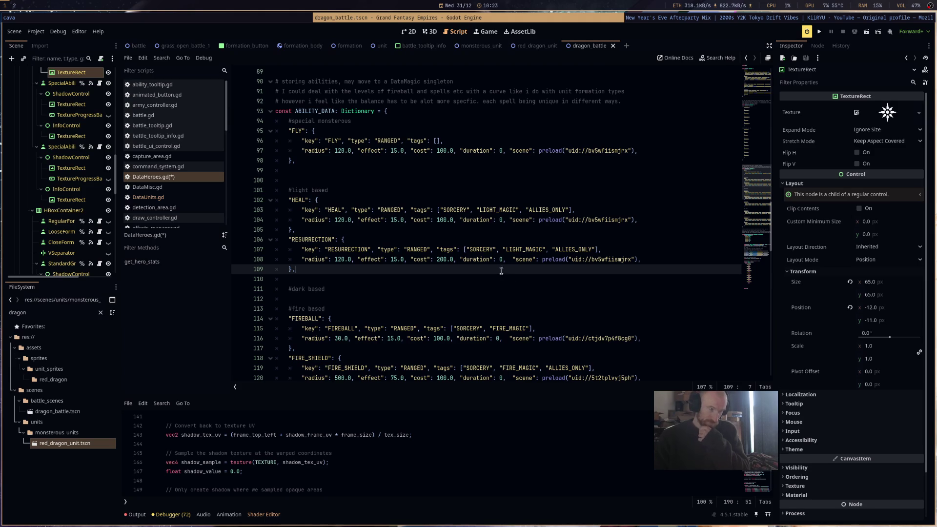
Step: Replace the FLY entry's scene preload with TERRIFY's and save DataHeroes.gd
scroll(363, 240, "down", 8)
scroll(364, 240, "down", 3)
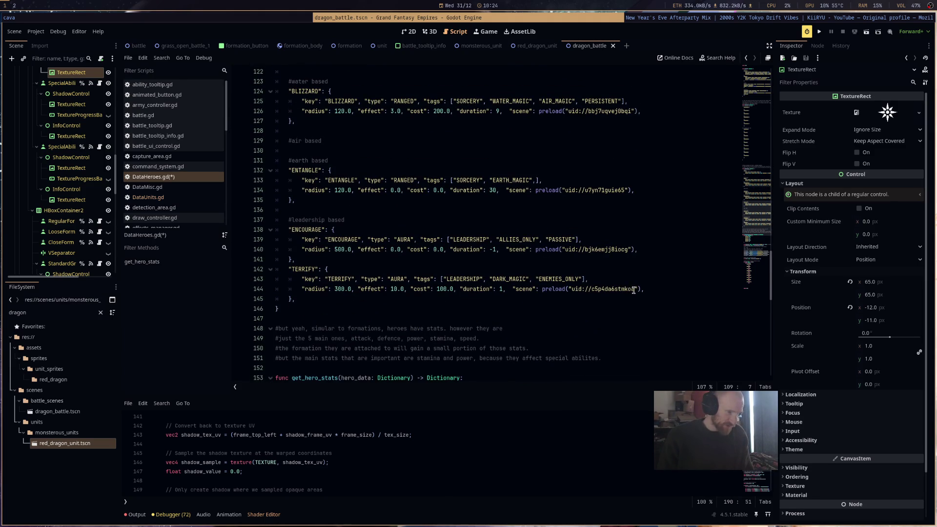
left_click_drag(535, 249, 634, 249)
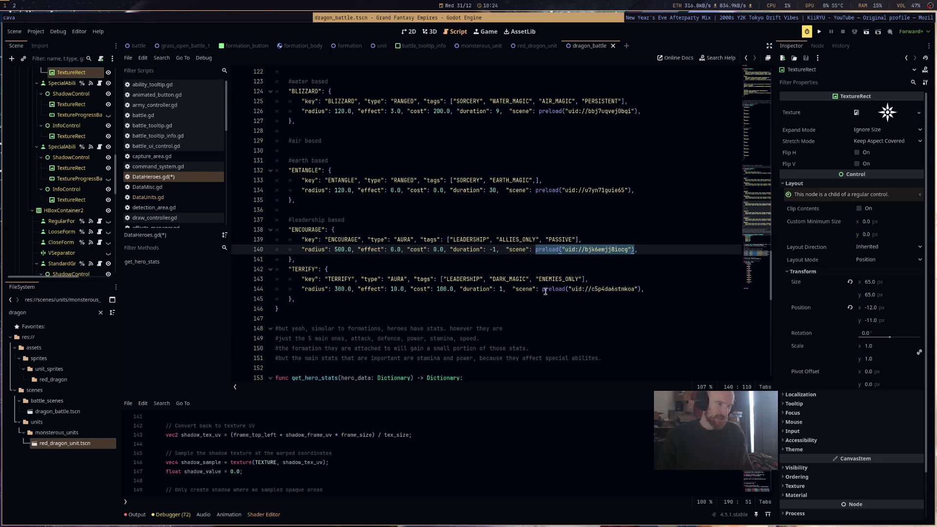
left_click_drag(541, 290, 641, 290)
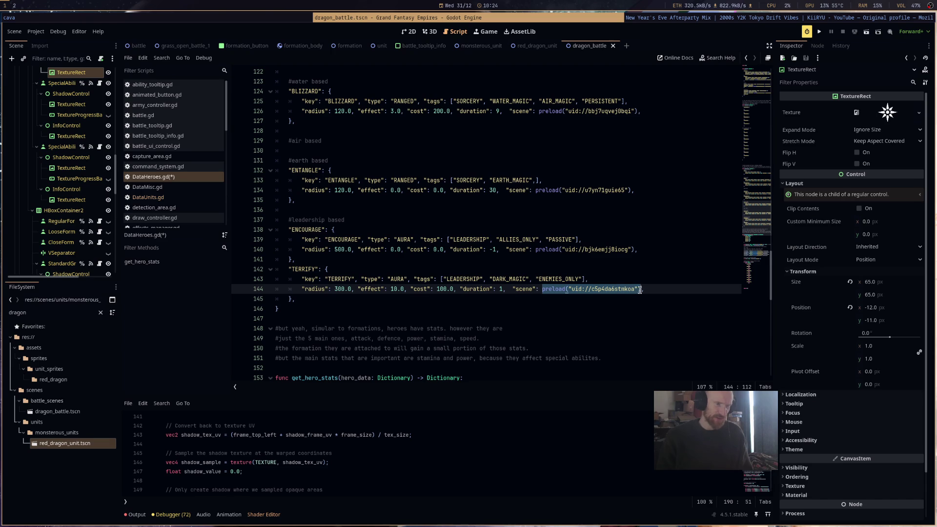
scroll(674, 292, "up", 13)
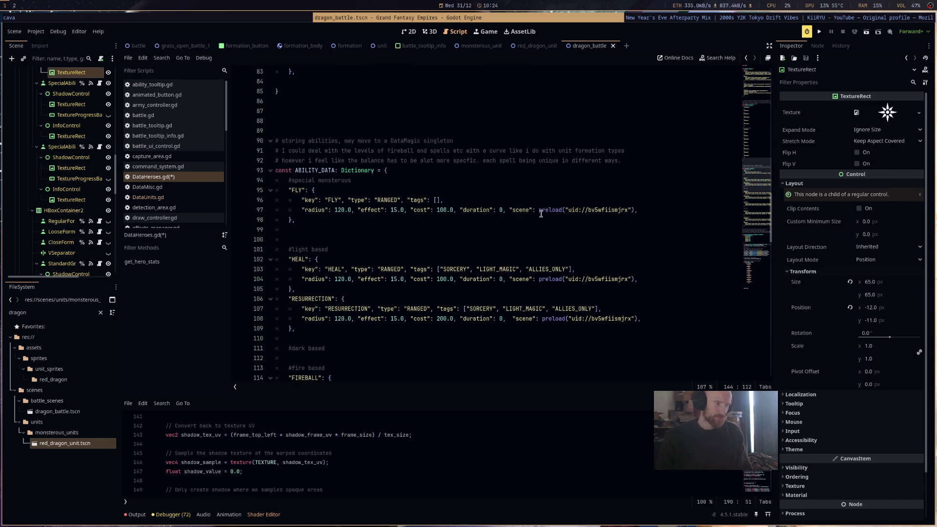
left_click_drag(540, 210, 637, 211)
key("ctrl+v")
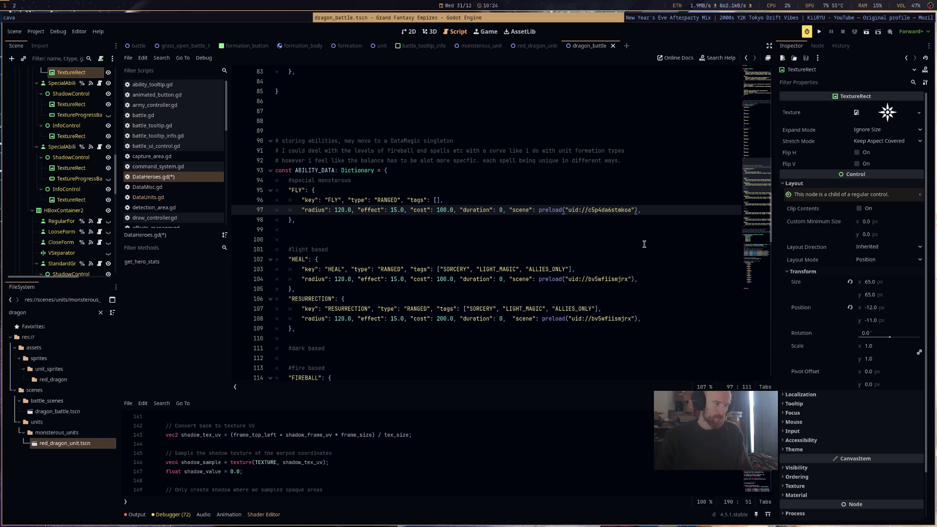
key("ctrl+s")
Step: Copy the whole FLY ability entry
left_click_drag(325, 218, 264, 190)
key("ctrl+c")
left_click(299, 230)
Step: Paste a duplicate of the FLY entry below it, rename it FIRE_BREATH, and save
key("Home")
key("ctrl+v")
left_click(292, 230)
double_click(293, 230)
type("FIRE")
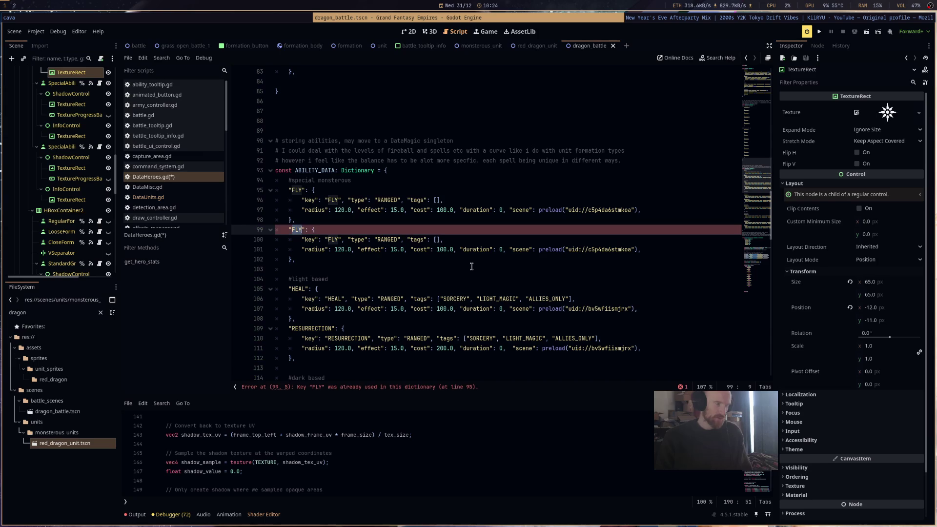
type("_BR")
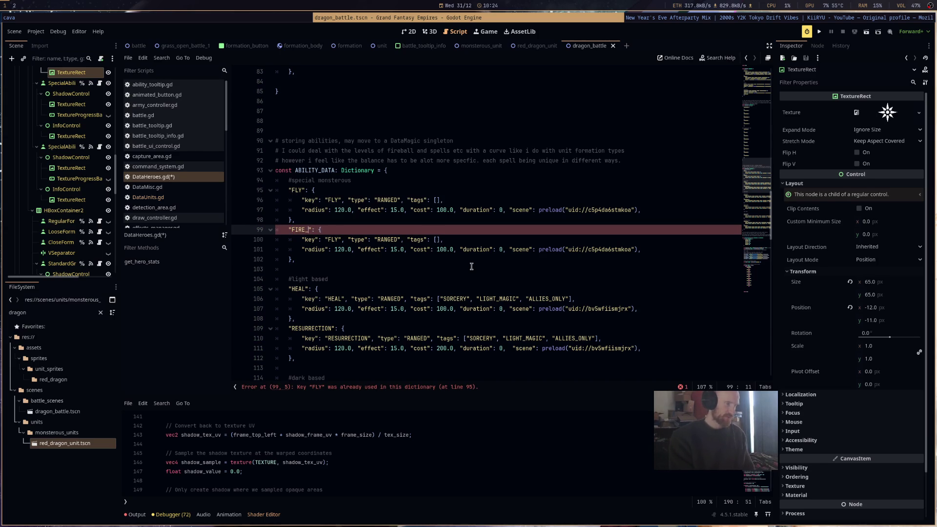
type("EATH")
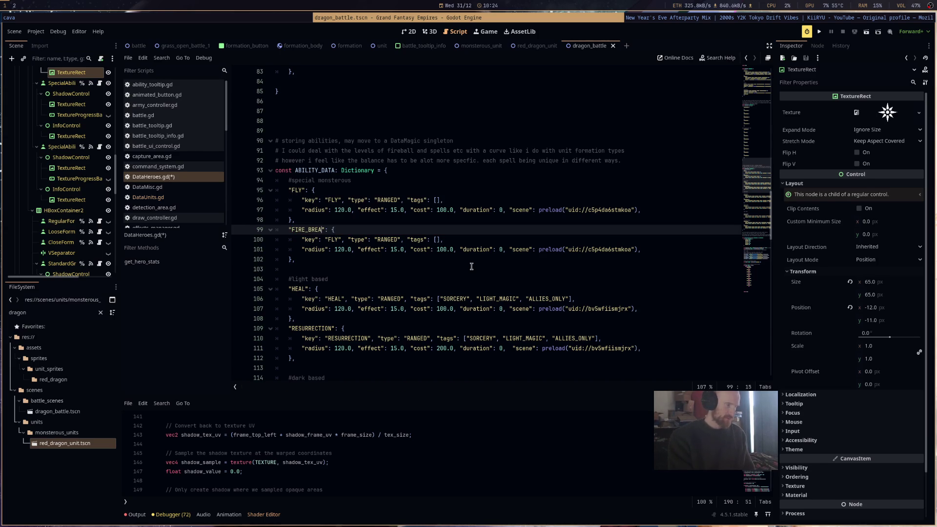
key("ctrl+s")
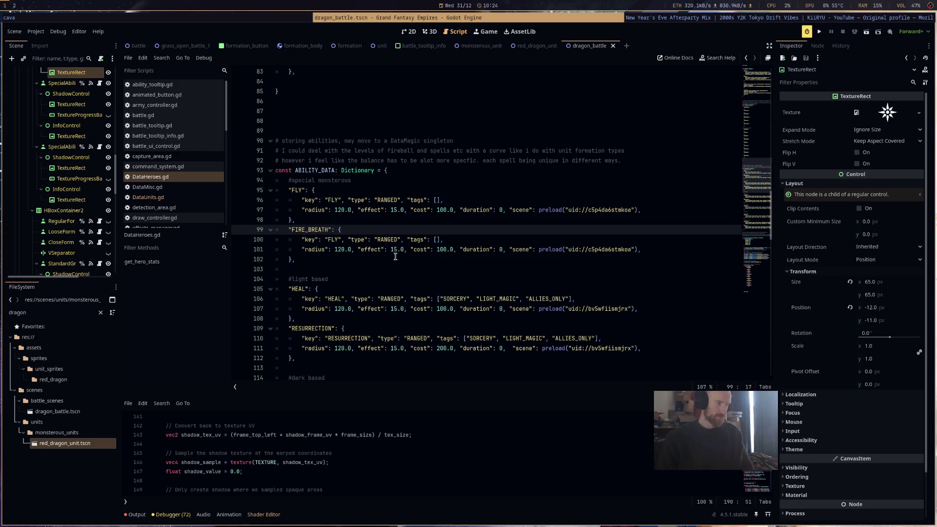
Step: Set FIRE_BREATH's effect to 30 and lower FLY's effect to 5.0
left_click(396, 250)
double_click(394, 250)
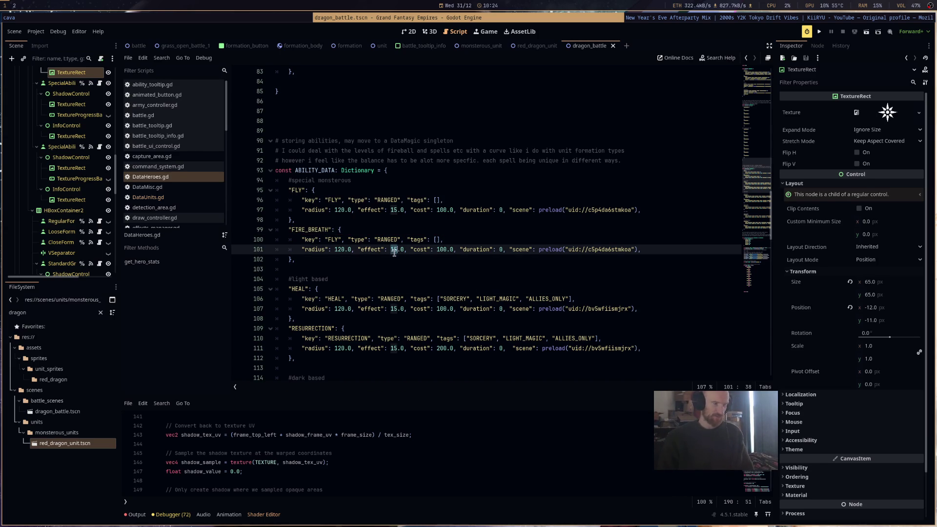
type("30")
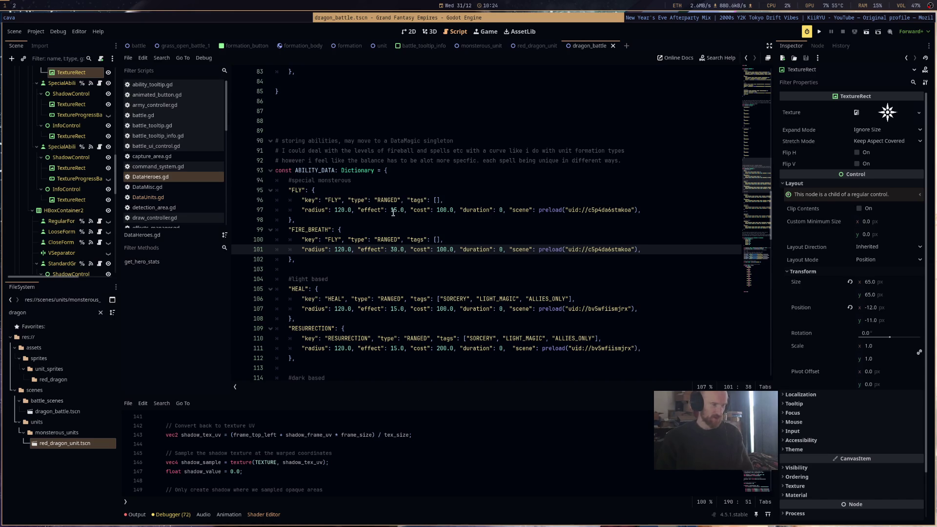
key("Up")
key("Up")
key("Up")
key("BackSpace")
left_click(440, 270)
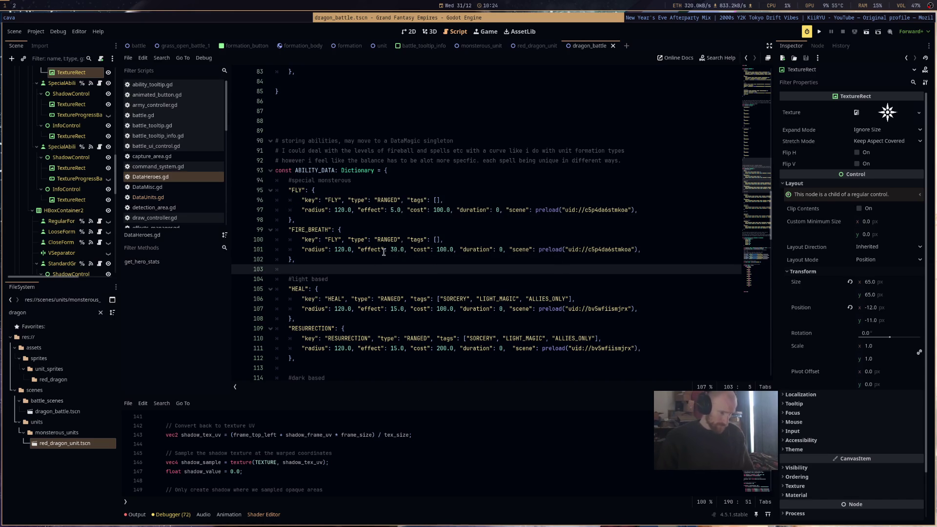
Step: Replace FIRE_BREATH's scene preload on line 101 with the FIREBALL preload from line 119
scroll(380, 284, "down", 6)
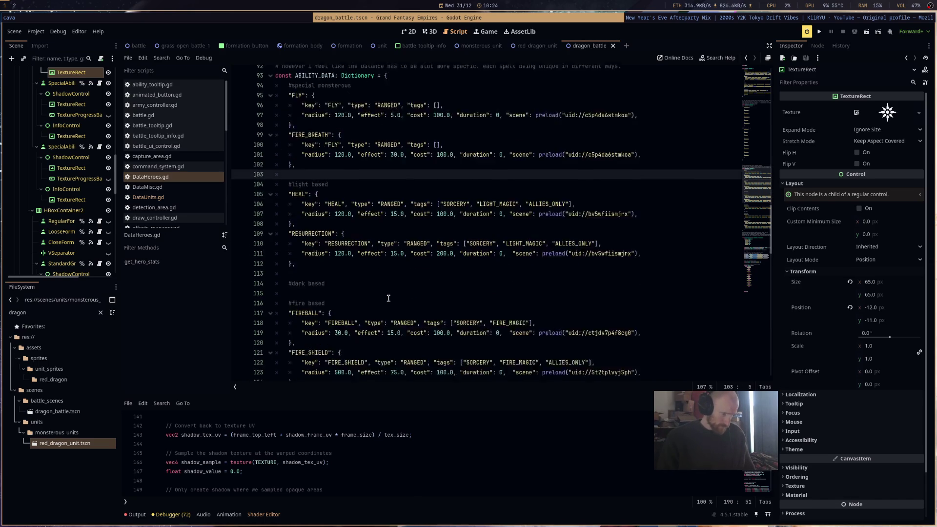
scroll(389, 299, "down", 2)
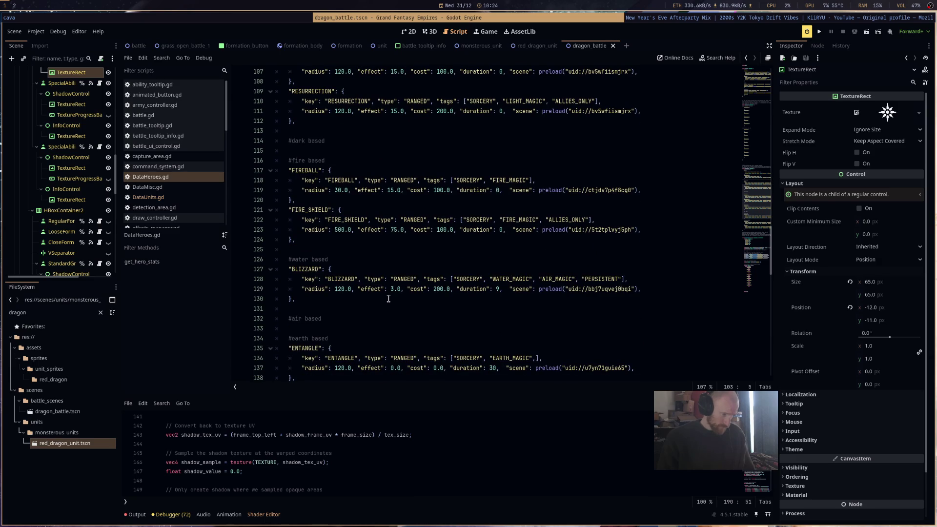
scroll(388, 299, "down", 7)
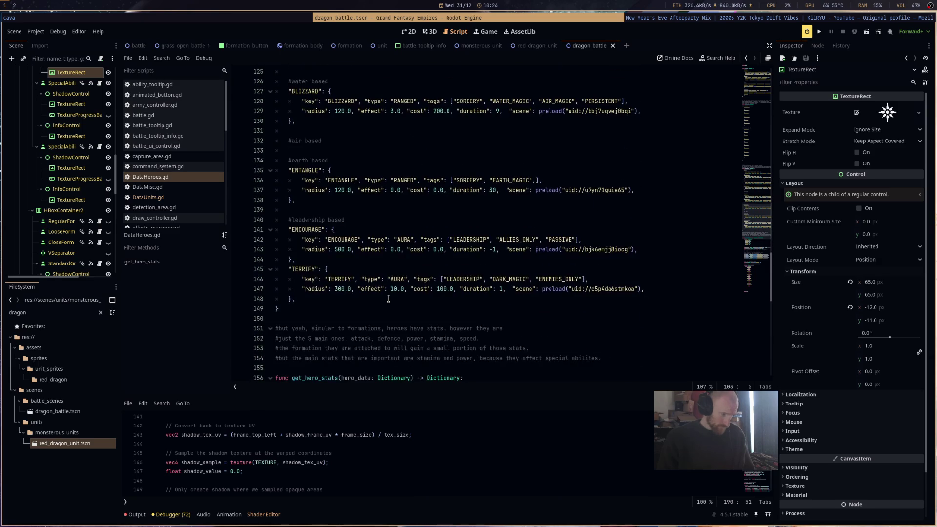
scroll(388, 299, "up", 7)
scroll(389, 299, "up", 2)
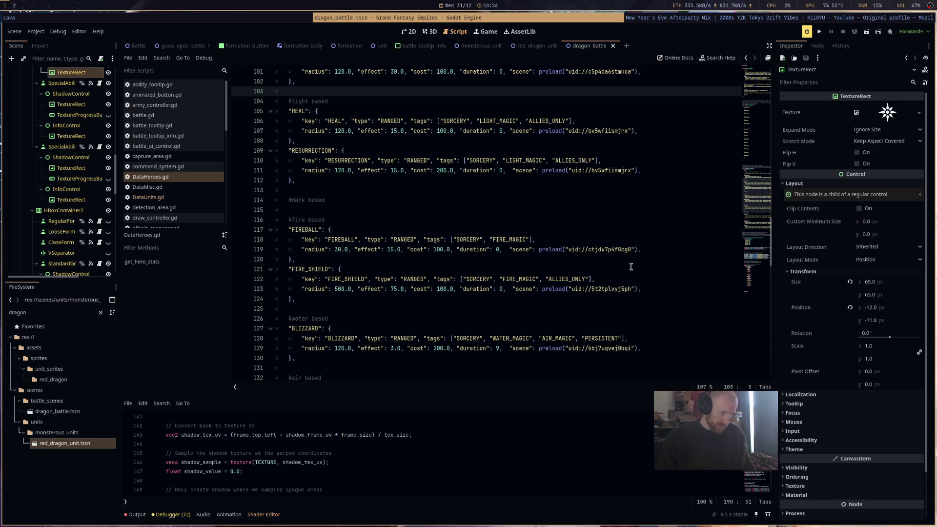
left_click_drag(539, 250, 636, 249)
scroll(586, 271, "up", 6)
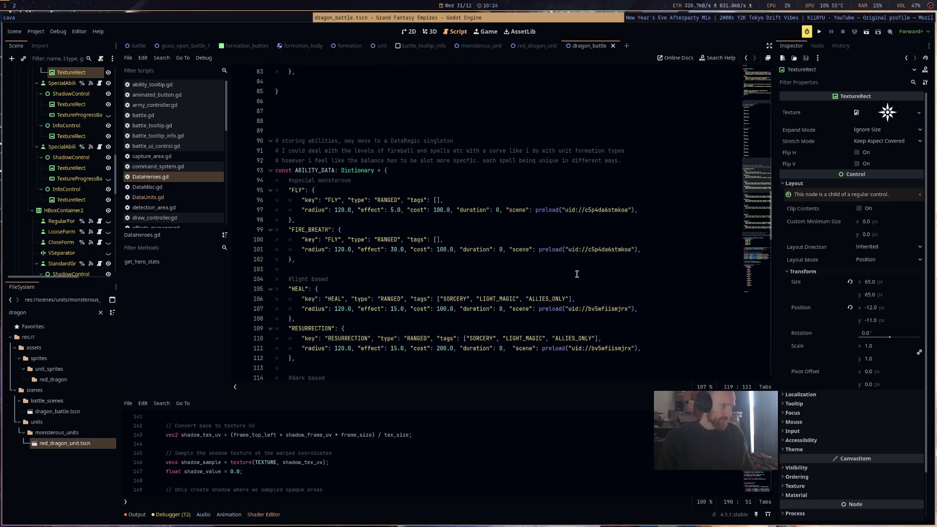
left_click_drag(539, 250, 638, 250)
key("ctrl+v")
Step: Return from the script editor to the dragon_battle 2D scene view
scroll(647, 272, "down", 15)
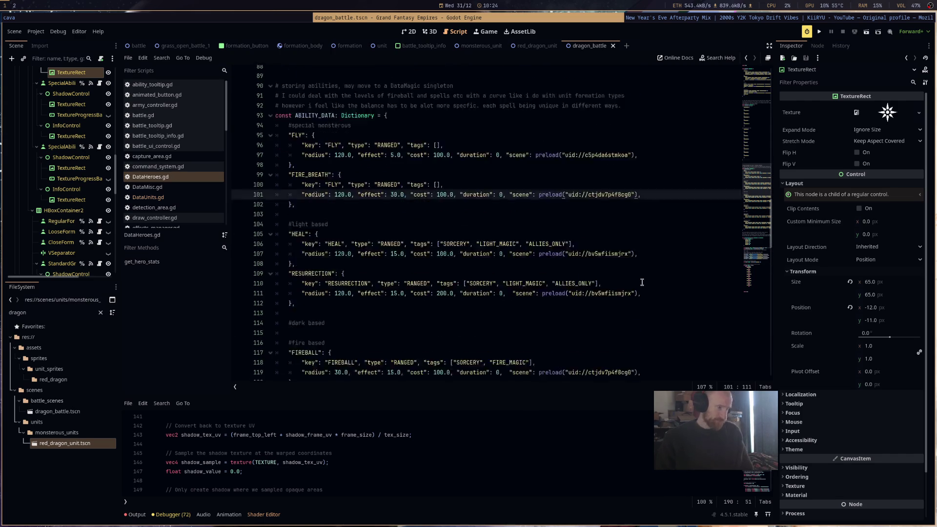
scroll(642, 304, "down", 11)
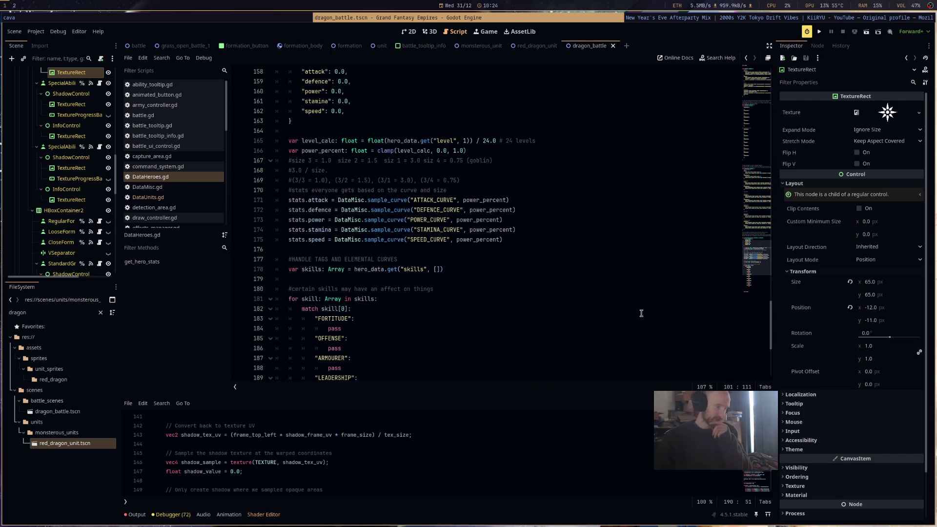
scroll(641, 314, "up", 20)
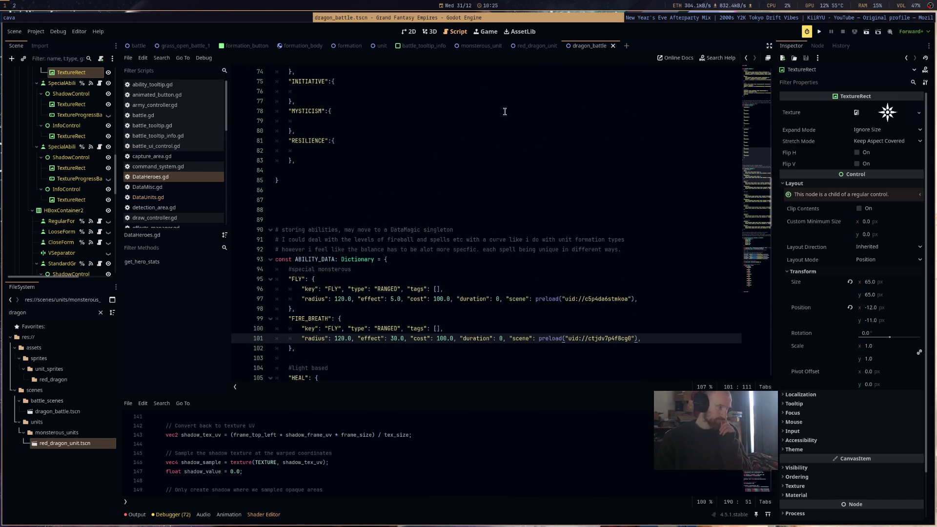
left_click(422, 31)
left_click(410, 32)
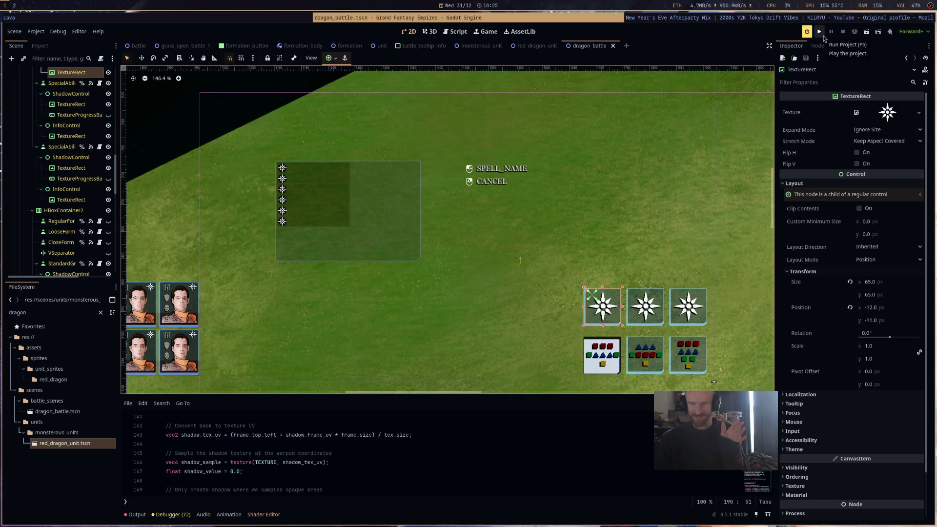
mouse_move(813, 230)
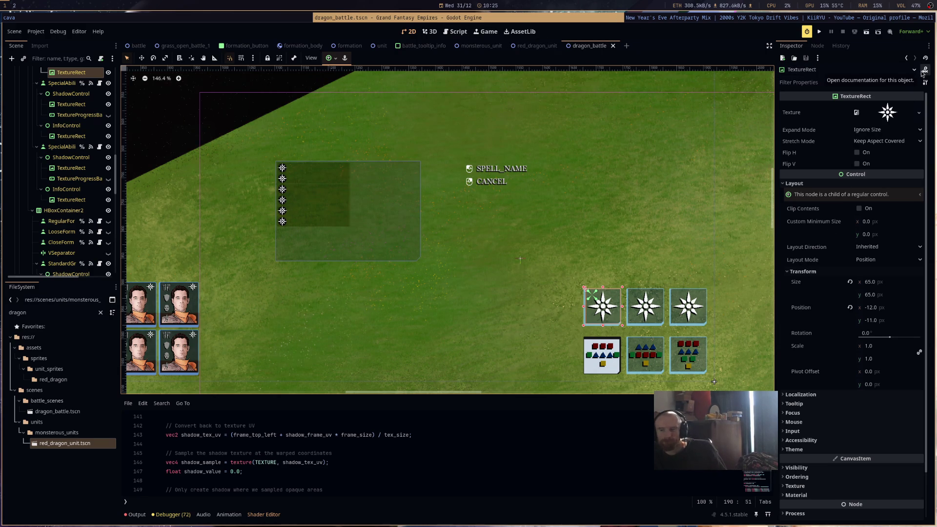
left_click(458, 32)
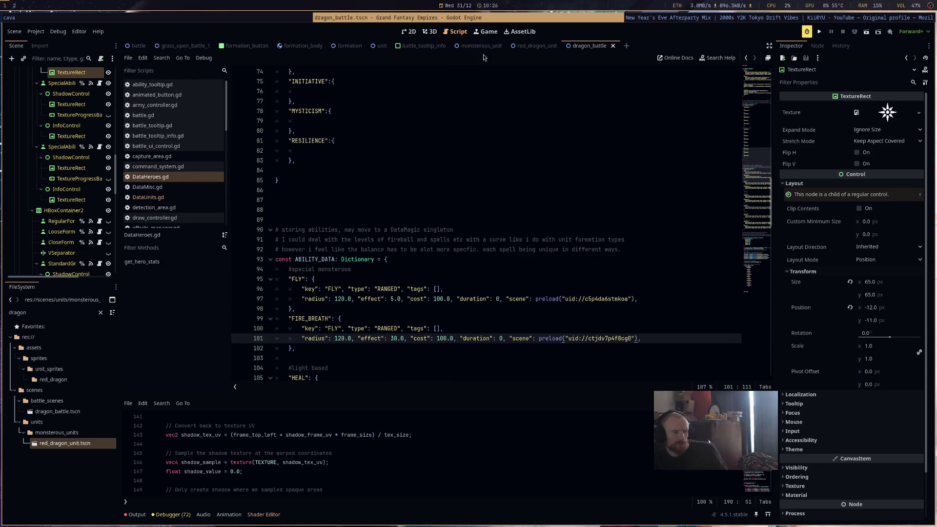
Step: Remove the stray letter on line 87 of DataHeroes.gd and save
left_click(576, 190)
left_click(579, 200)
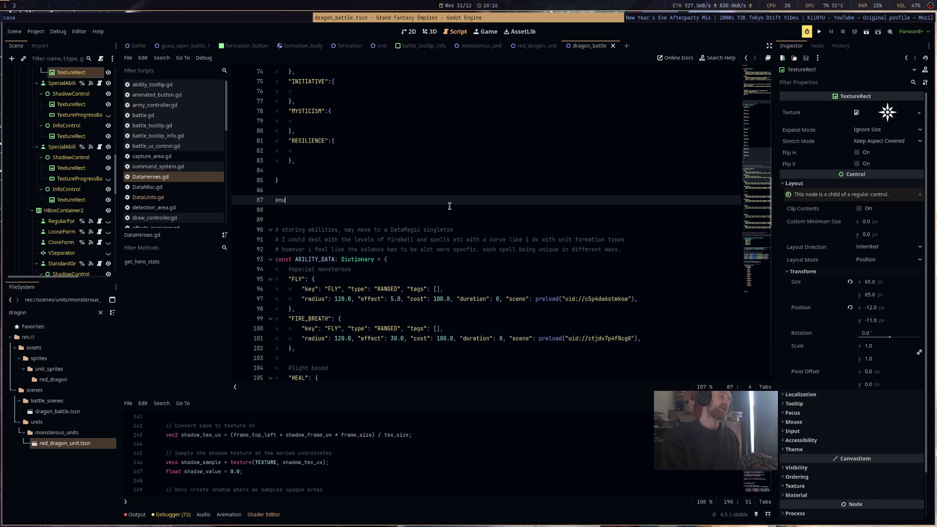
key("BackSpace")
key("ctrl+s")
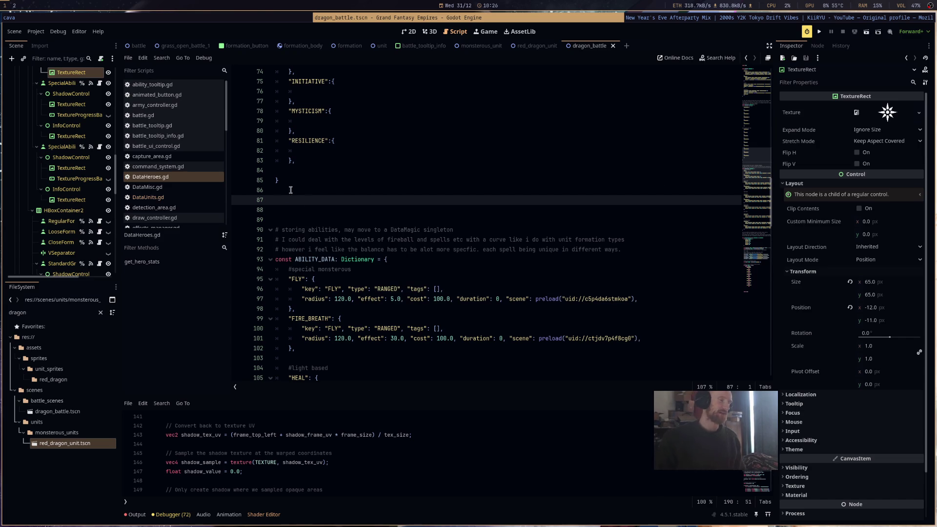
Step: Open the DragonBattle scene's battle.gd script at its first lines
scroll(84, 117, "up", 5)
scroll(84, 117, "up", 5)
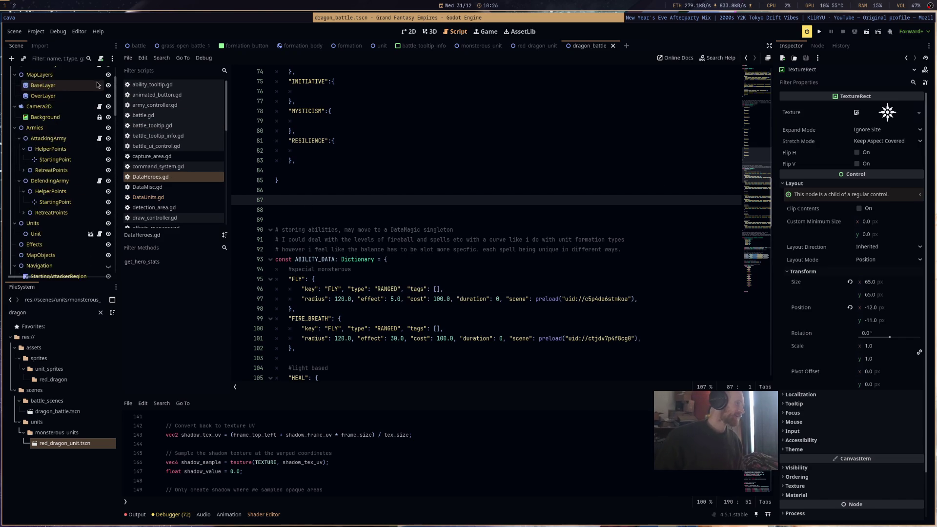
left_click(100, 73)
scroll(417, 165, "up", 20)
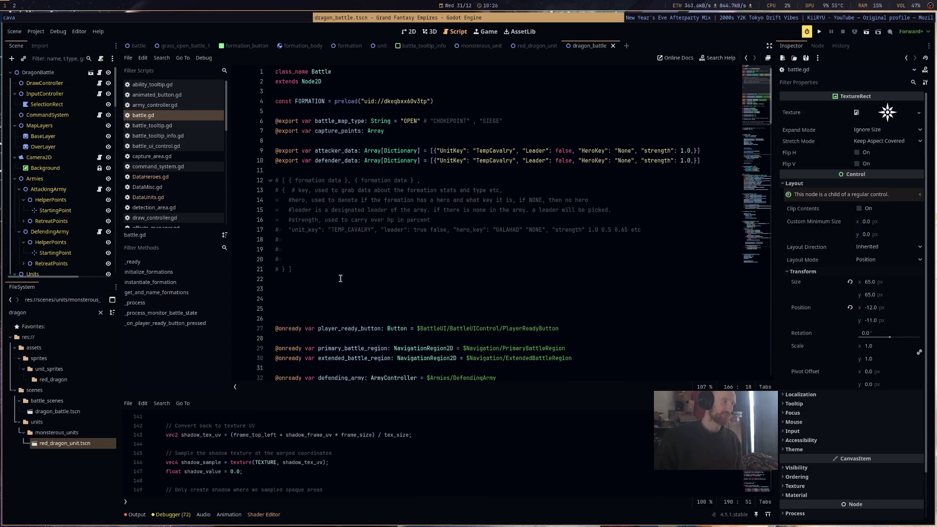
Step: Declare 'enum ENUMS' with values ENUM_1 and ENUM_2 on line 22 of battle.gd
left_click(340, 281)
type("enum ")
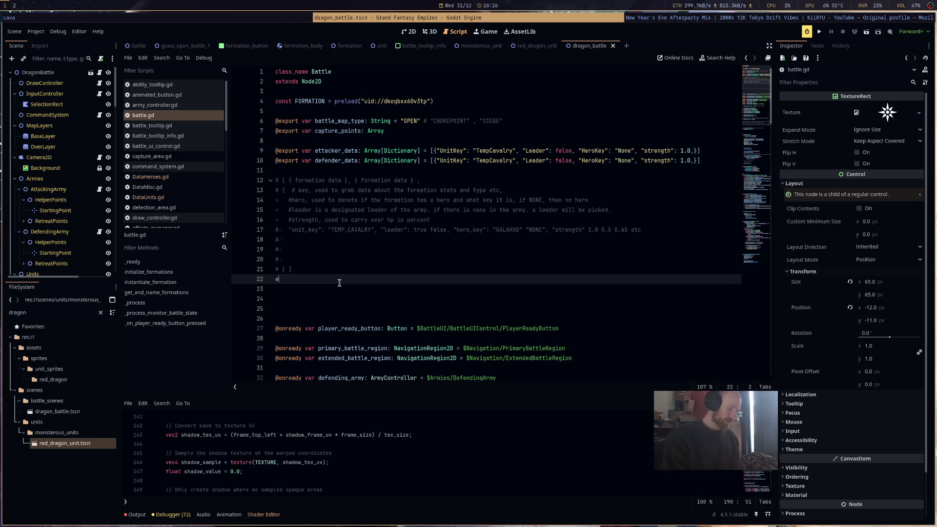
type("ENUMS {")
key("Return")
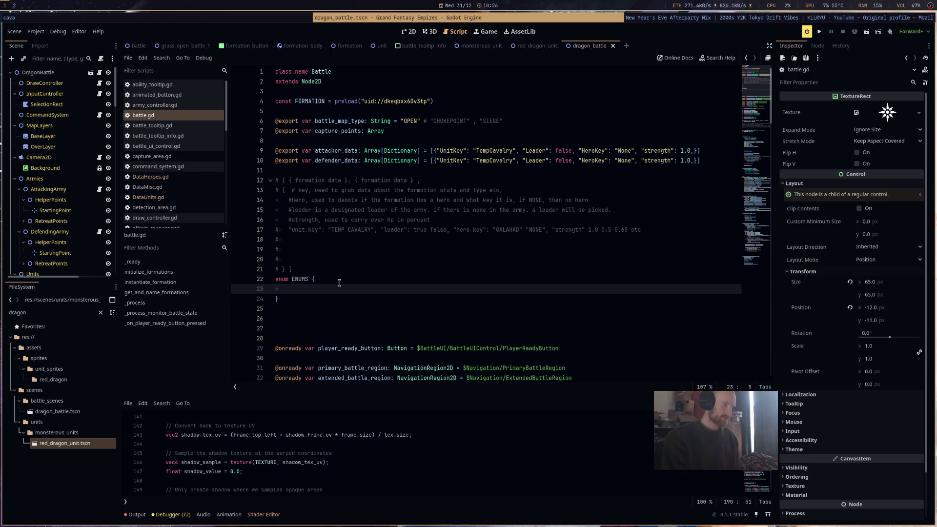
type("NUM_")
type("1,")
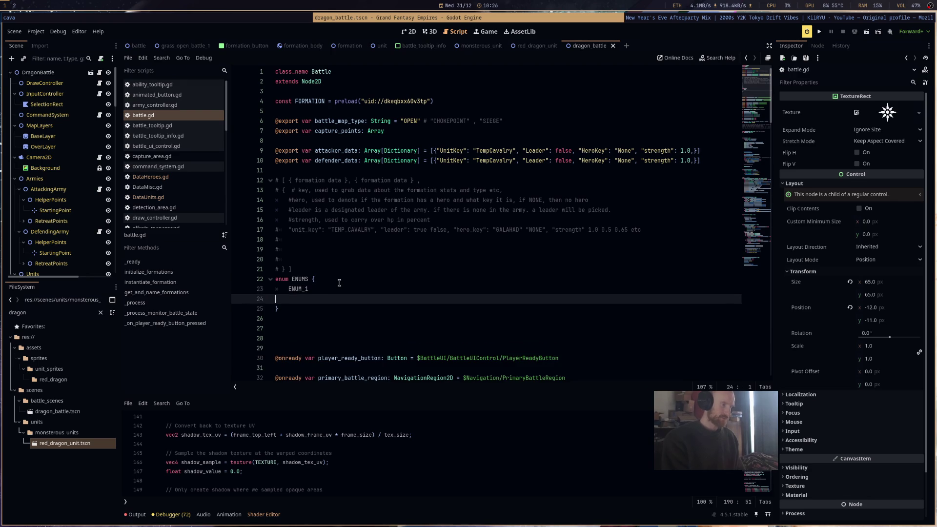
key("Return")
type("UUM_2,")
left_click(317, 336)
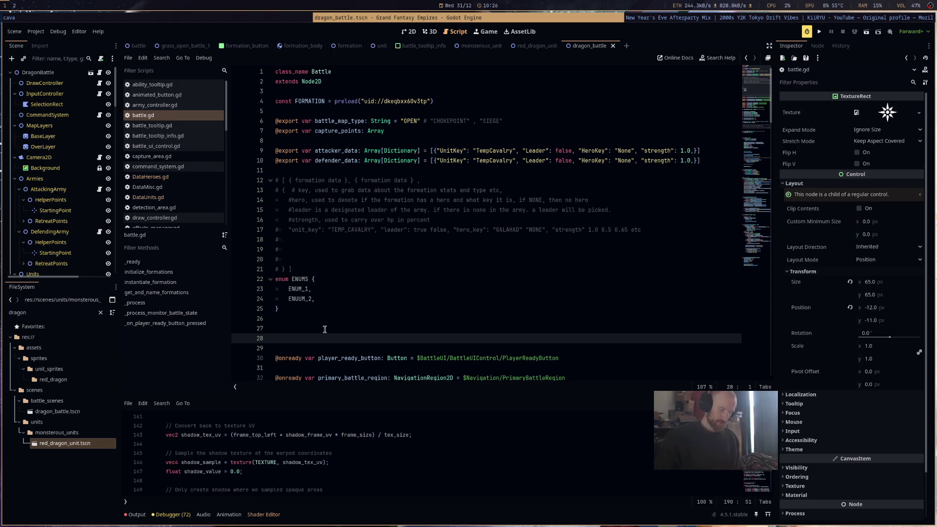
type("@")
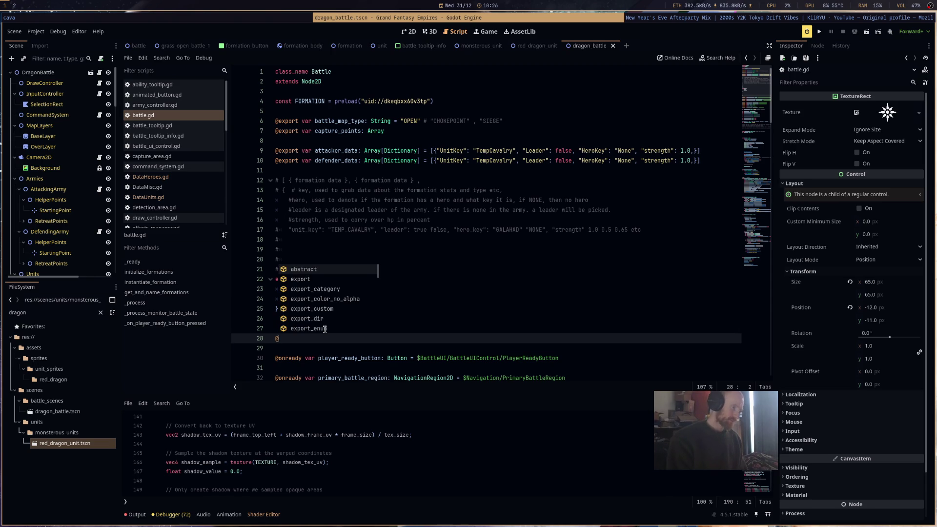
key("Down")
key("Return")
type("num")
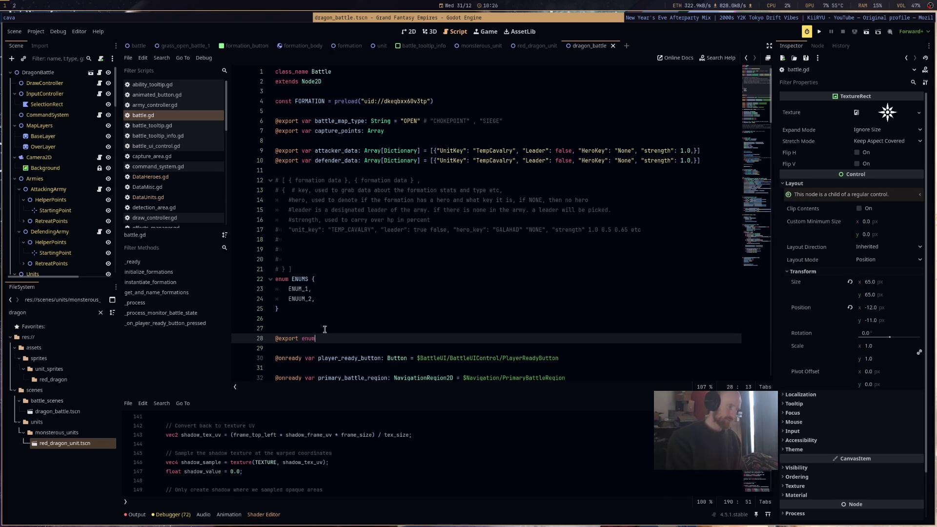
type("_Type: ENU")
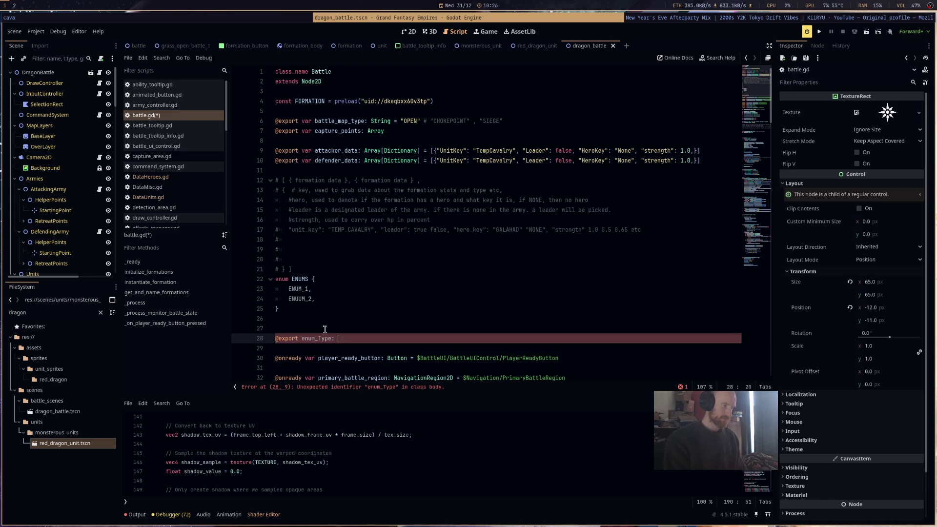
type("MS")
left_click(303, 338)
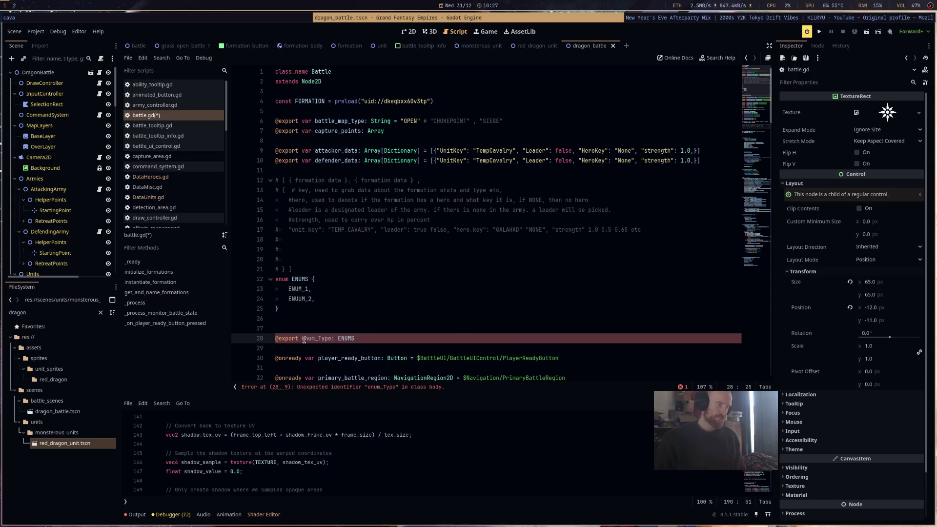
type("var")
key("ctrl+s")
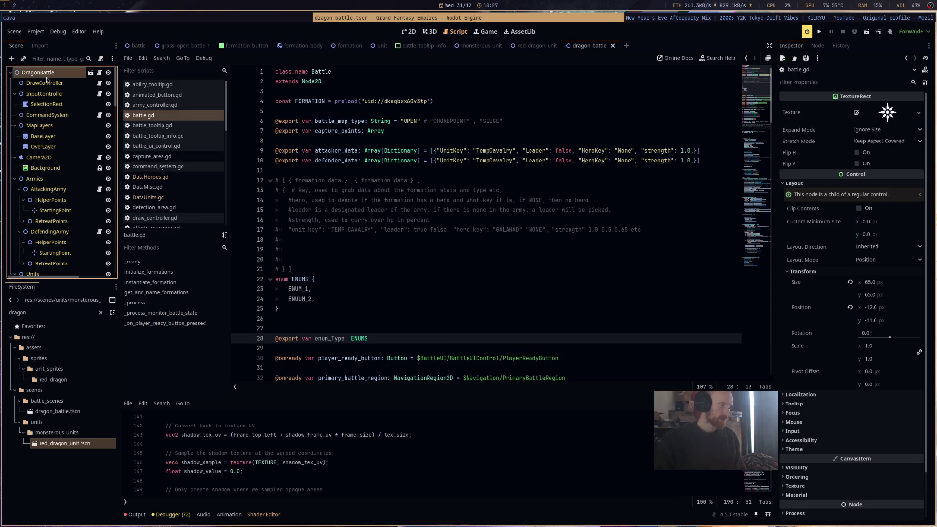
Step: Select DragonBattle and review the Inspector's Enum Type choices, keeping it at Enum 1
left_click(49, 73)
left_click(894, 233)
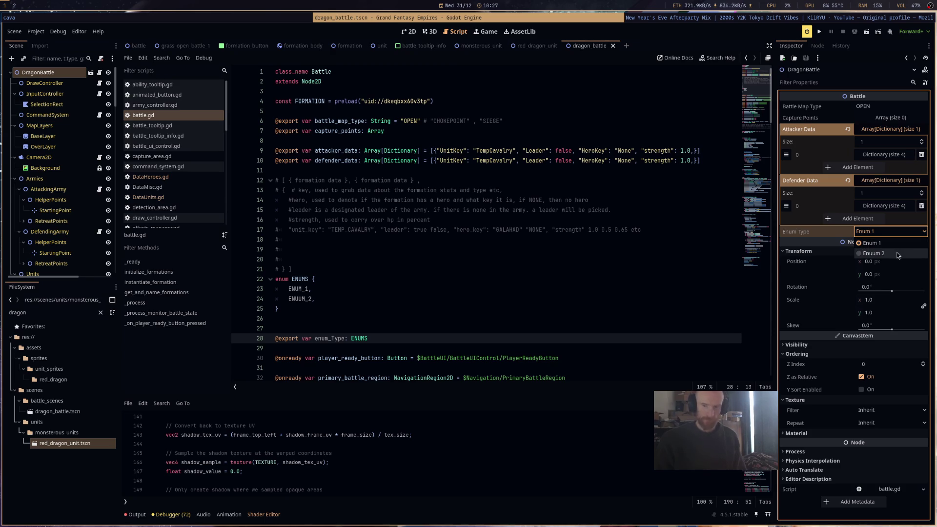
left_click(407, 341)
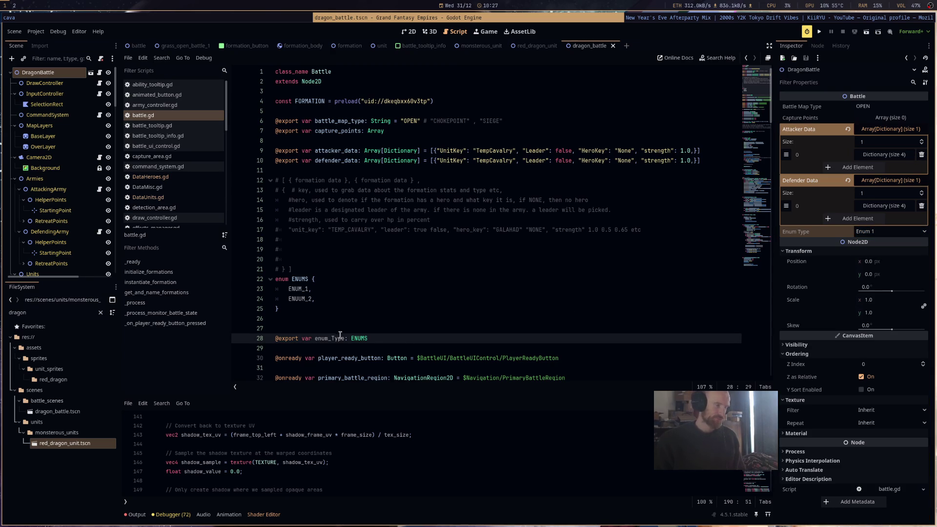
left_click(892, 207)
left_click(891, 207)
left_click(889, 231)
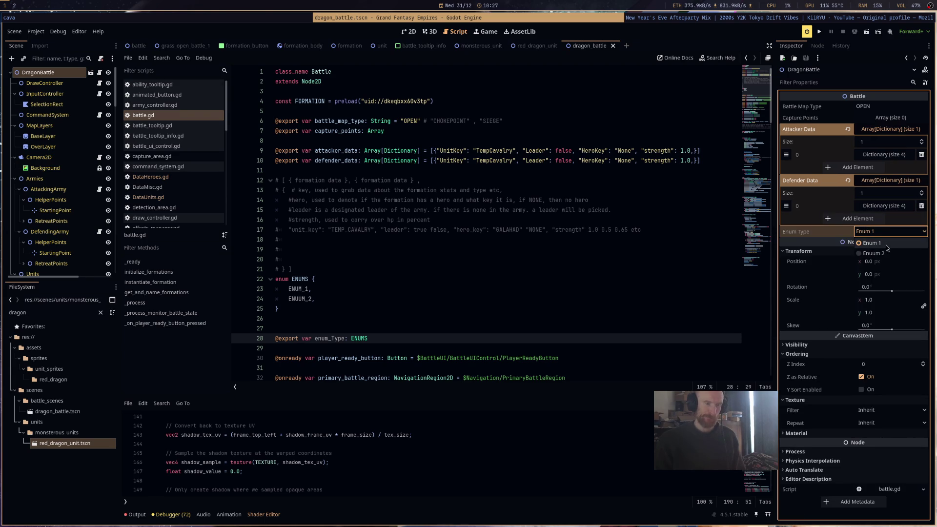
left_click(420, 341)
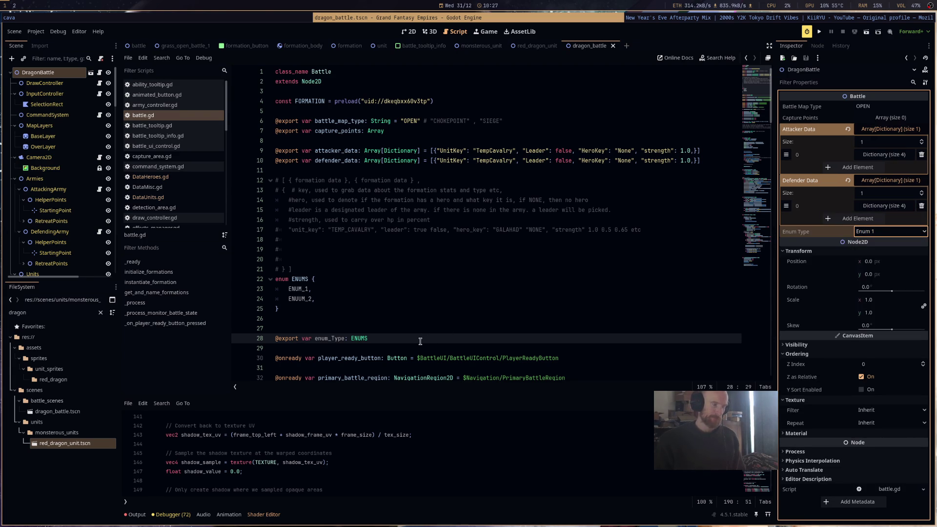
scroll(422, 344, "down", 14)
scroll(424, 362, "down", 4)
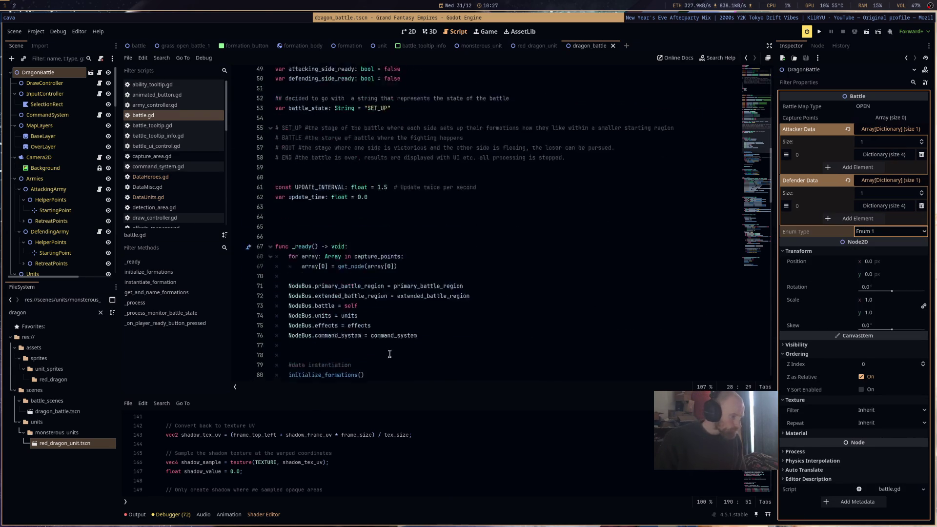
Step: Add a print(enum_Type) call on line 78 inside _ready
left_click(402, 299)
type("print(")
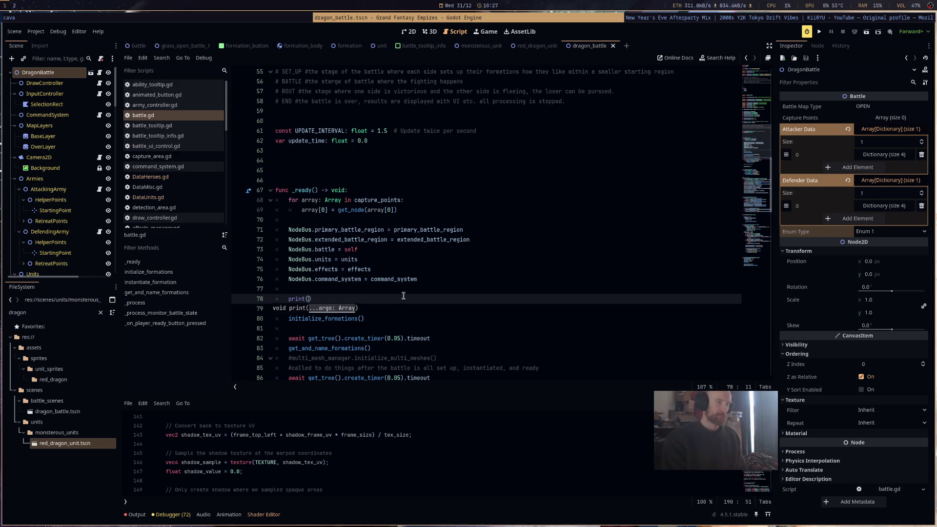
type("enum_Type.ca")
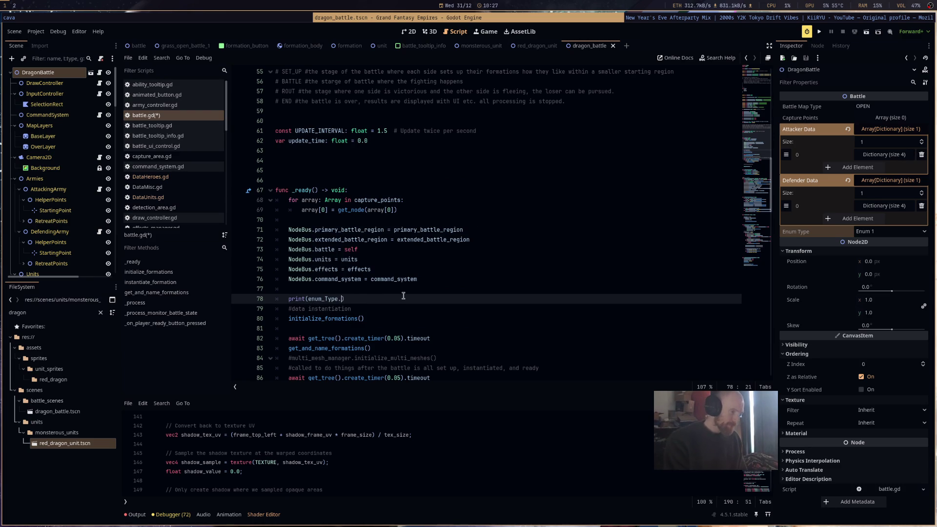
type("pi")
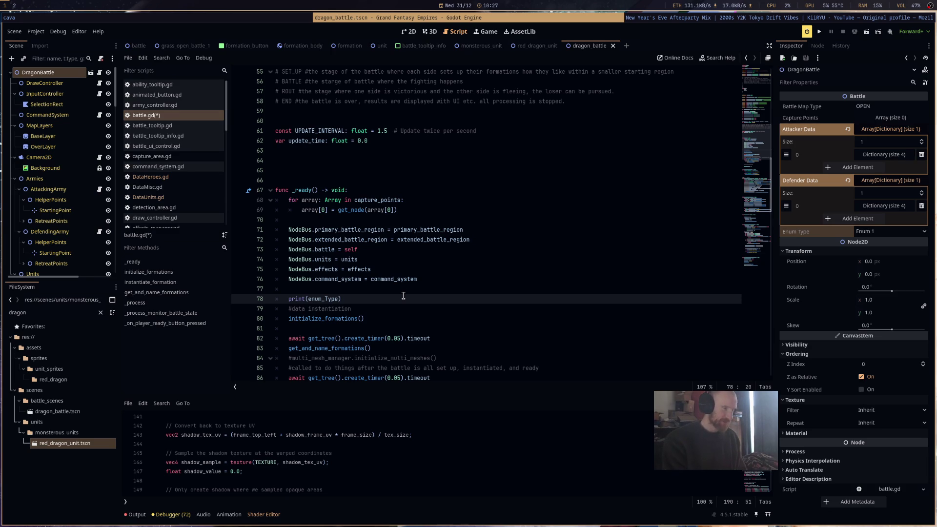
left_click(323, 298)
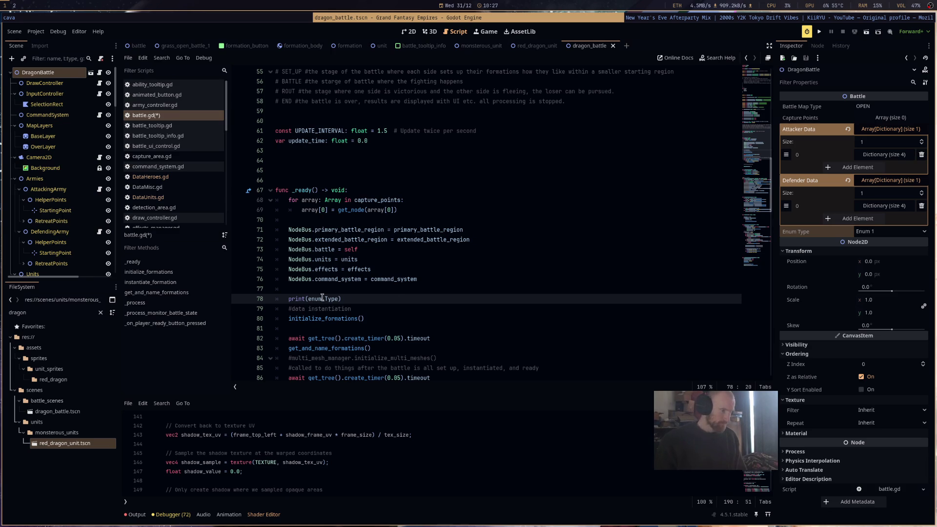
left_click(334, 298)
left_click(338, 299)
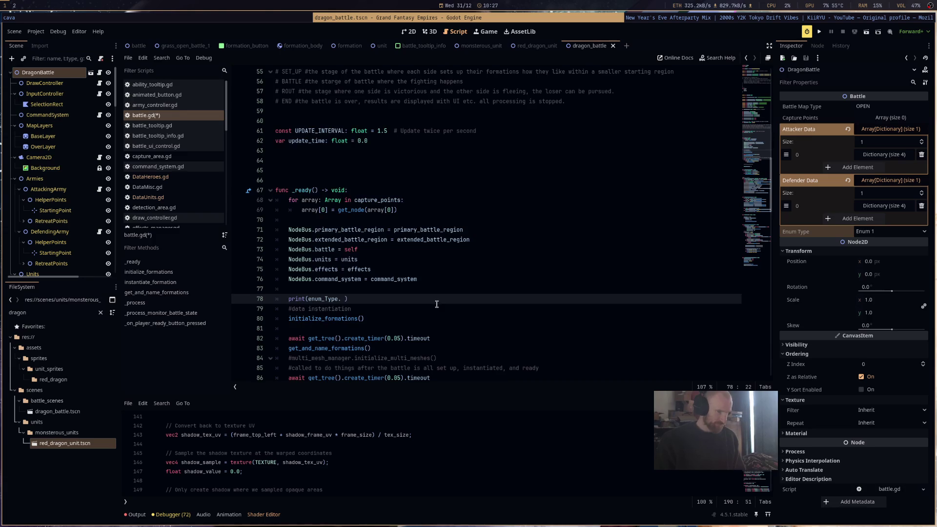
Step: Delete the stray characters causing the line-78 parse error and save battle.gd
scroll(429, 305, "up", 8)
scroll(435, 304, "down", 8)
key("BackSpace")
key("BackSpace")
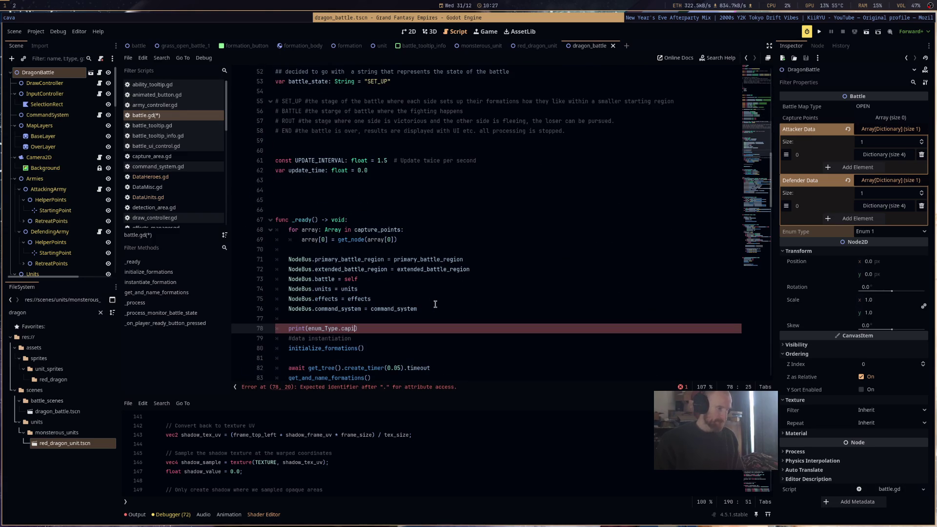
scroll(435, 305, "up", 5)
key("ctrl+s")
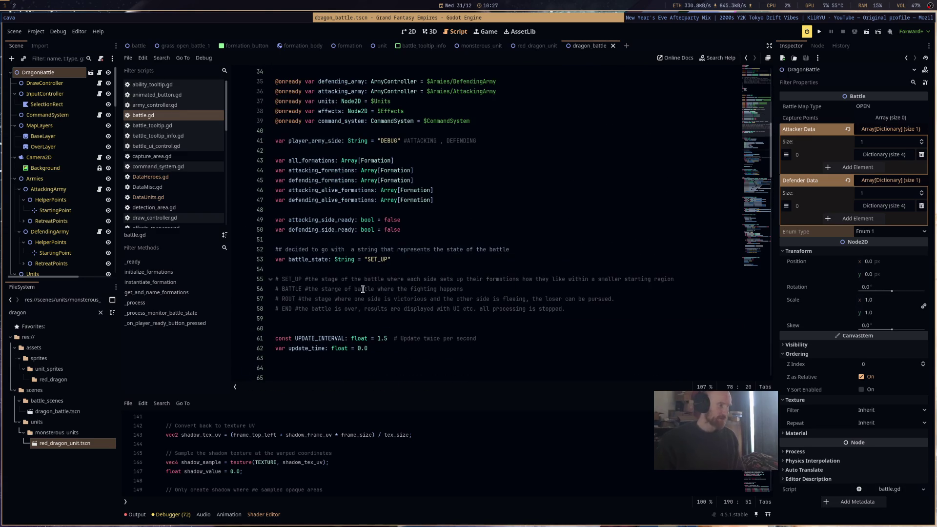
scroll(413, 231, "up", 2)
scroll(414, 231, "up", 3)
scroll(391, 176, "down", 4)
scroll(371, 136, "up", 4)
left_click(364, 132, "ctrl")
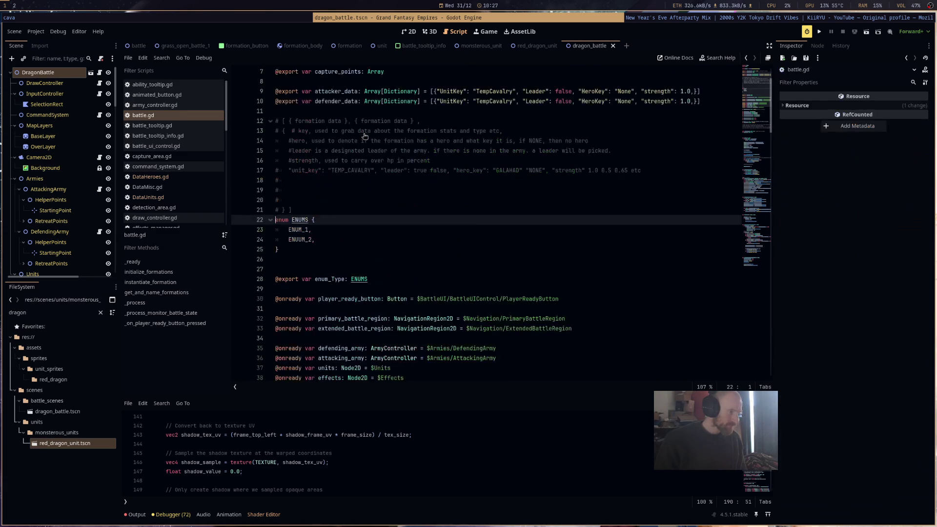
Step: Open the GDScript class help and view it in the online 4.5 documentation
left_click(287, 220)
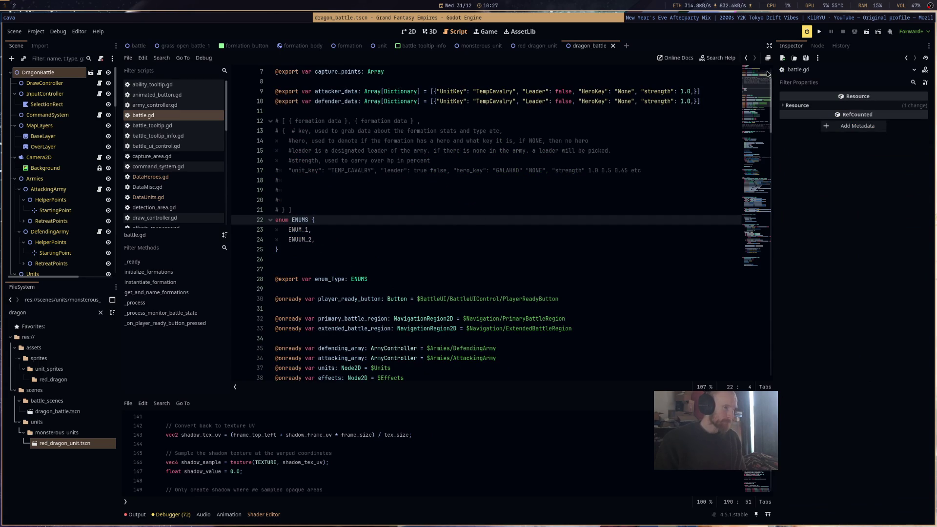
left_click(924, 71)
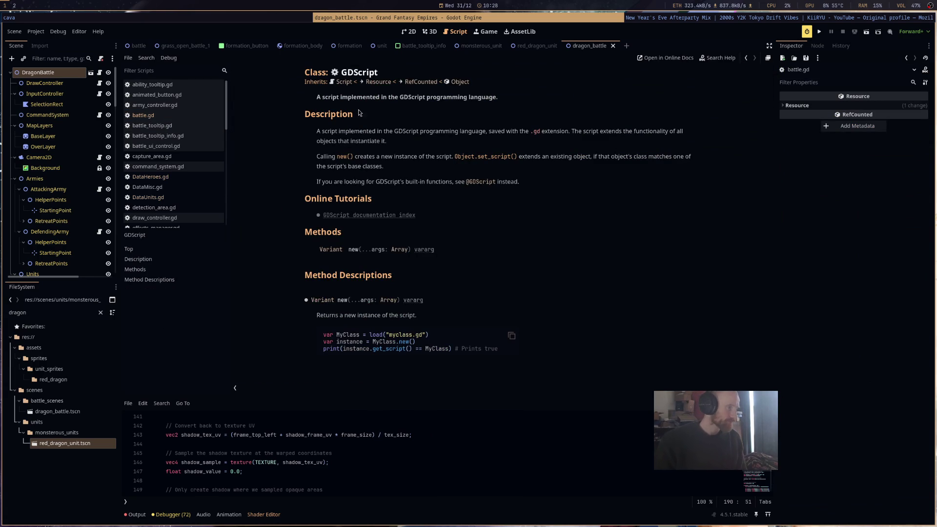
left_click(665, 58)
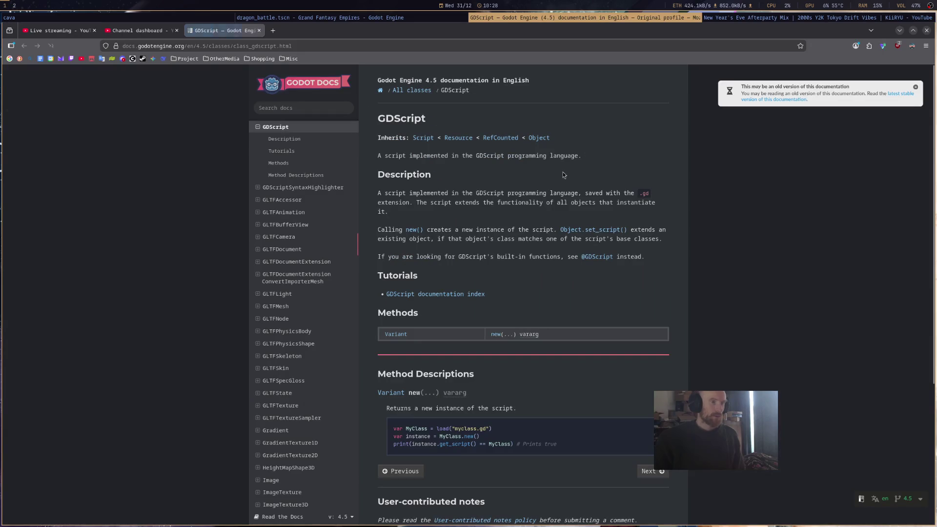
Step: Search the docs for 'enum' and read the Exporting enums section of GDScript exported properties
left_click(316, 106)
type("enum")
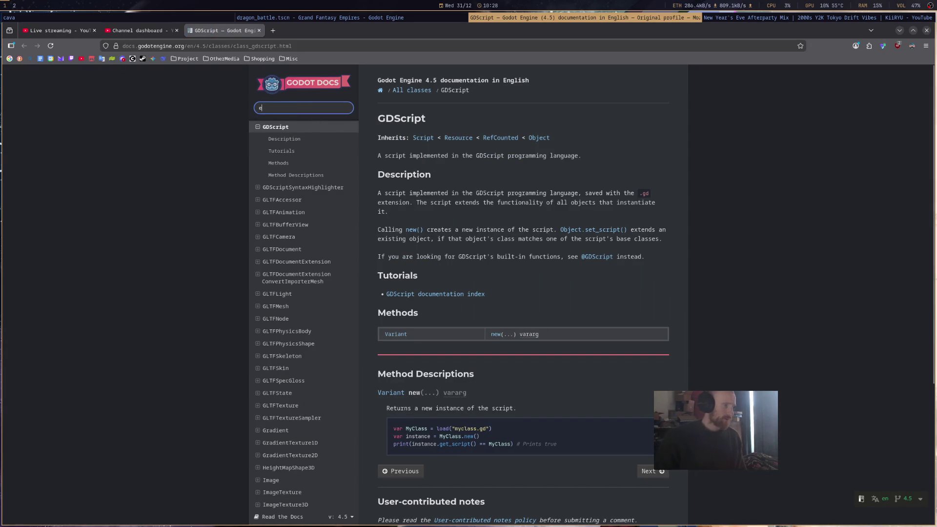
key("Return")
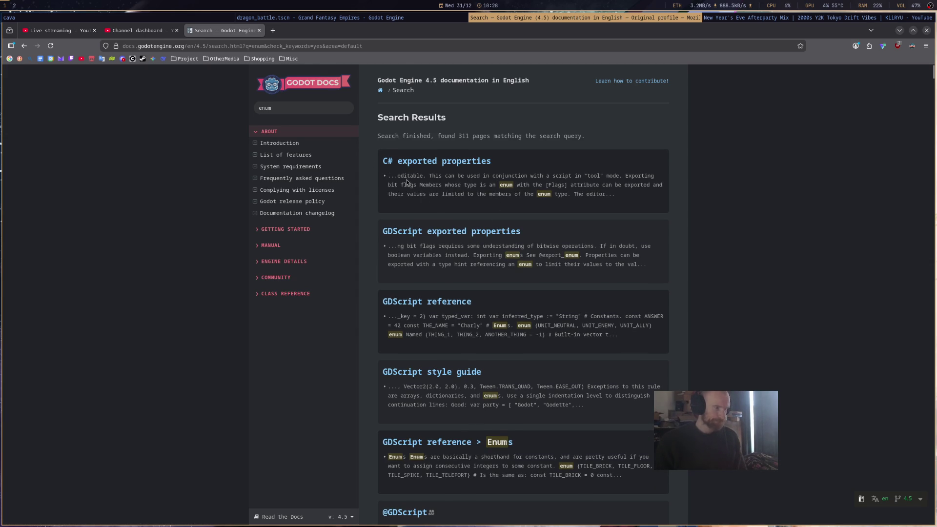
left_click(446, 230)
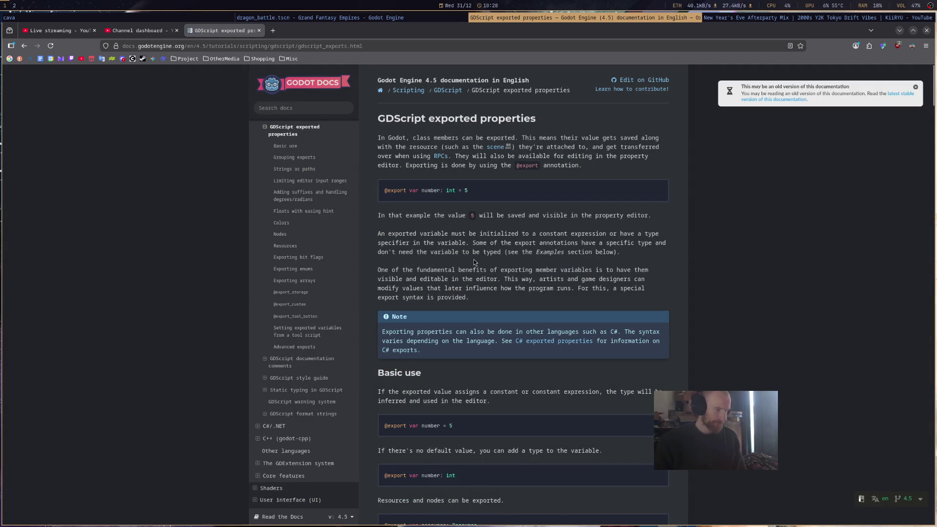
scroll(473, 259, "down", 5)
scroll(474, 259, "down", 10)
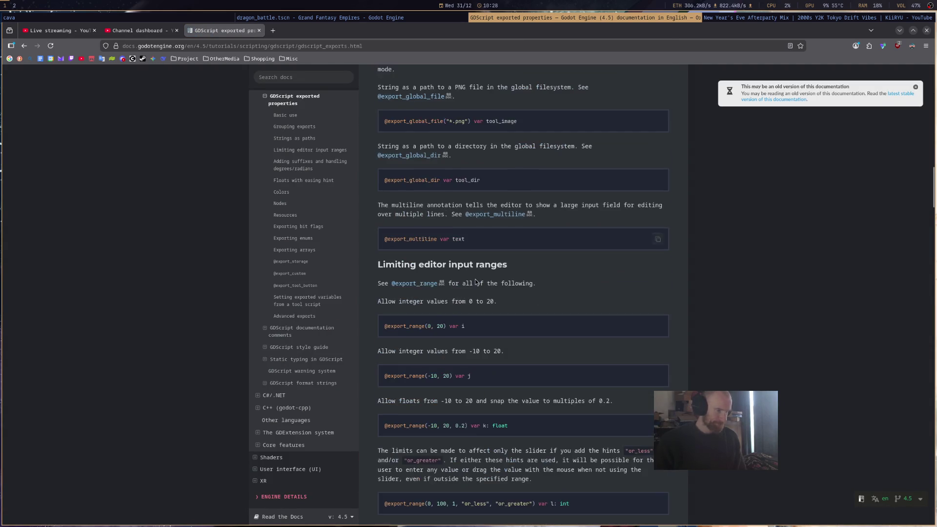
scroll(476, 282, "down", 19)
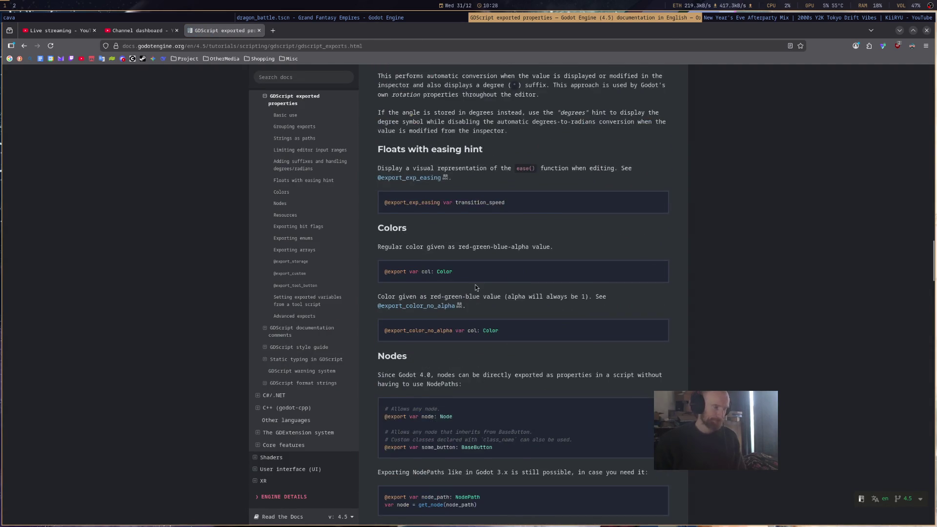
scroll(476, 287, "down", 12)
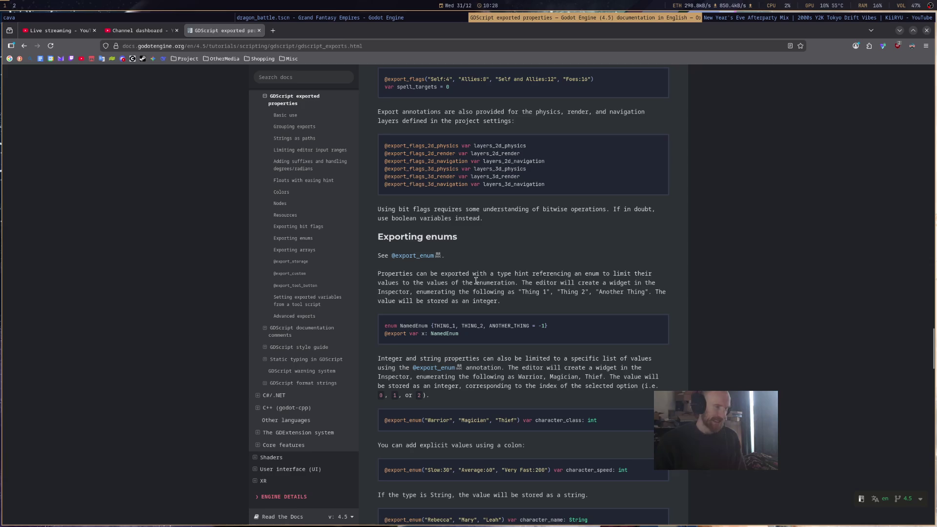
scroll(476, 283, "down", 3)
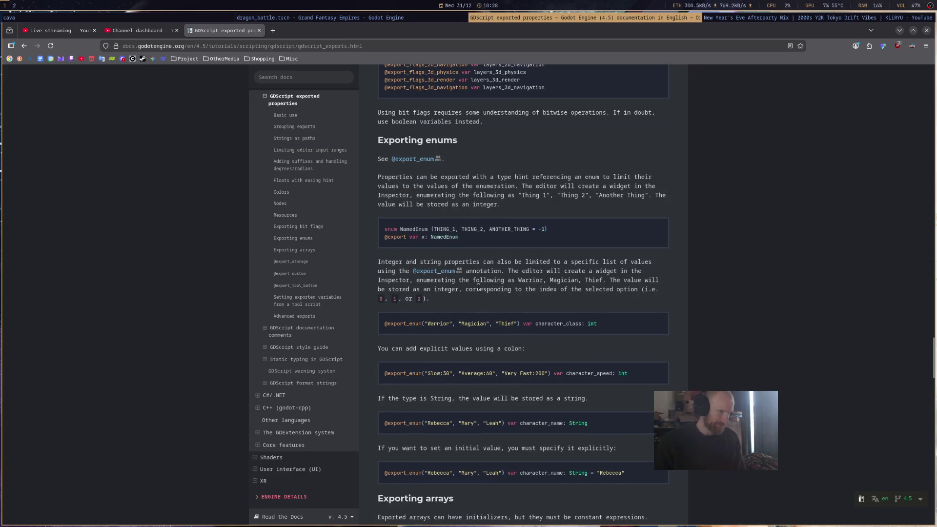
mouse_move(458, 237)
left_mouse_down()
mouse_move(371, 229)
mouse_move(378, 69)
left_mouse_up()
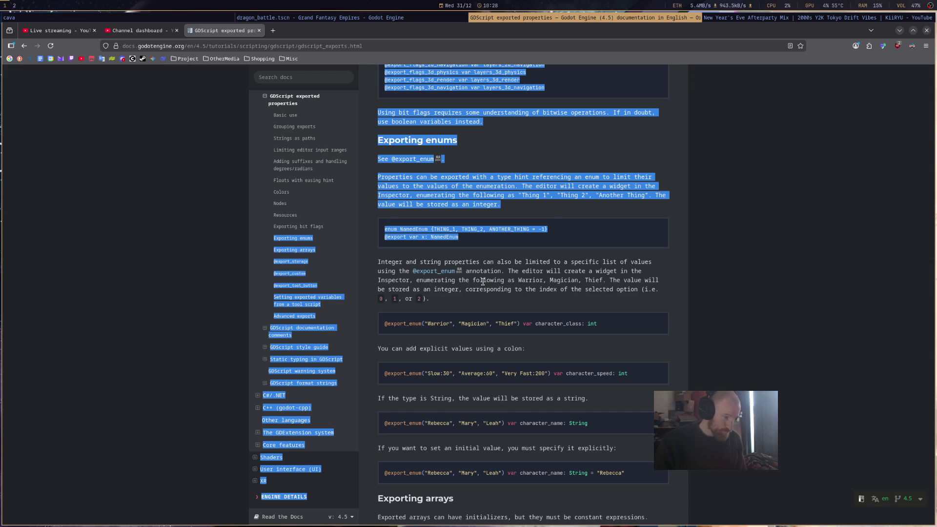
Step: Search 'enum' again, open the GDScript reference page, then return to the Godot editor
type("enum")
key("Return")
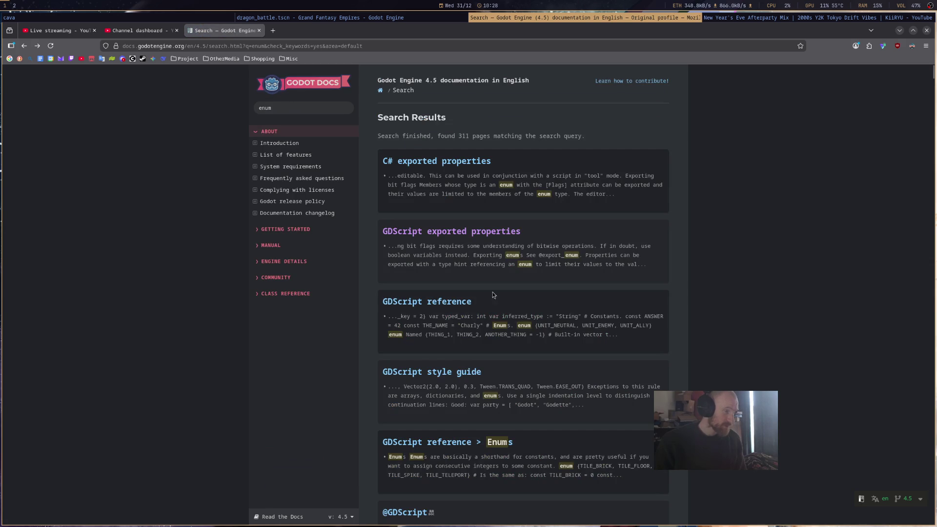
left_click(496, 314)
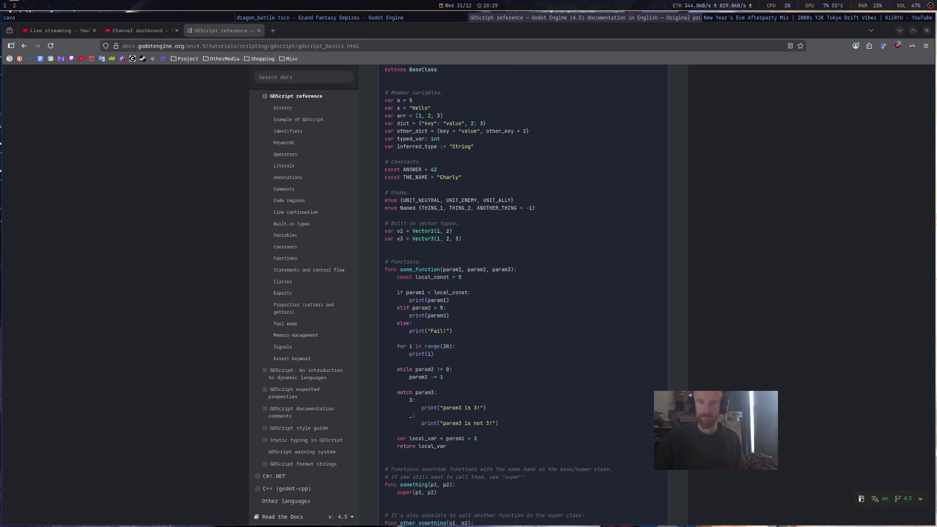
left_click_drag(243, 30, 227, 30)
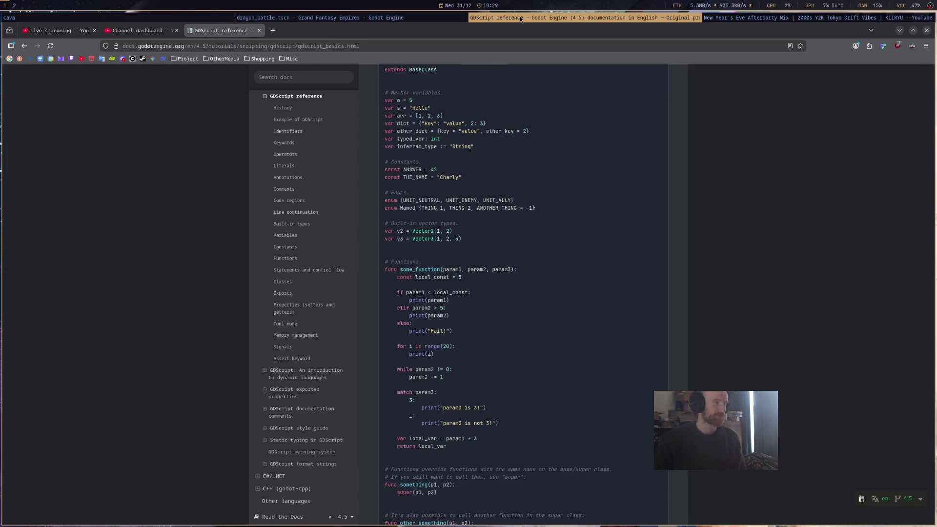
key("super+Left")
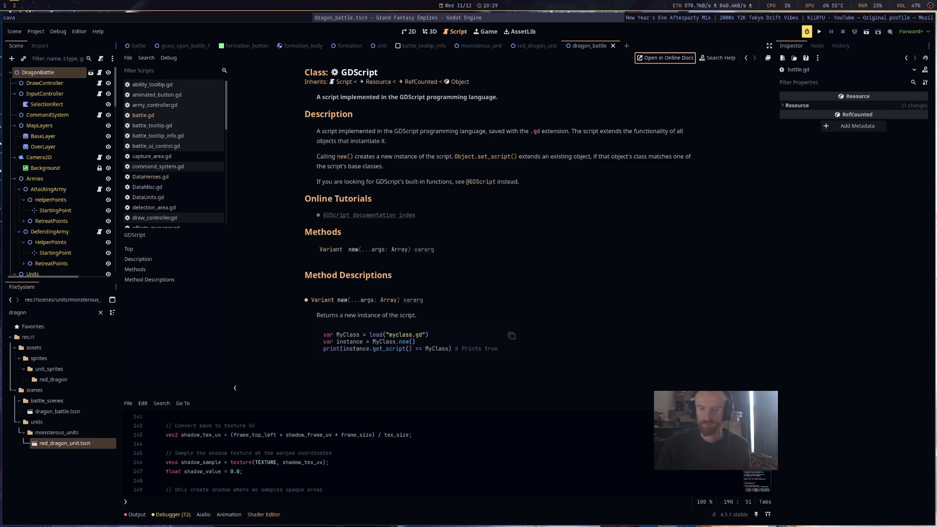
Step: Open army_controller.gd then capture_area.gd from the script list and run the project
left_click(481, 181)
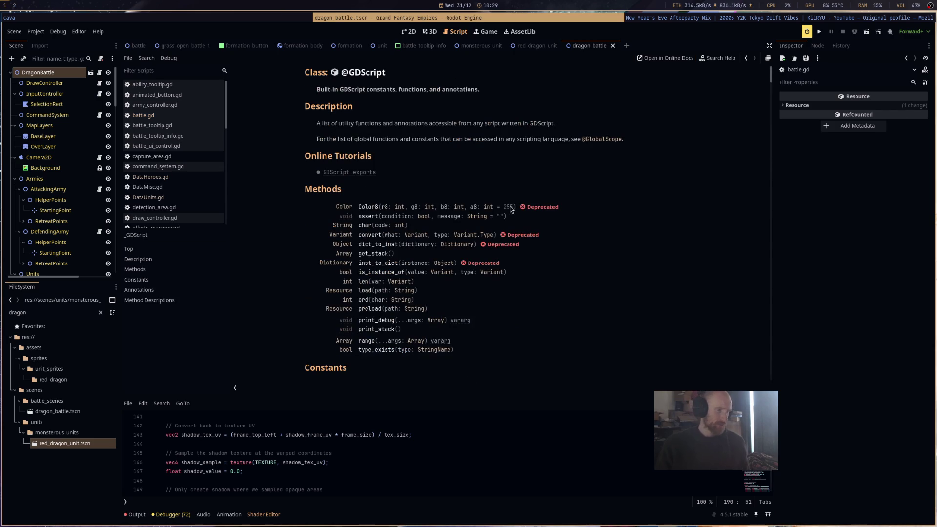
left_click(154, 105)
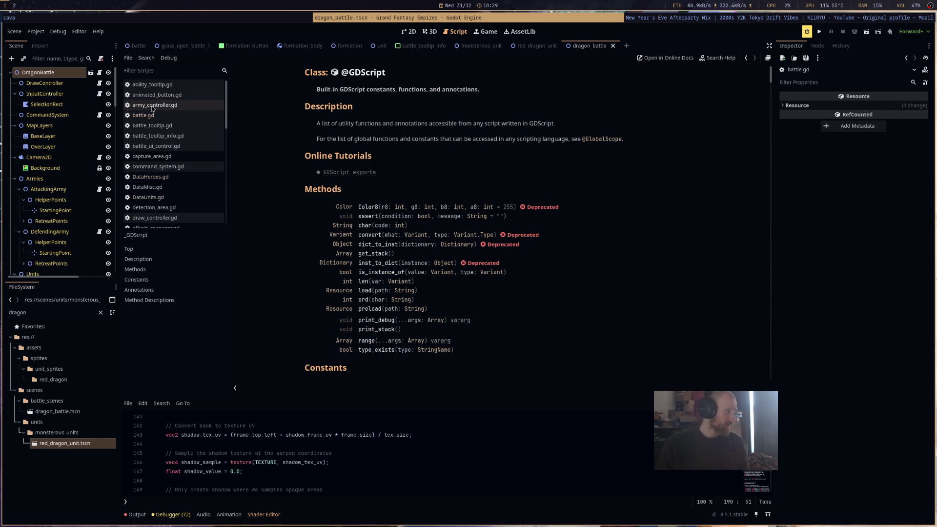
left_click(154, 156)
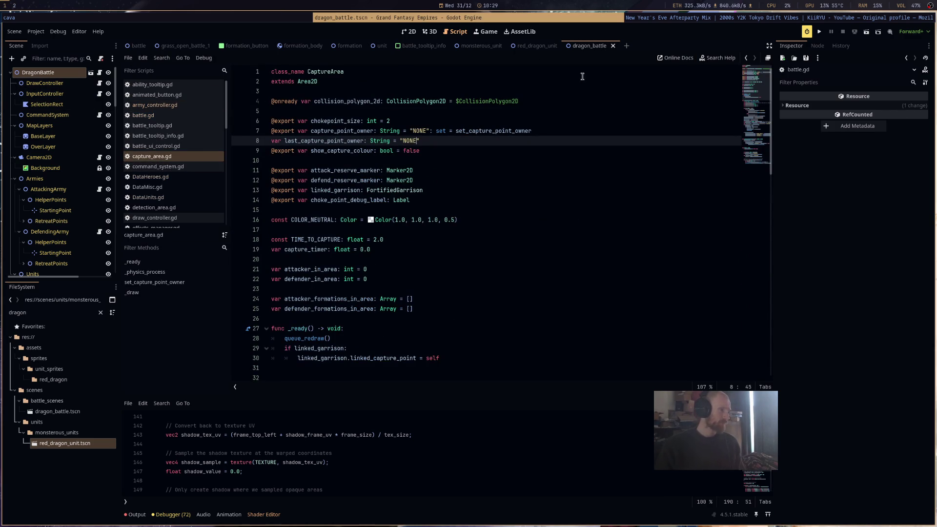
left_click(819, 31)
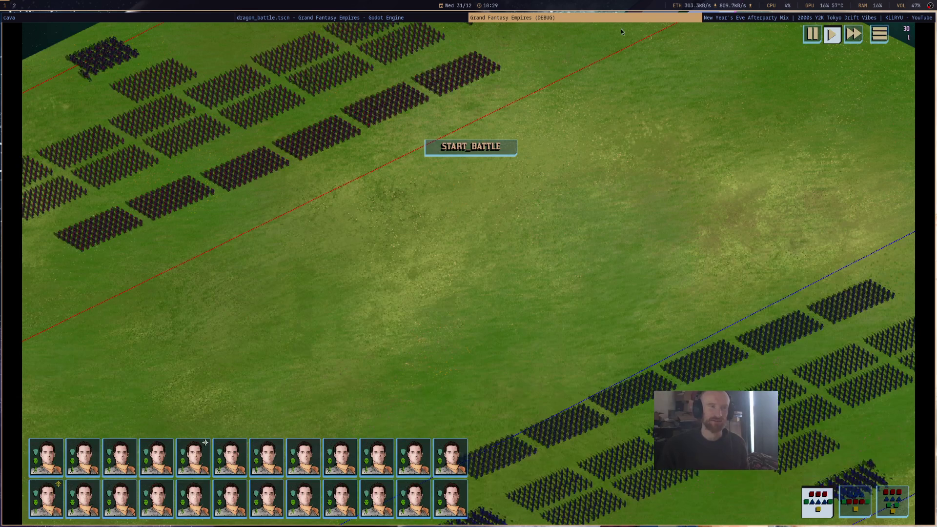
Step: Rerun the battle scene, inspect the unit_key error variables at battle.gd line 107, then stop
key("F8")
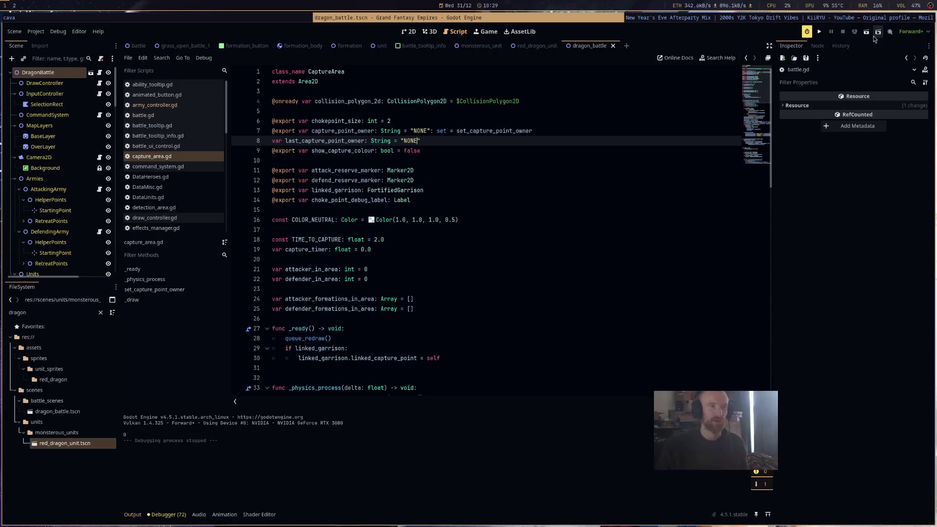
left_click(867, 33)
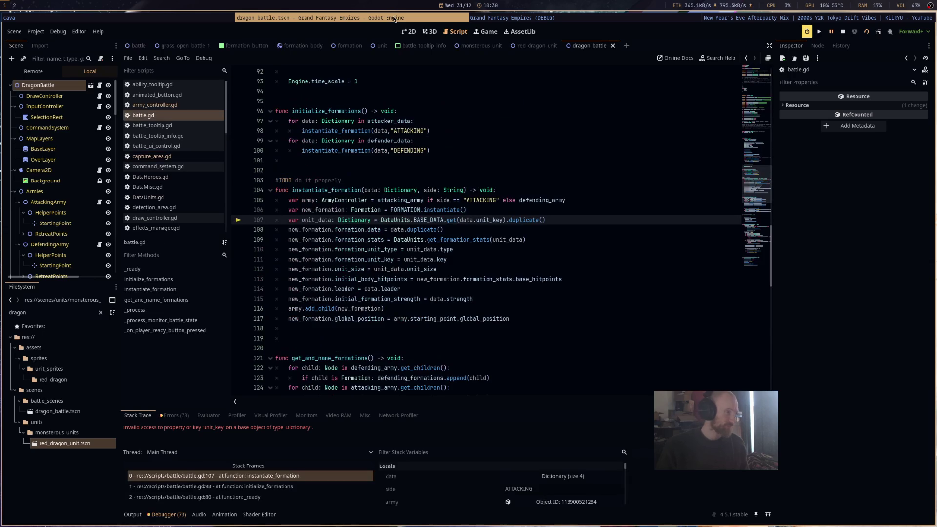
mouse_move(498, 238)
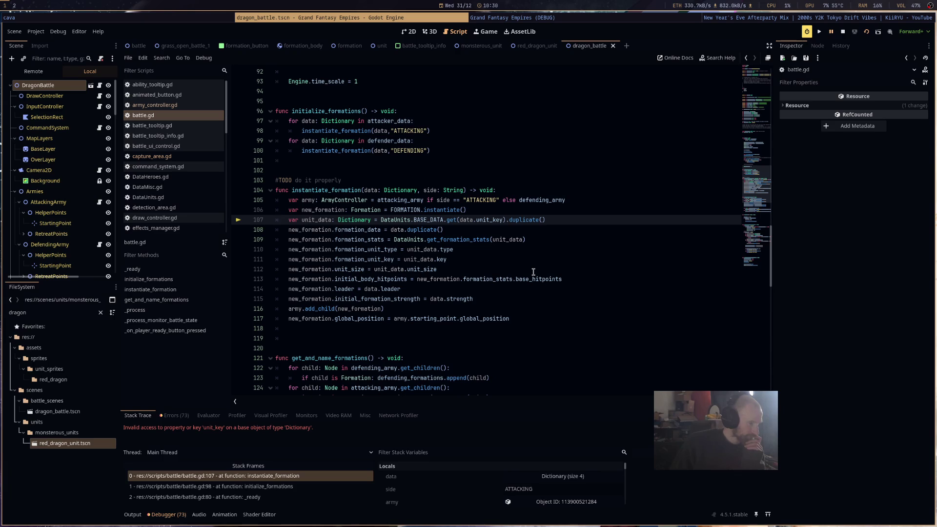
mouse_move(466, 221)
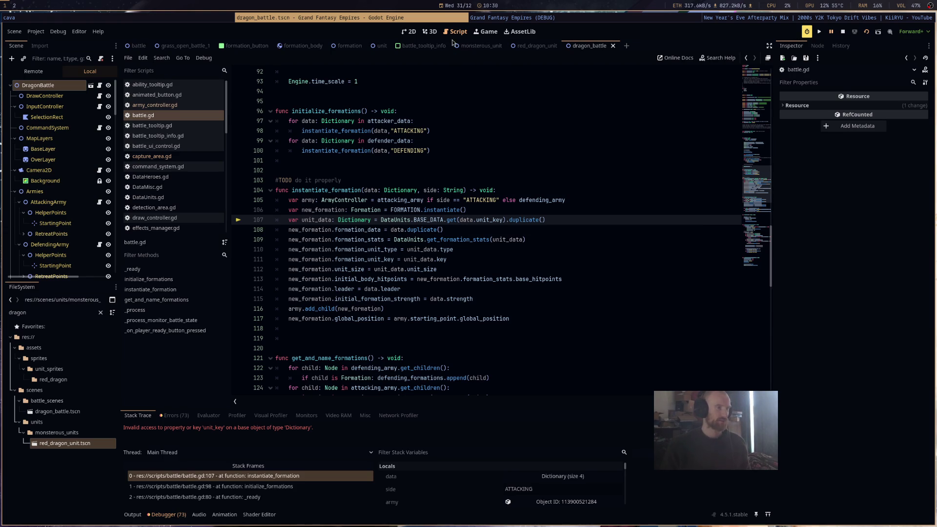
left_click(843, 31)
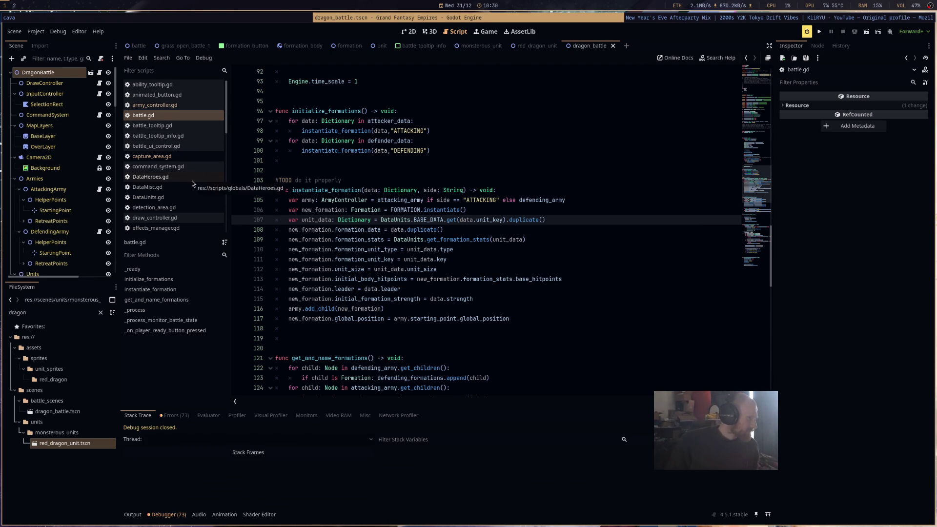
Step: Review DataUnits.gd, rerun the scene, and inspect data on line 104, which still uses UnitKey
left_click(185, 196)
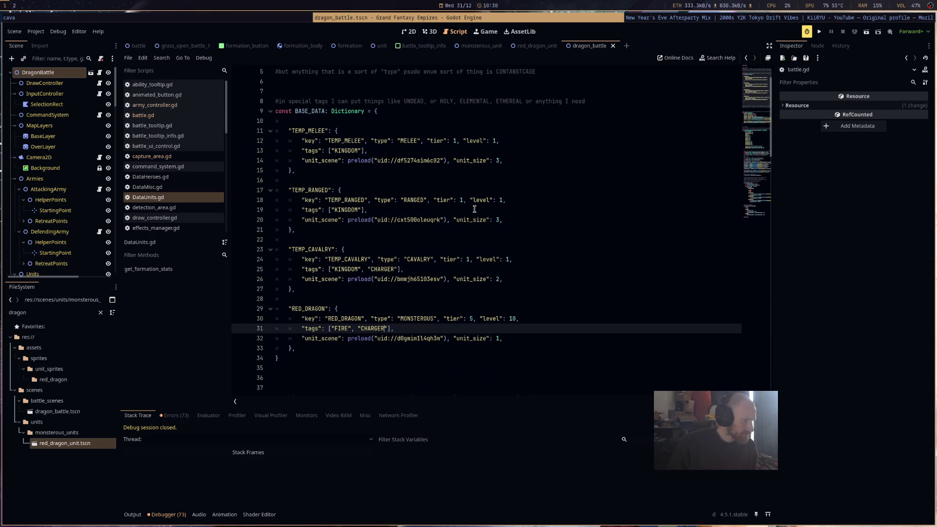
scroll(474, 209, "down", 2)
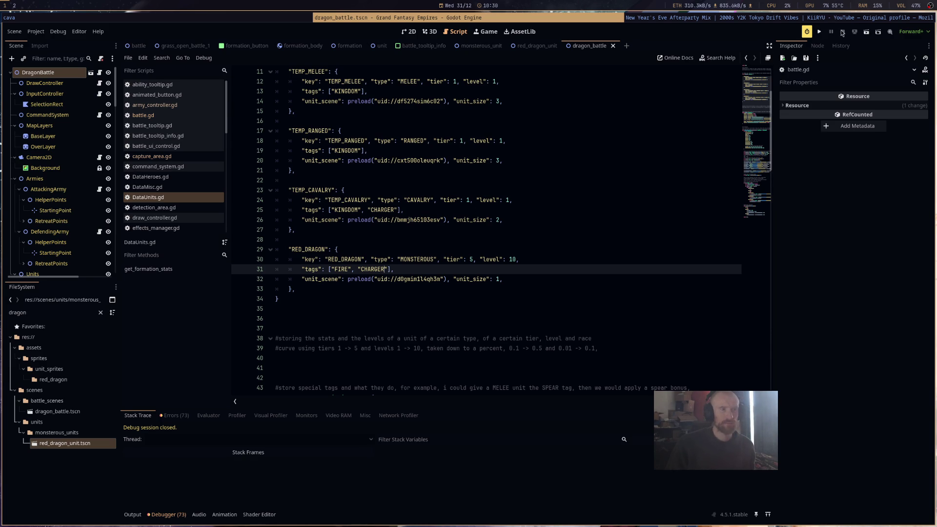
left_click(863, 34)
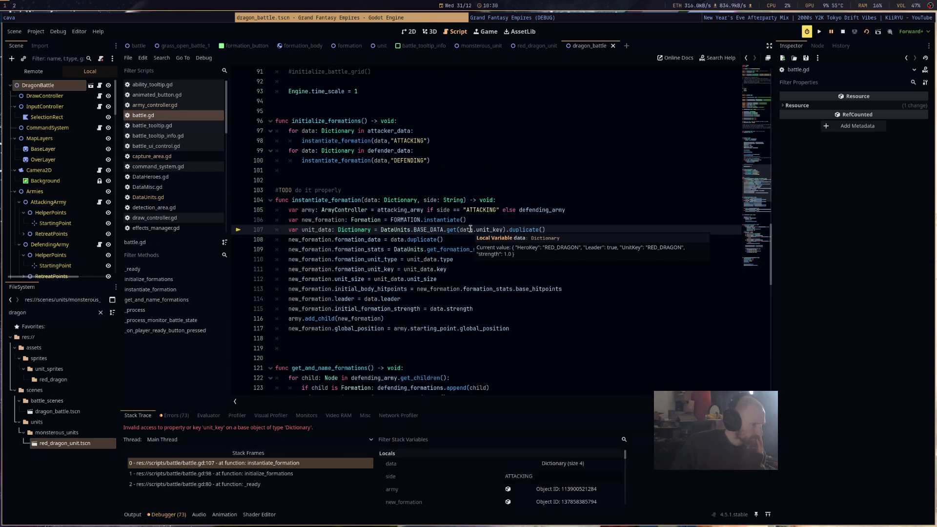
mouse_move(374, 201)
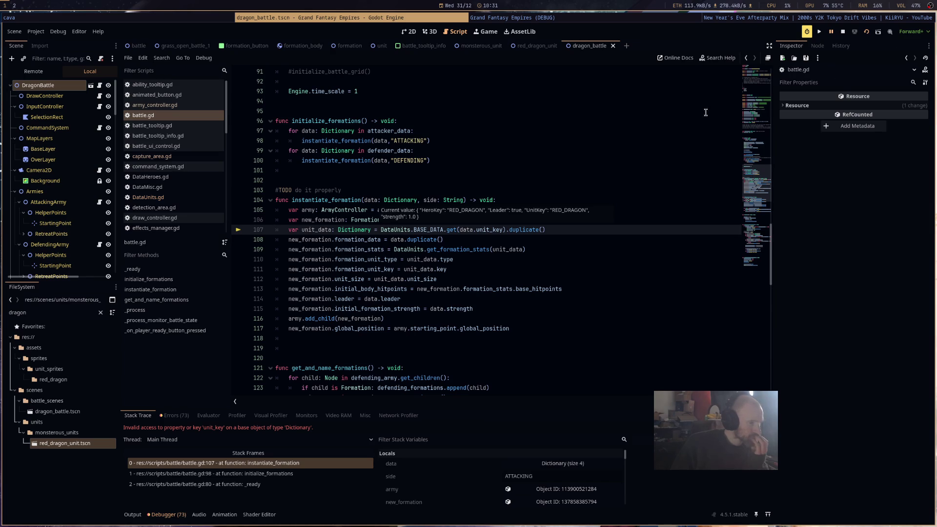
left_click(842, 31)
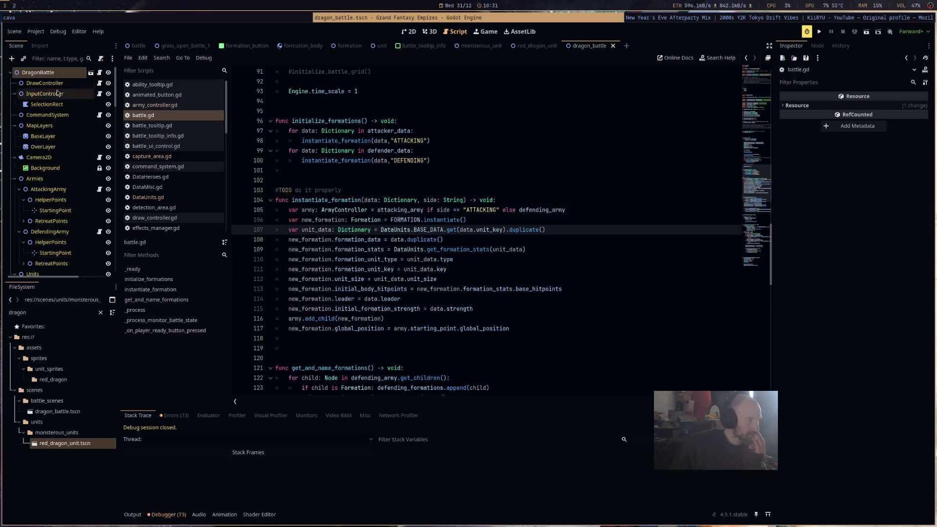
Step: Revert the dragon_battle Attacker Data in the Inspector to the script defaults
left_click(137, 48)
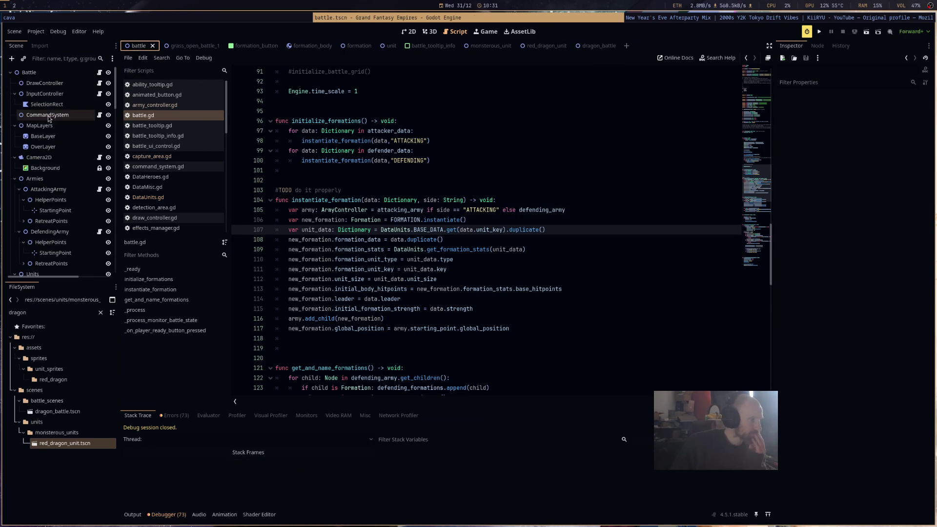
left_click(598, 46)
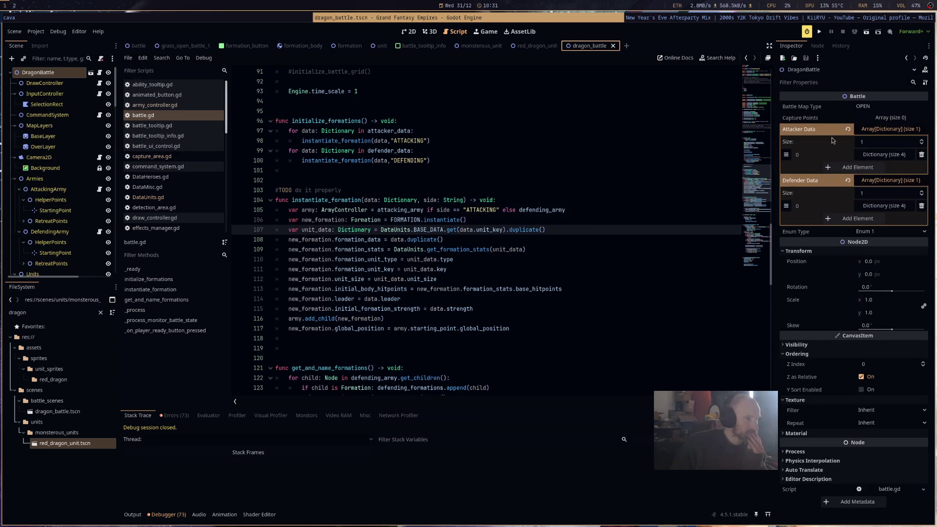
left_click(881, 155)
left_click(820, 167)
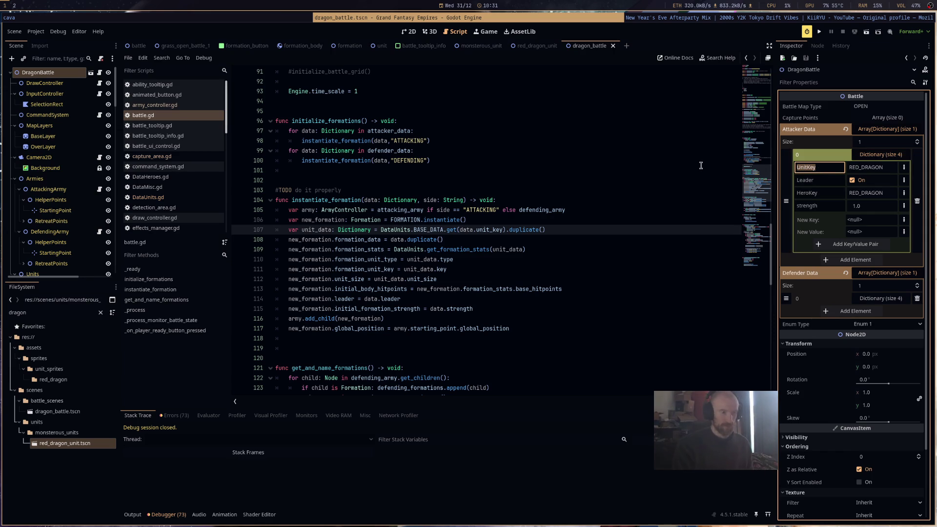
left_click(846, 130)
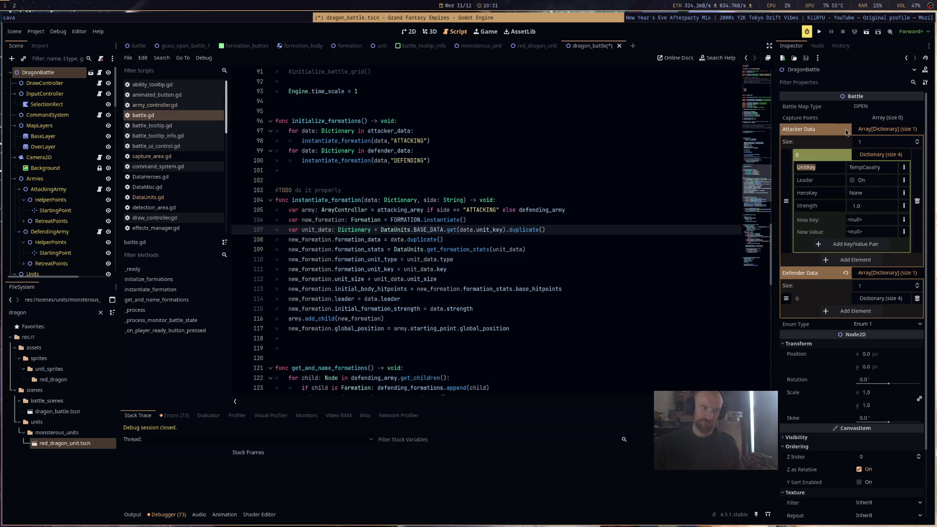
Step: Rename the UnitKey key to unit_key on battle.gd lines 9 and 10
scroll(699, 172, "up", 20)
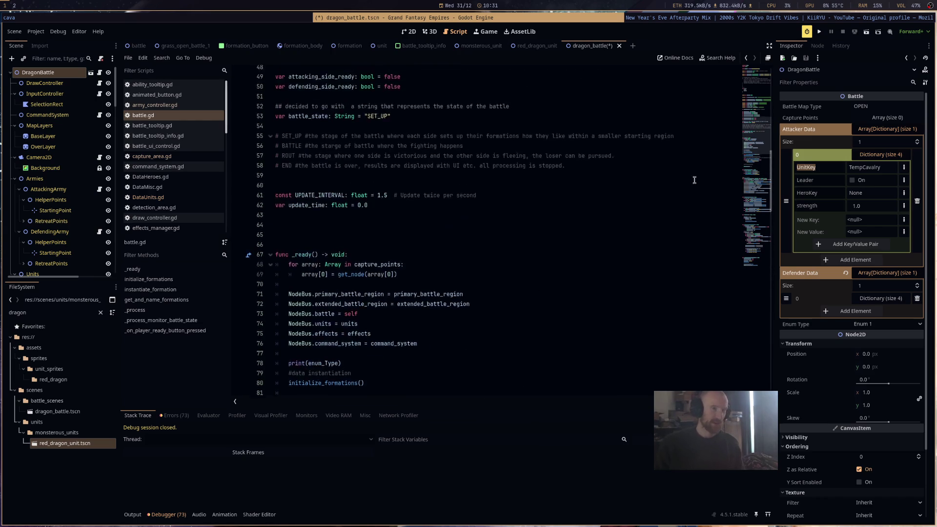
scroll(699, 172, "up", 9)
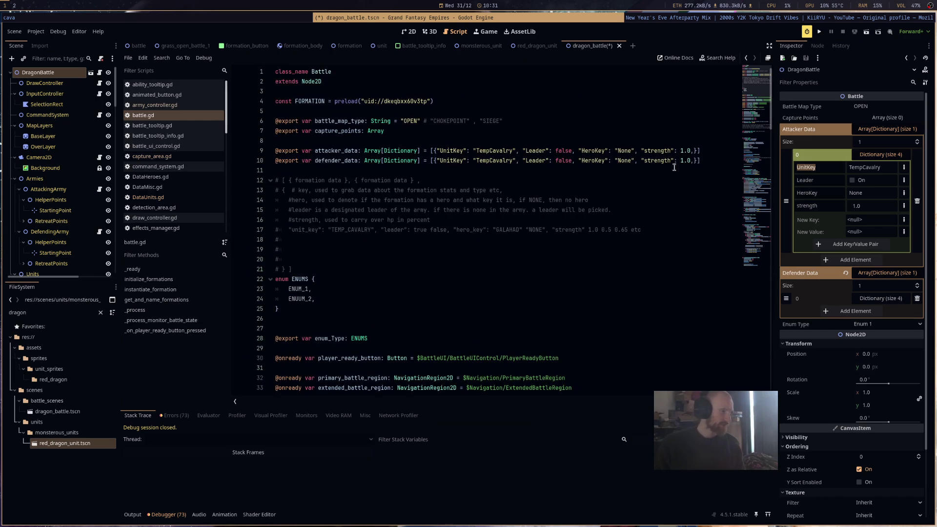
double_click(445, 151)
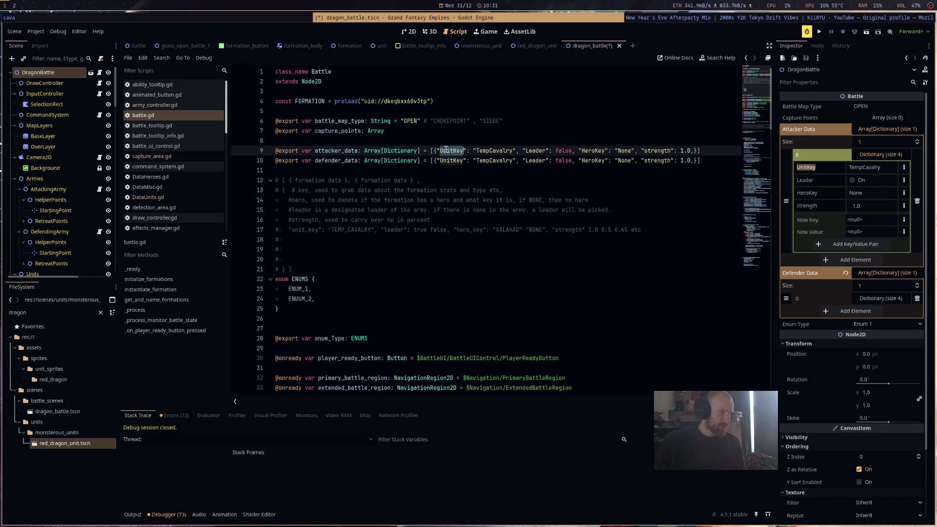
type("unit_key")
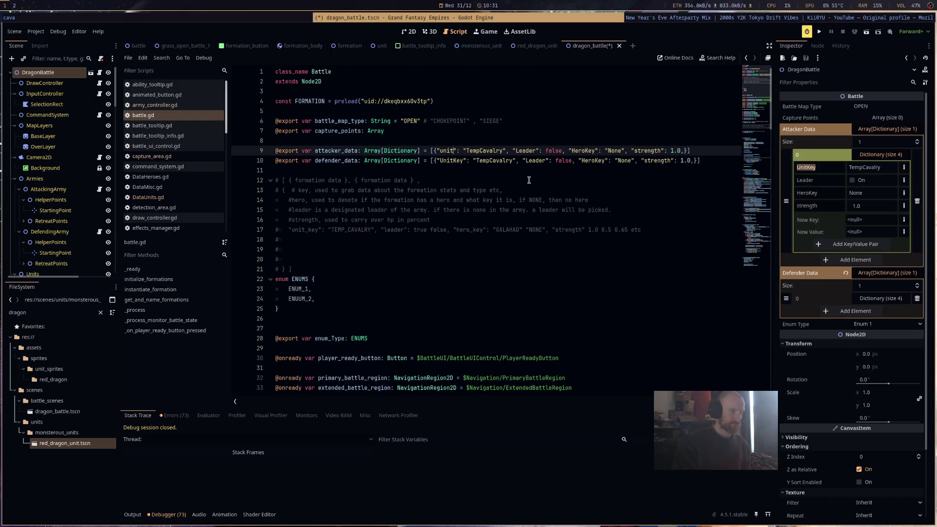
double_click(453, 150)
key("ctrl+c")
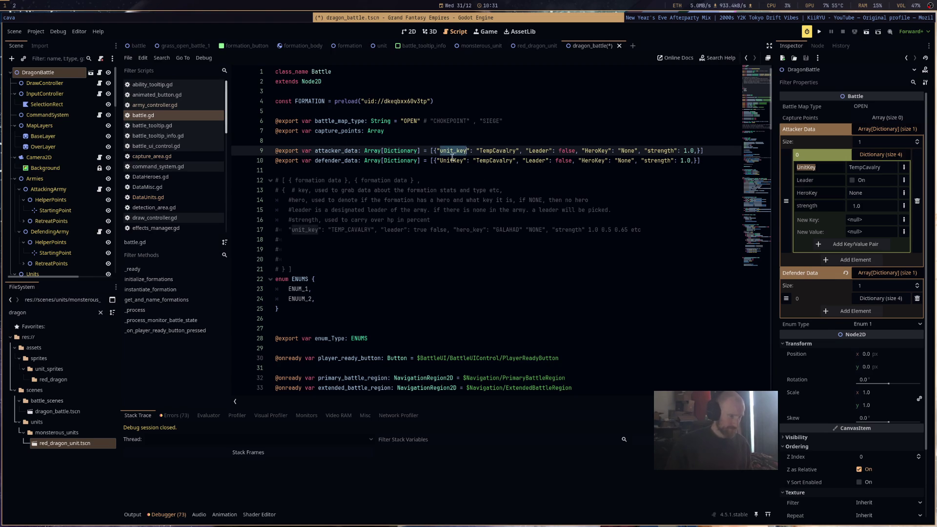
double_click(453, 161)
key("ctrl+v")
Step: Rename Leader to leader and HeroKey to hero_key on lines 9–10, then save battle.gd
double_click(538, 151)
type("leader")
double_click(540, 161)
type("leade")
double_click(541, 160)
type("leader")
double_click(594, 151)
type("hero_key")
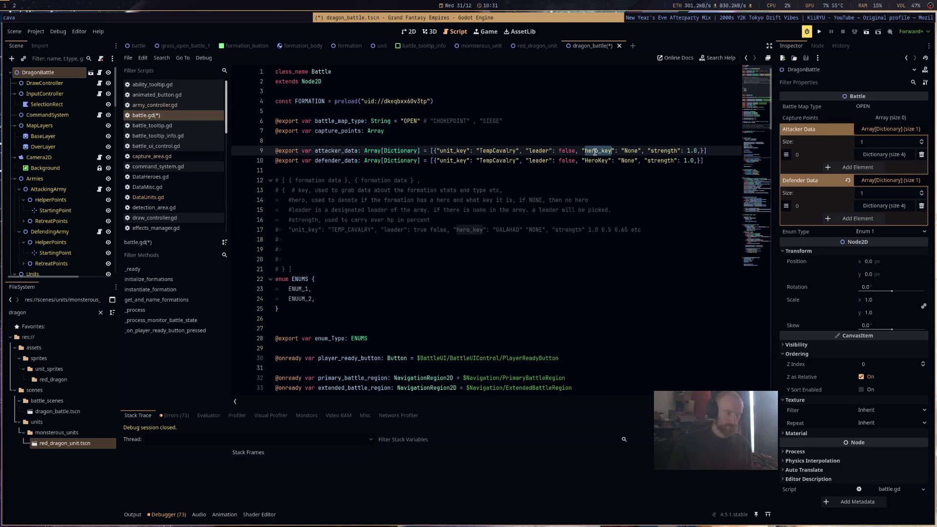
double_click(597, 160)
type("hero_key")
key("ctrl+s")
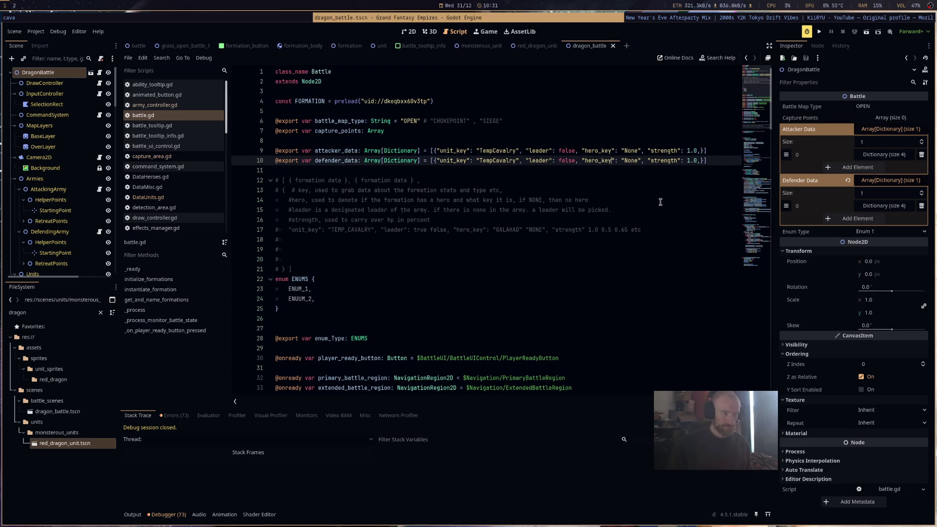
Step: Set the attacker's data to RED_DRAGON with leader enabled, and save the scene
left_click(897, 155)
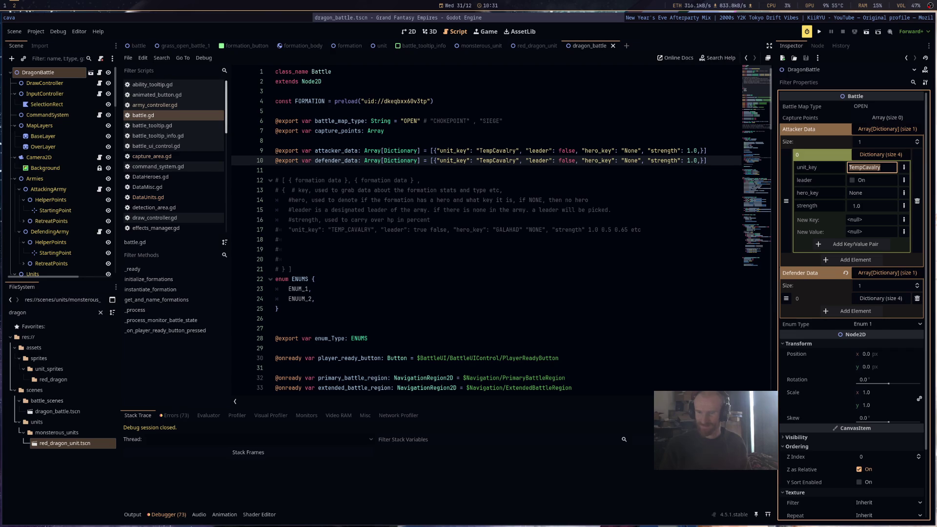
key("Return")
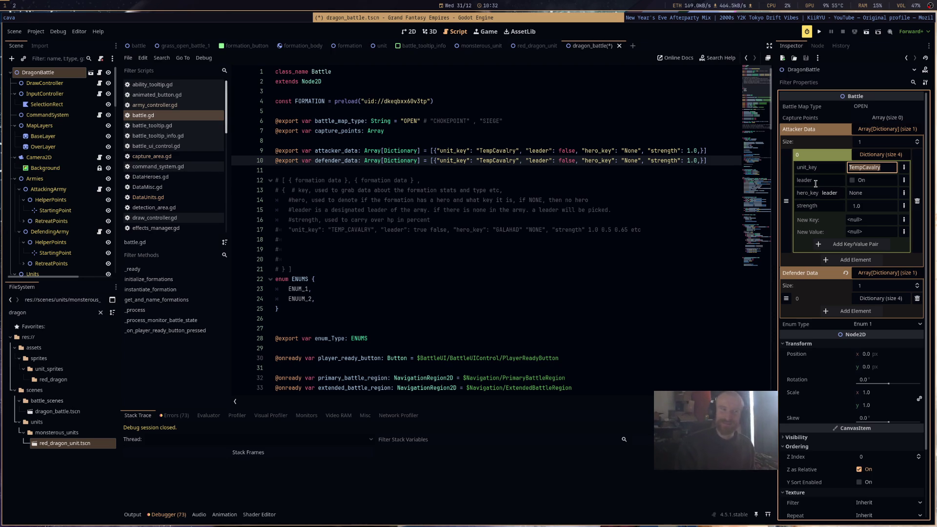
type("D_DRAGON")
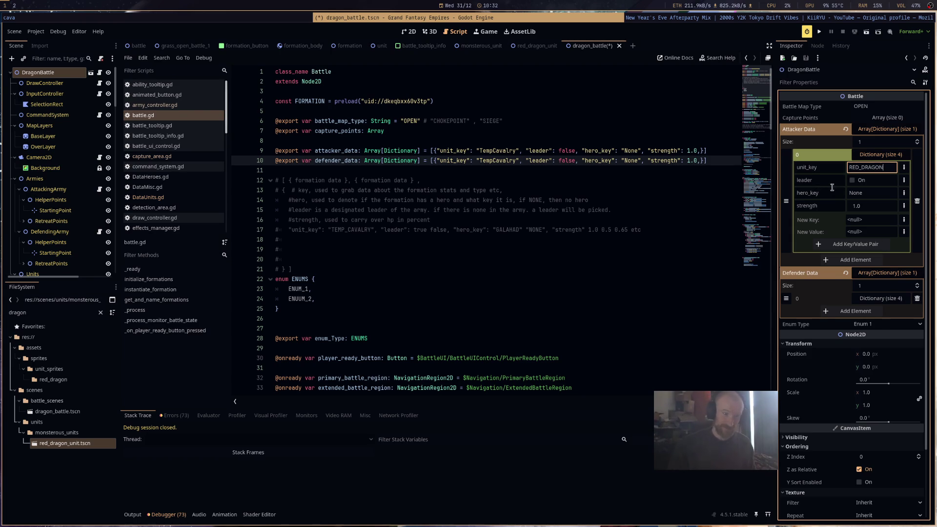
left_click(852, 180)
left_click(864, 192)
type("RED_DRAGON")
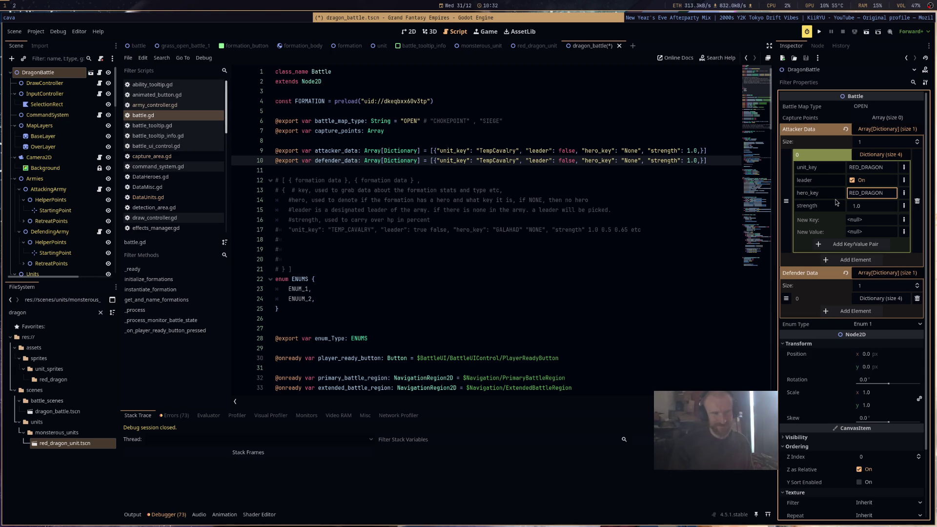
key("ctrl+s")
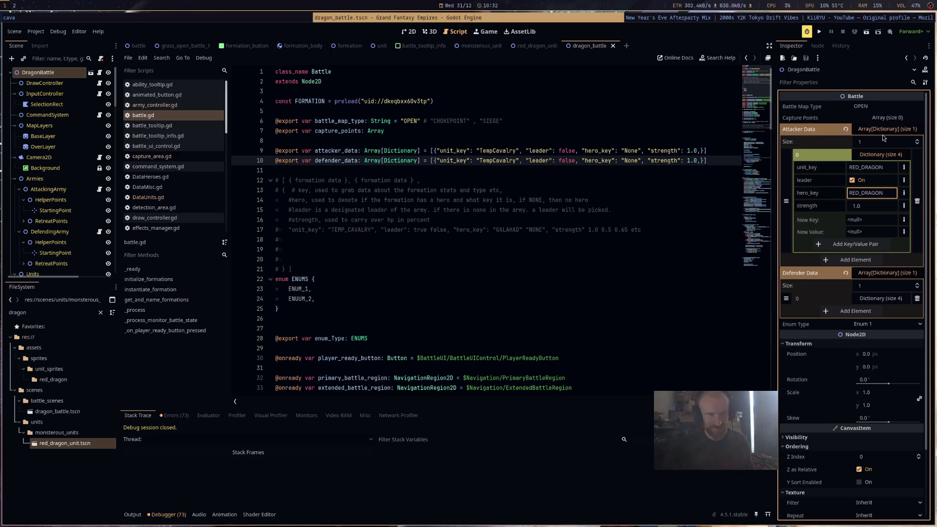
Step: Reset the defender data to defaults and set its unit_key to TEMP_CAVALRY
left_click(881, 155)
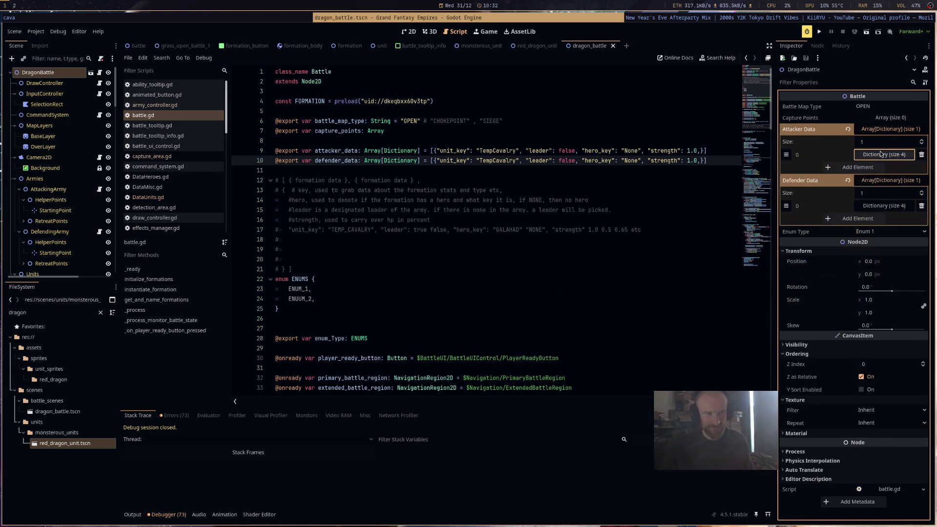
left_click(882, 206)
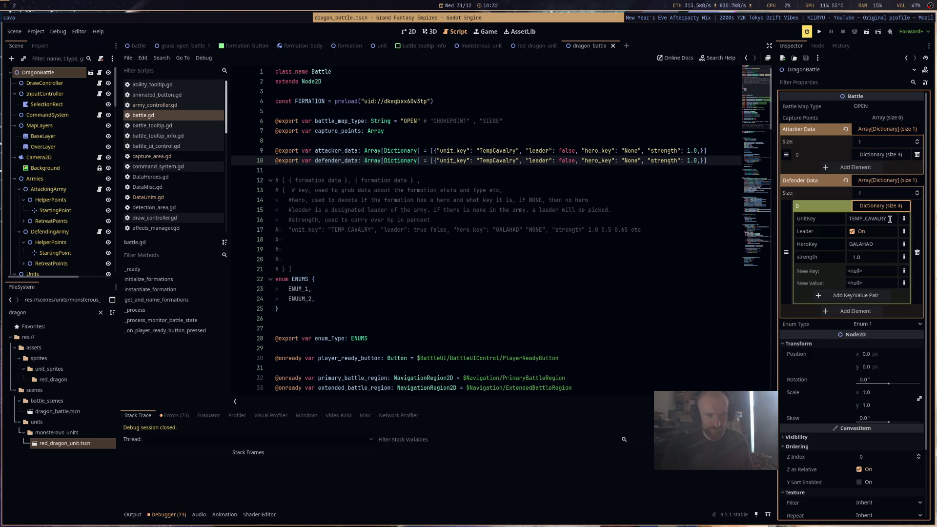
left_click(846, 180)
left_click(887, 219)
key("ctrl+a")
type("TEMP_CA")
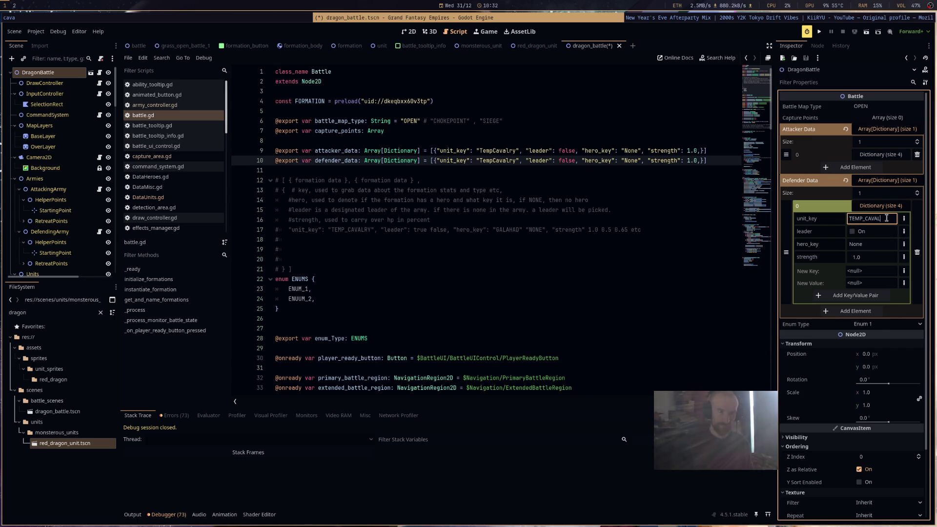
Step: Replace TempCavalry with TEMP_CAVALRY on battle.gd lines 9 and 10
double_click(497, 150)
type("TEMP_CAVALRY")
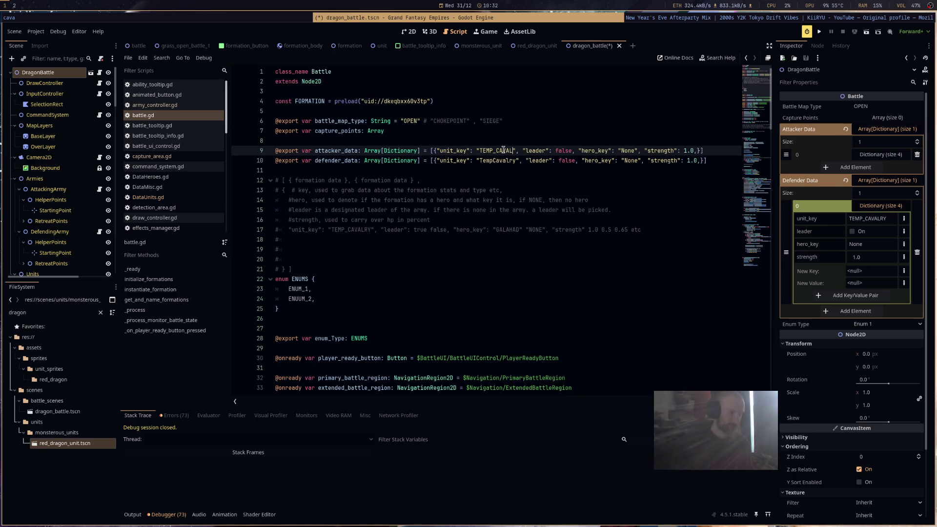
double_click(503, 151)
key("ctrl+c")
double_click(503, 160)
key("ctrl+v")
Step: Enable leader for the defender, set its hero_key to GALAHAD, and save
left_click(884, 204)
left_click(861, 234)
left_click(865, 244)
double_click(866, 244)
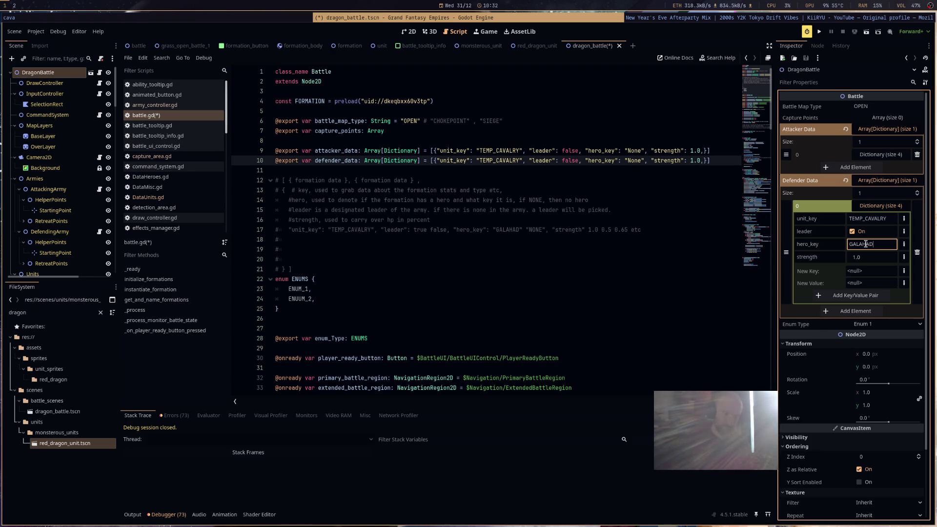
key("ctrl+s")
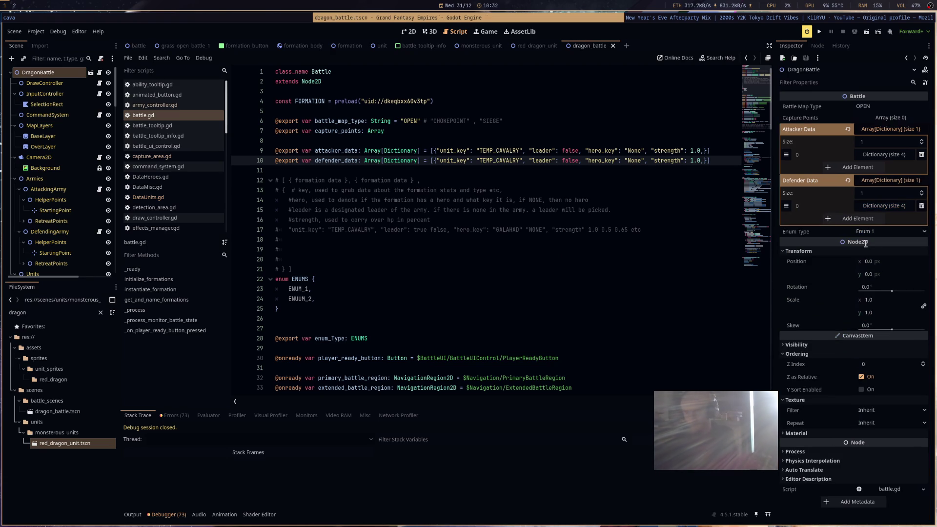
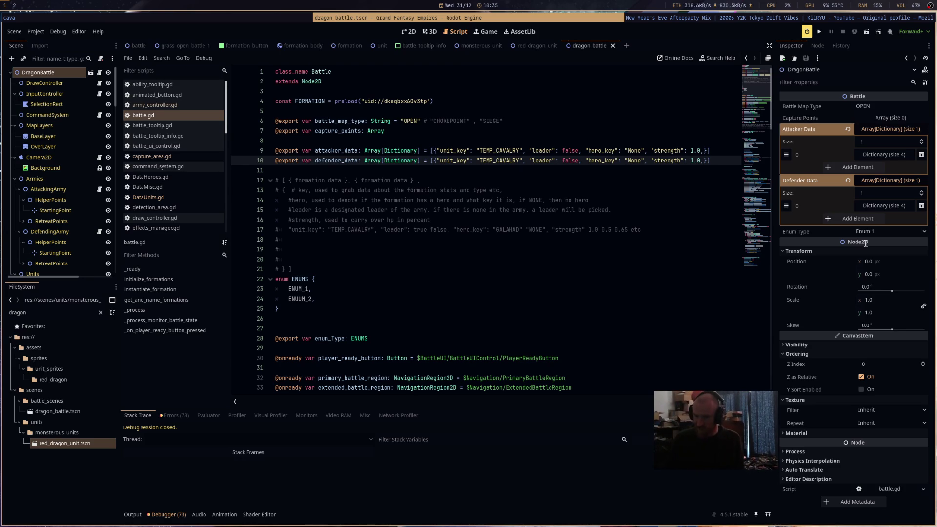
Step: Run the project, close it, then run the battle scene to hit the units_manager.gd:55 'visible' error
left_click(609, 293)
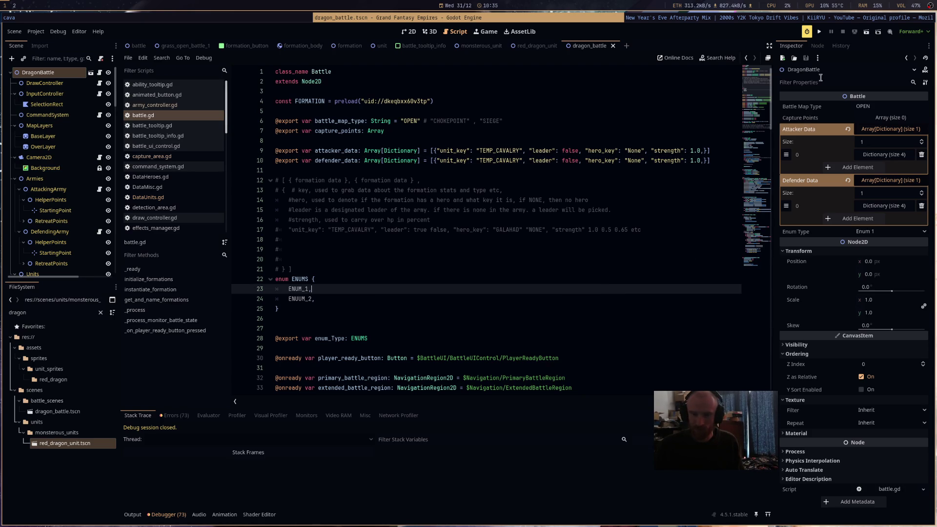
left_click(819, 33)
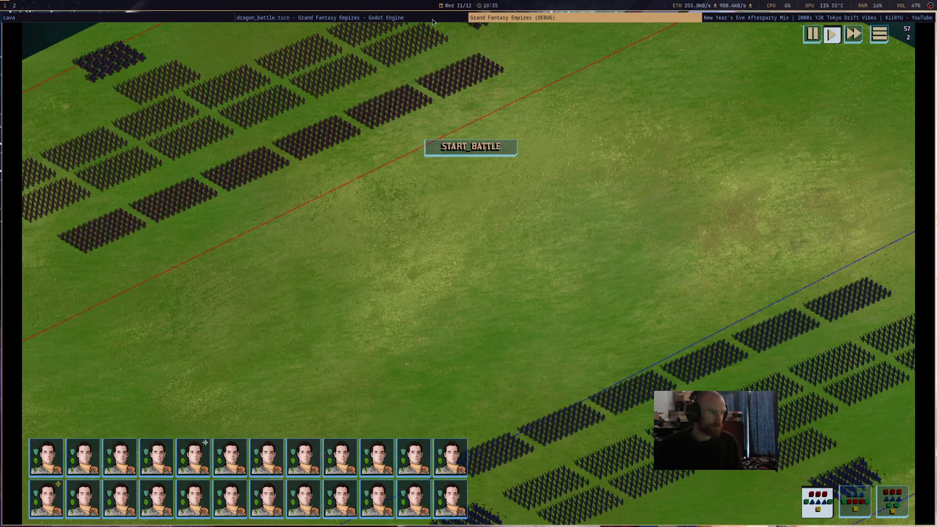
key("alt+F4")
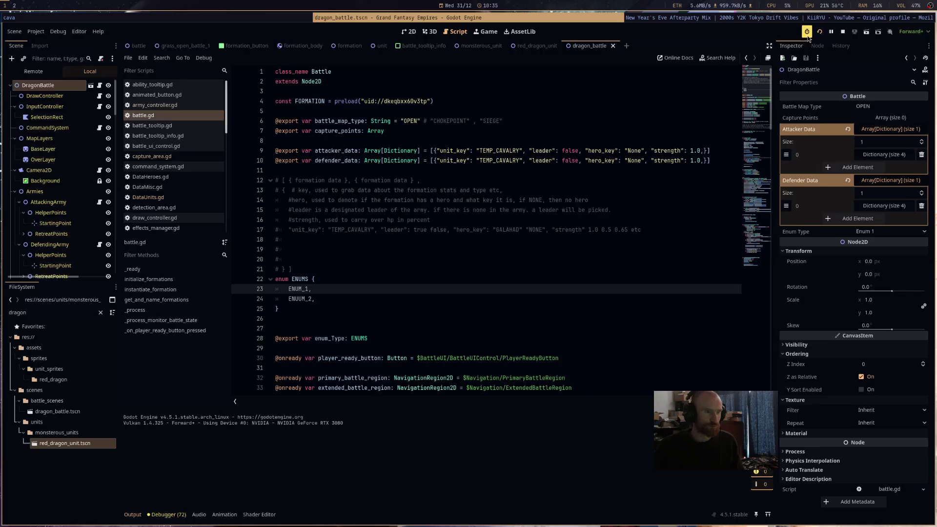
left_click(866, 33)
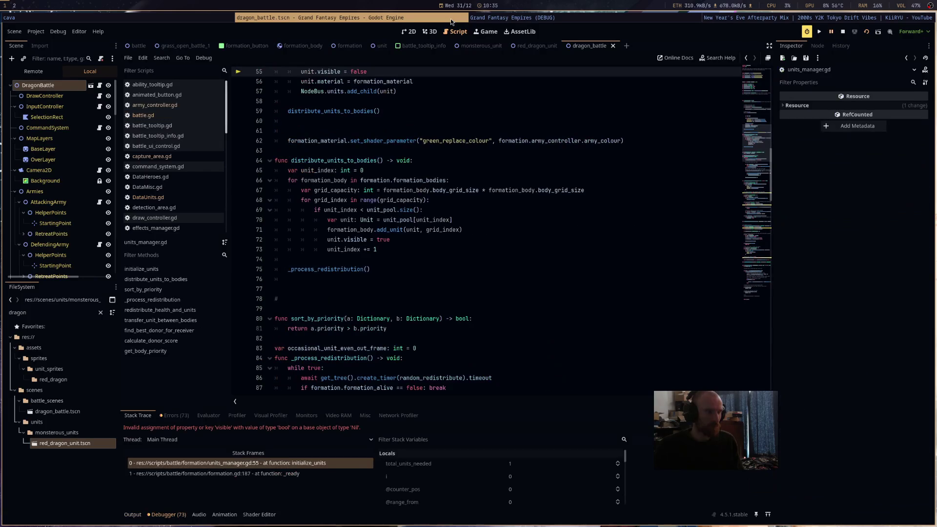
Step: Review initialize_units in units_manager.gd, then rerun with F5 to pause at the battle.gd line 104 breakpoint
scroll(539, 298, "up", 7)
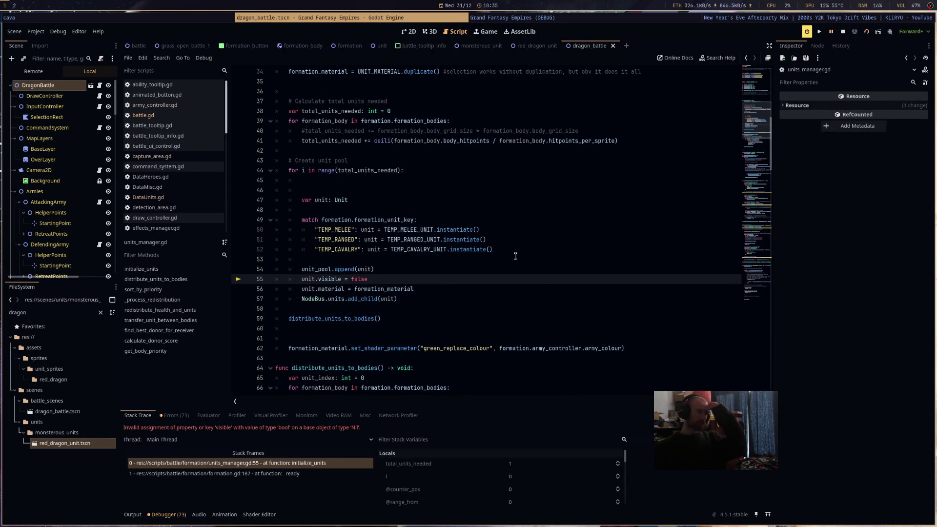
scroll(519, 270, "up", 3)
scroll(519, 270, "up", 1)
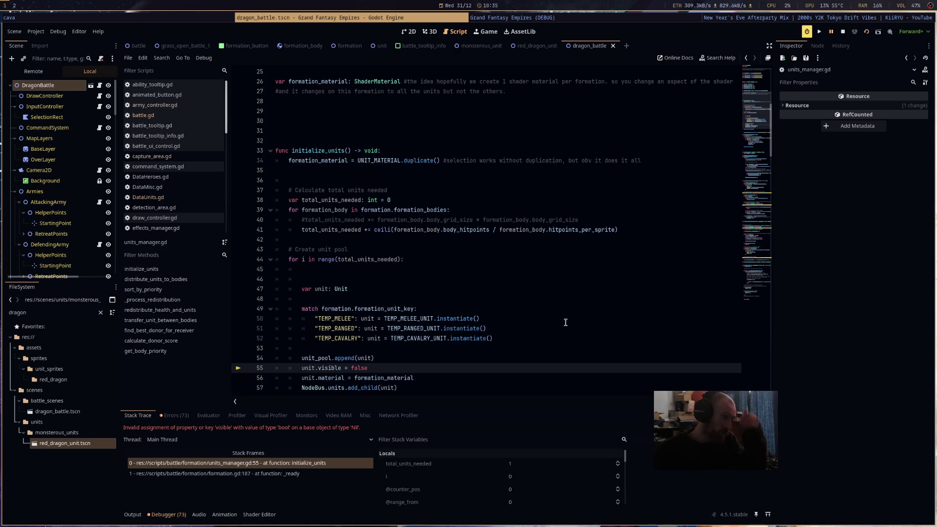
scroll(565, 322, "up", 1)
scroll(566, 323, "up", 7)
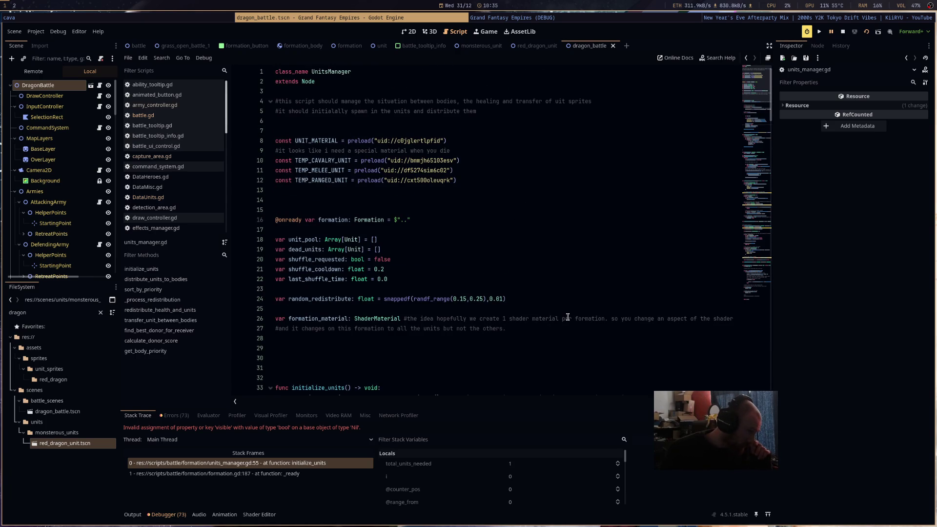
scroll(568, 317, "down", 14)
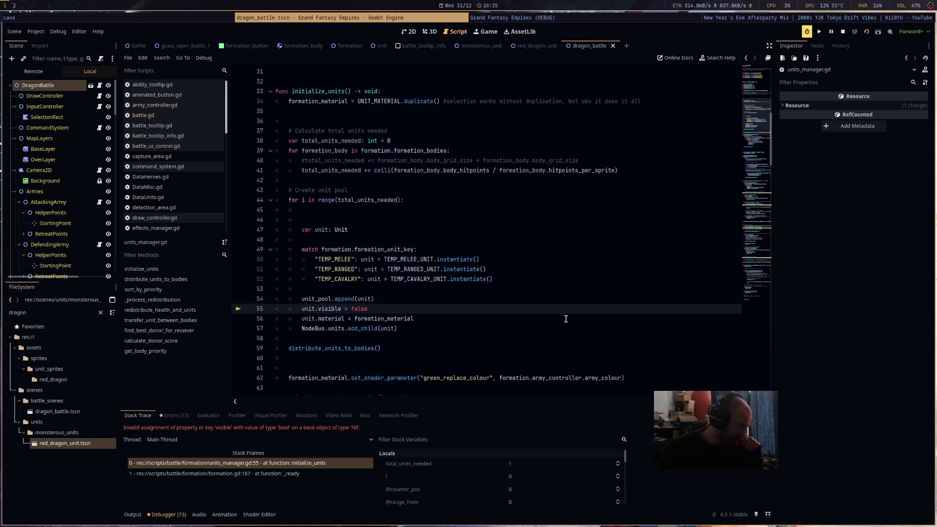
scroll(566, 319, "up", 14)
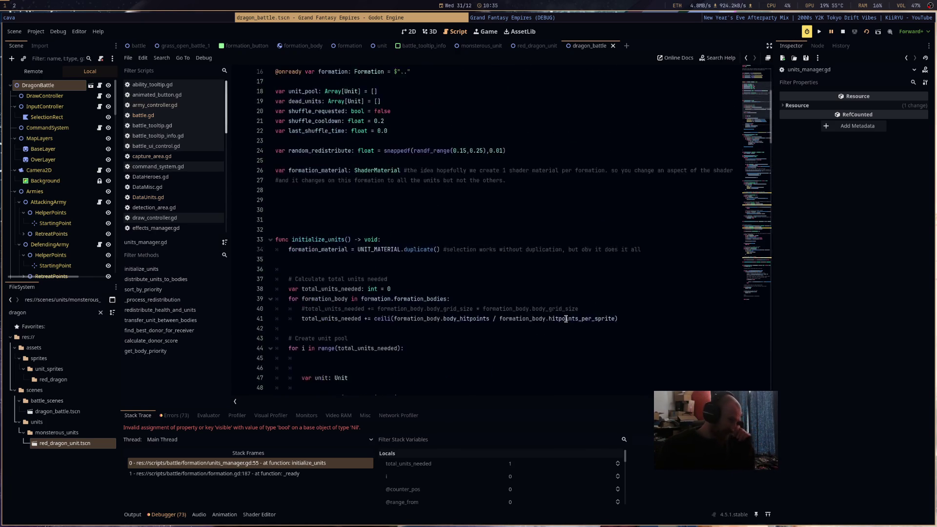
scroll(566, 319, "down", 4)
scroll(566, 319, "down", 4)
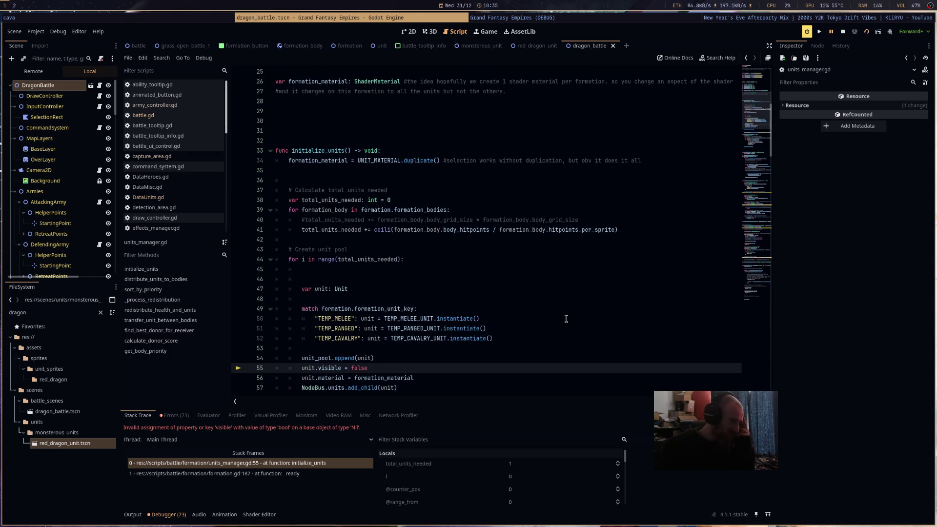
key("F5")
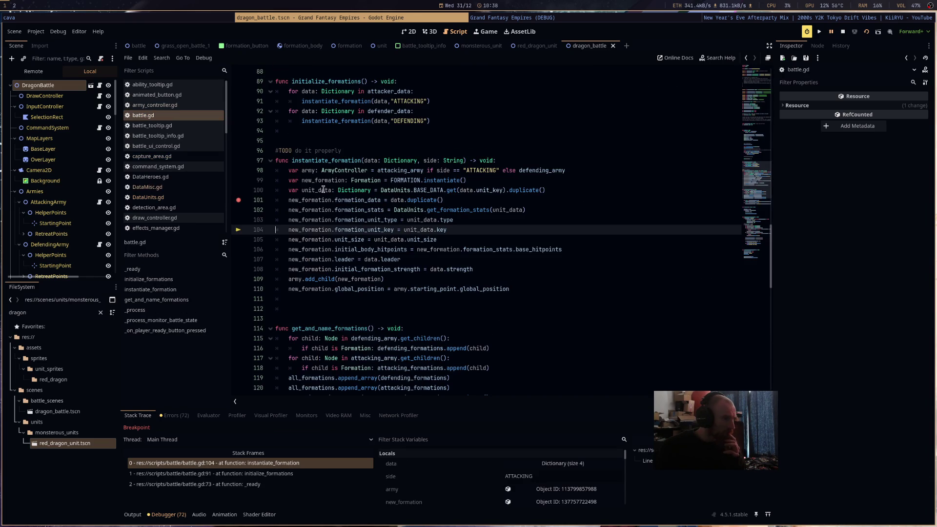
Step: Inspect the paused values of unit_data, formation_unit_key and data, then open units_manager.gd
mouse_move(323, 189)
mouse_move(361, 229)
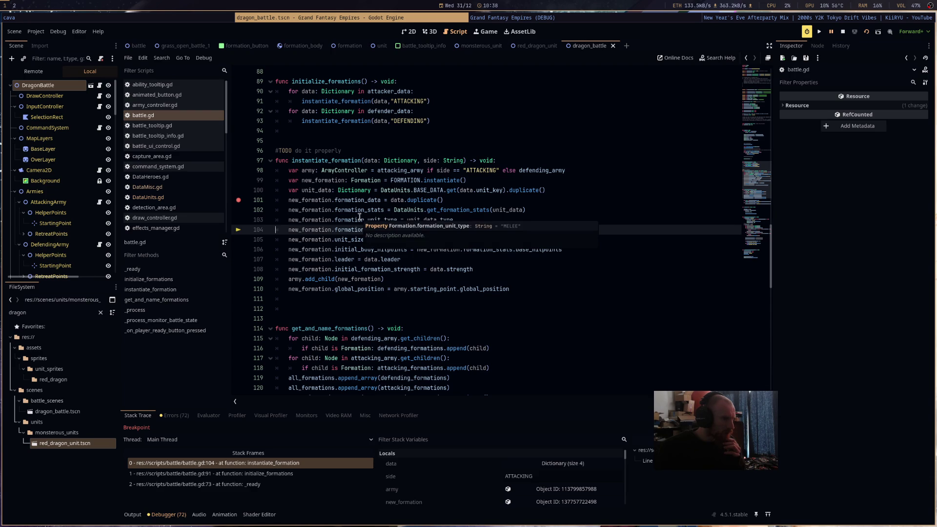
mouse_move(508, 210)
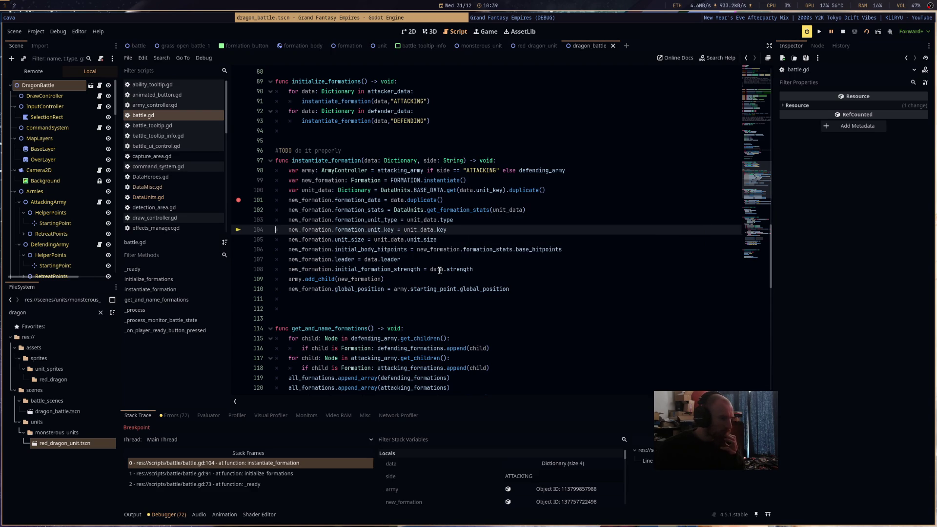
mouse_move(440, 270)
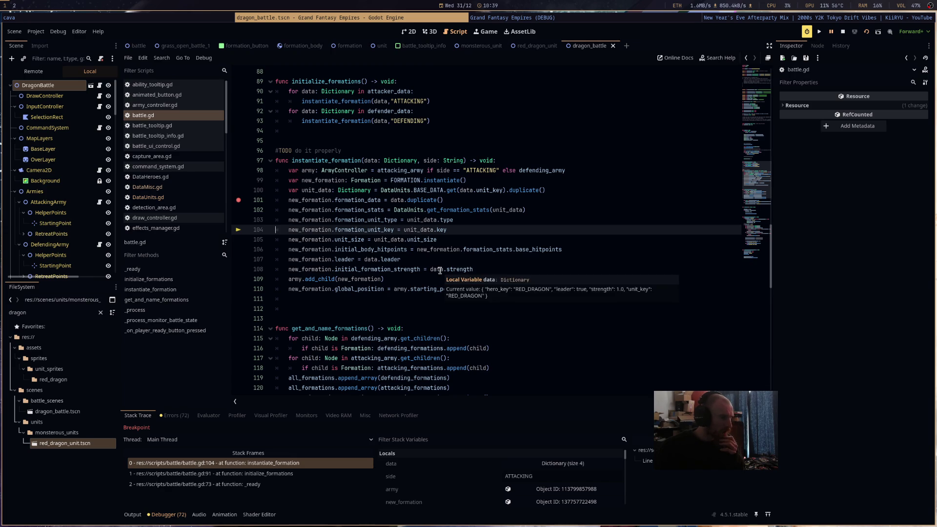
scroll(165, 186, "down", 4)
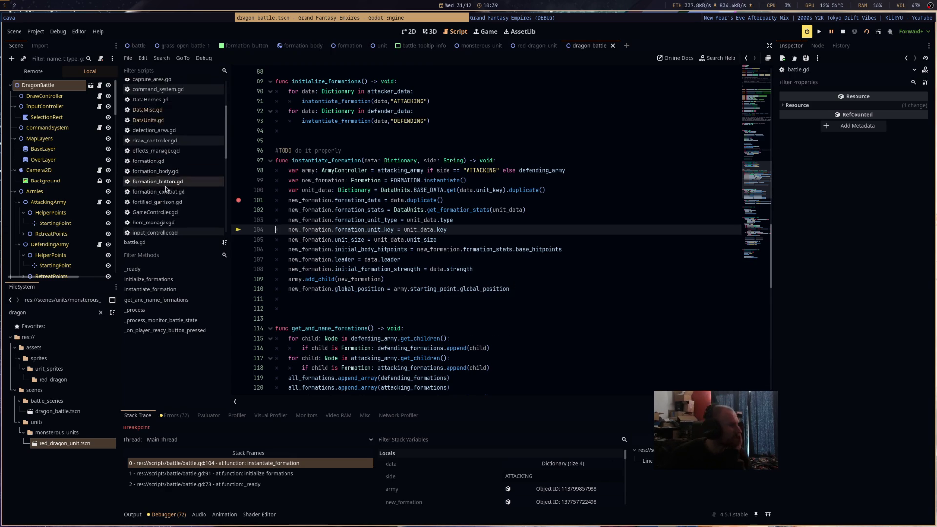
scroll(169, 188, "down", 3)
left_click(183, 229)
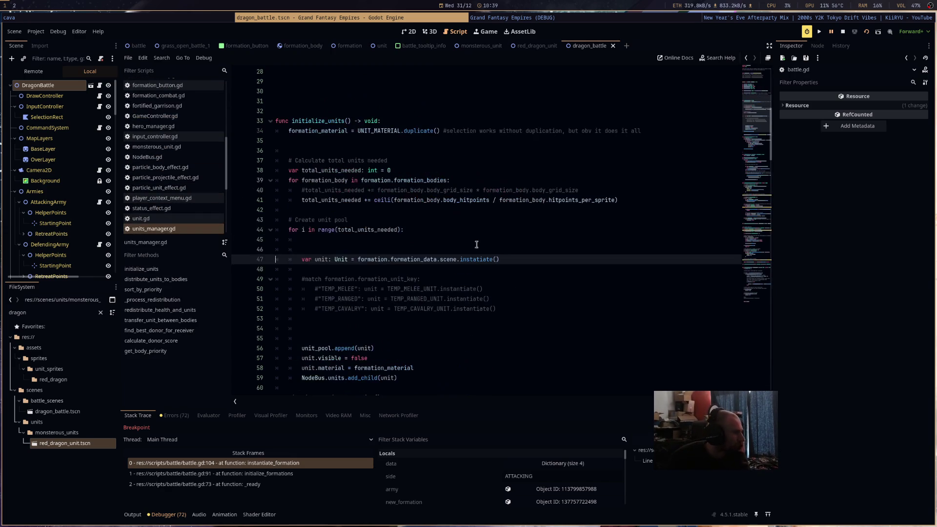
Step: Browse units_manager.gd around line 53, checking a documentation popup
scroll(509, 261, "down", 7)
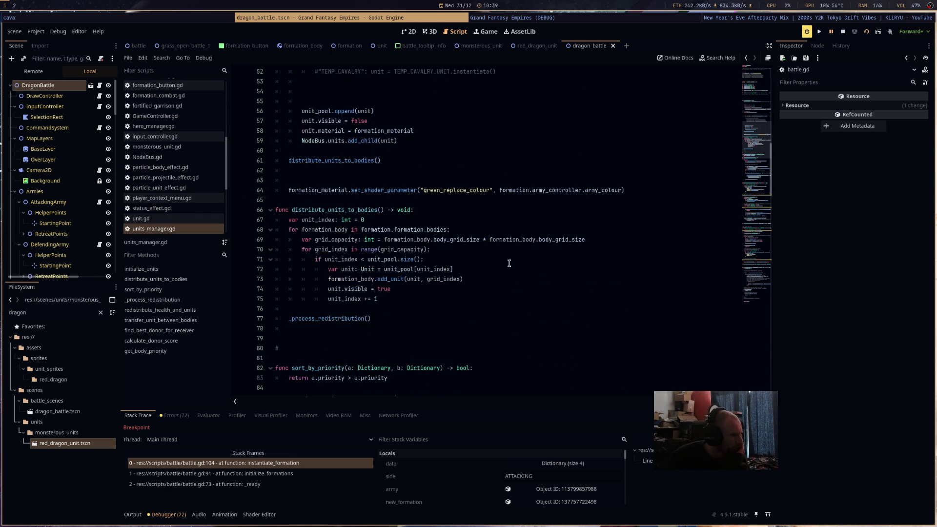
scroll(509, 263, "up", 15)
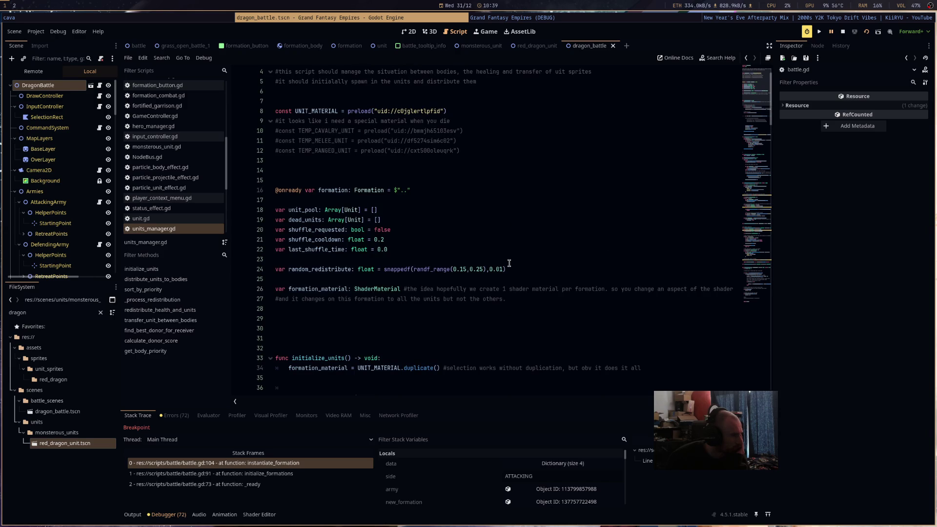
scroll(509, 263, "down", 15)
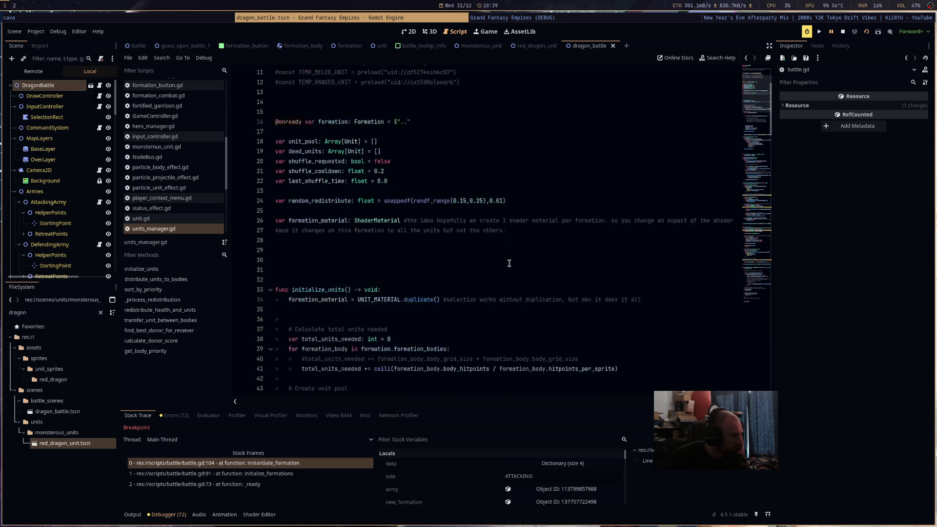
scroll(509, 264, "up", 5)
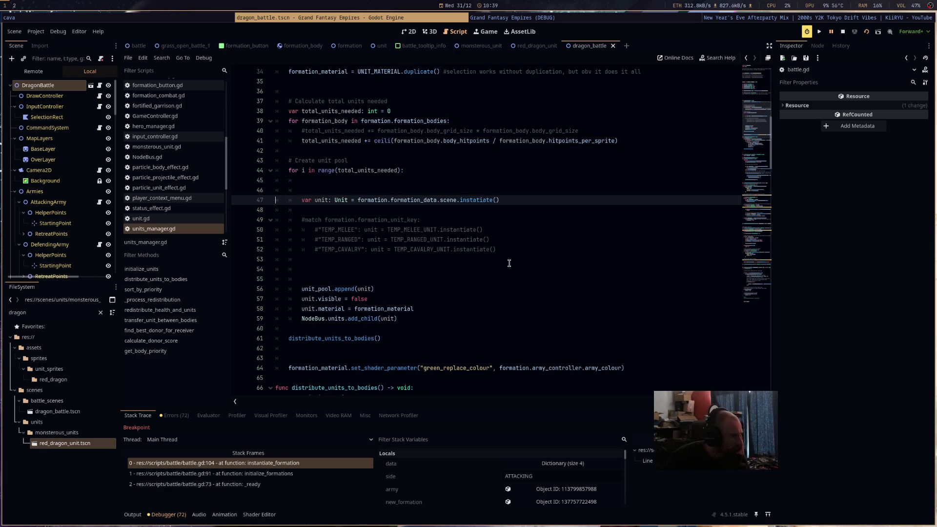
mouse_move(413, 201)
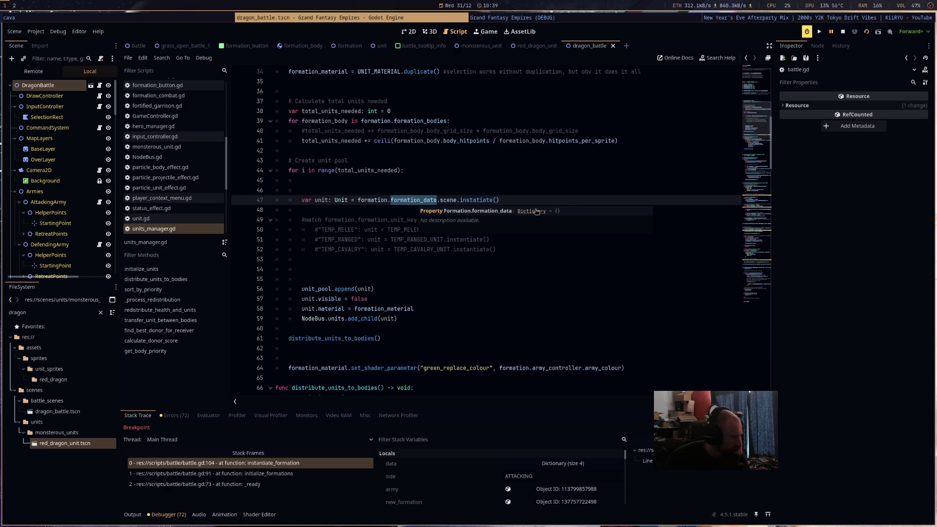
left_click(499, 261)
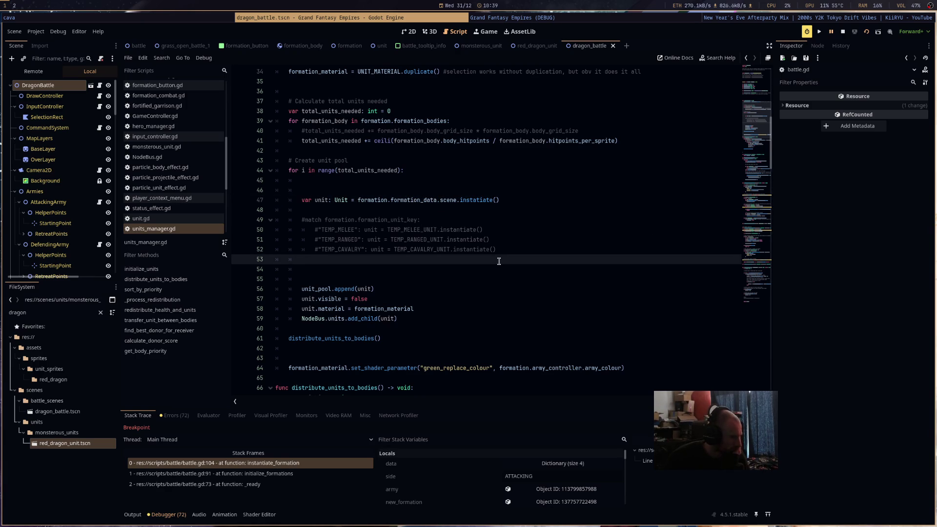
scroll(499, 264, "up", 9)
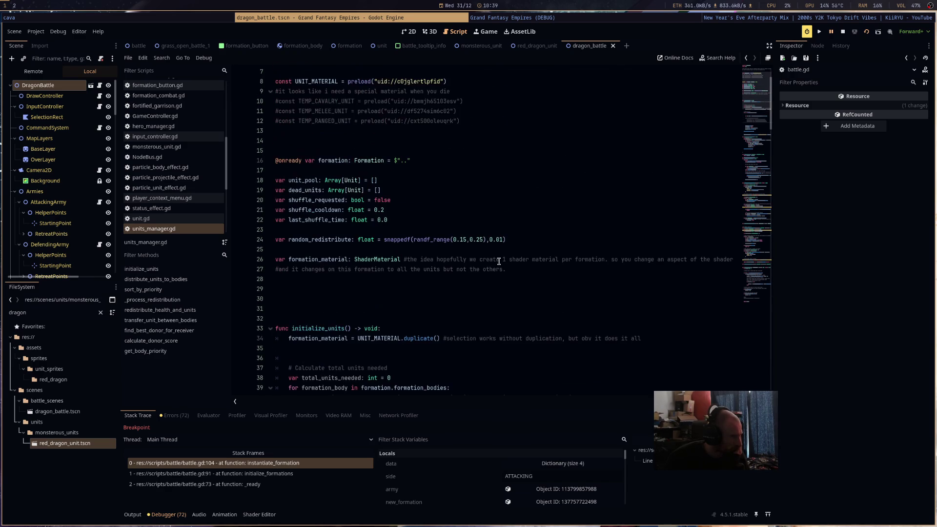
scroll(495, 98, "up", 2)
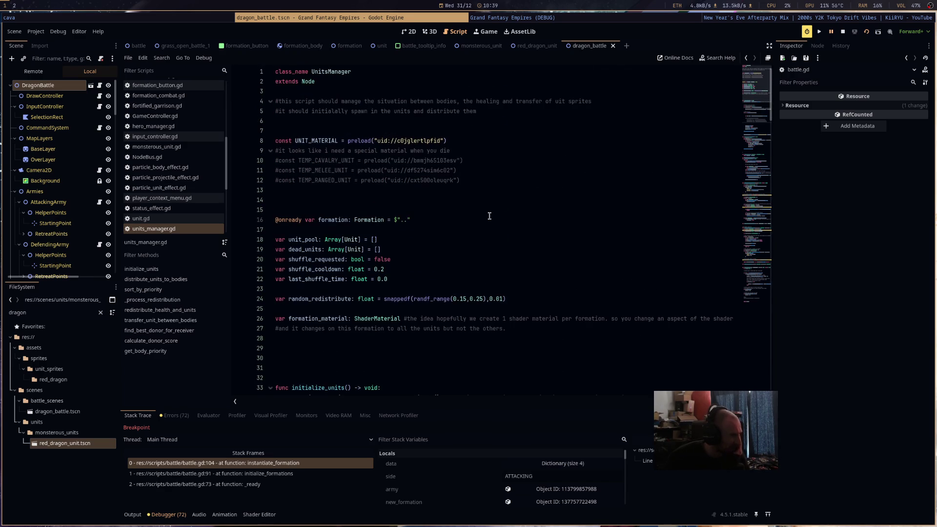
scroll(489, 216, "down", 4)
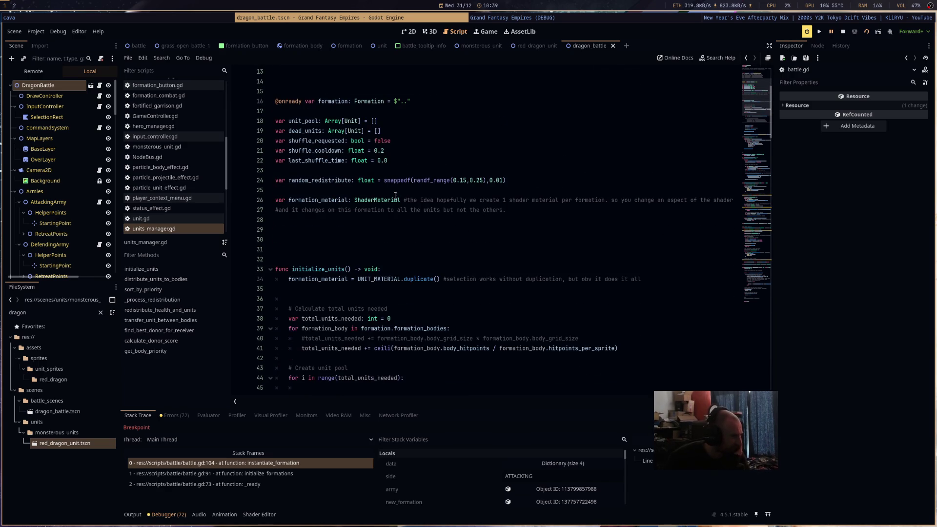
Step: Declare var unit_data: Dictionary = {} after line 23, then return to battle.gd
left_click(410, 167)
key("Return")
type("va")
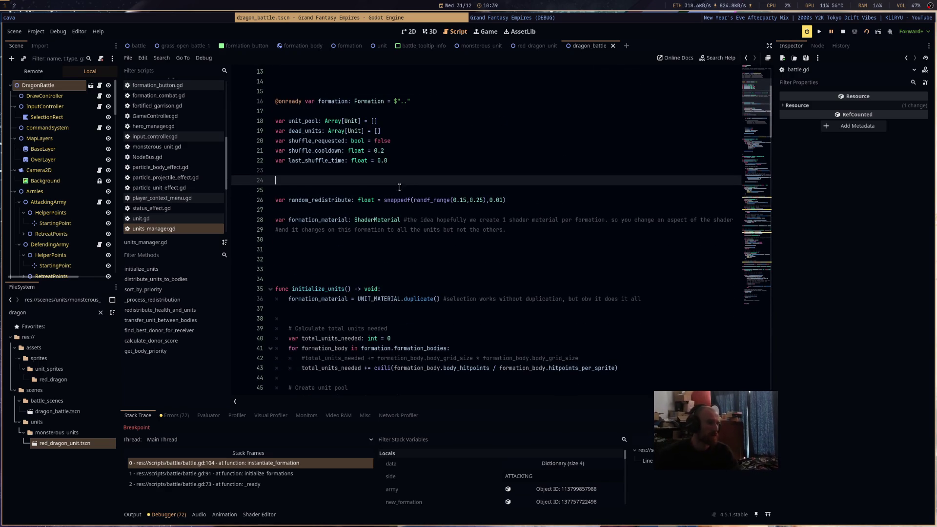
type("r un")
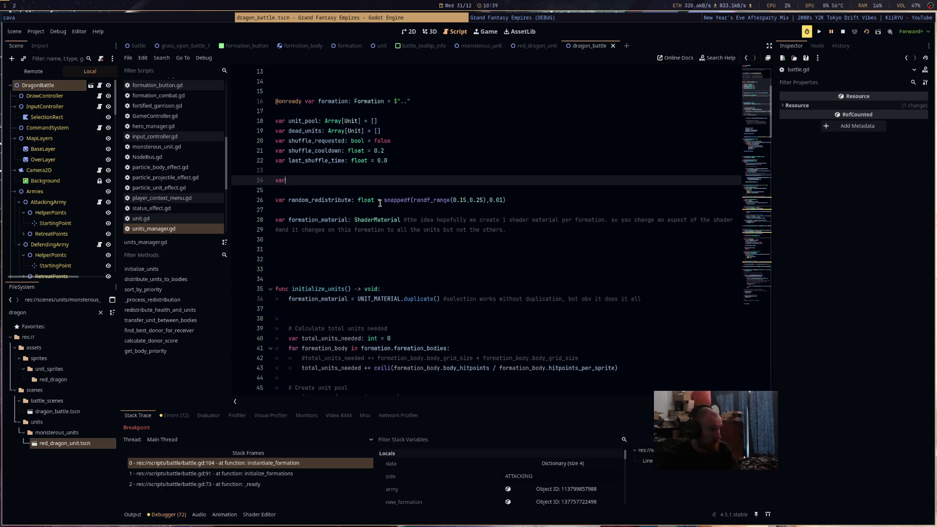
type("it_data: D")
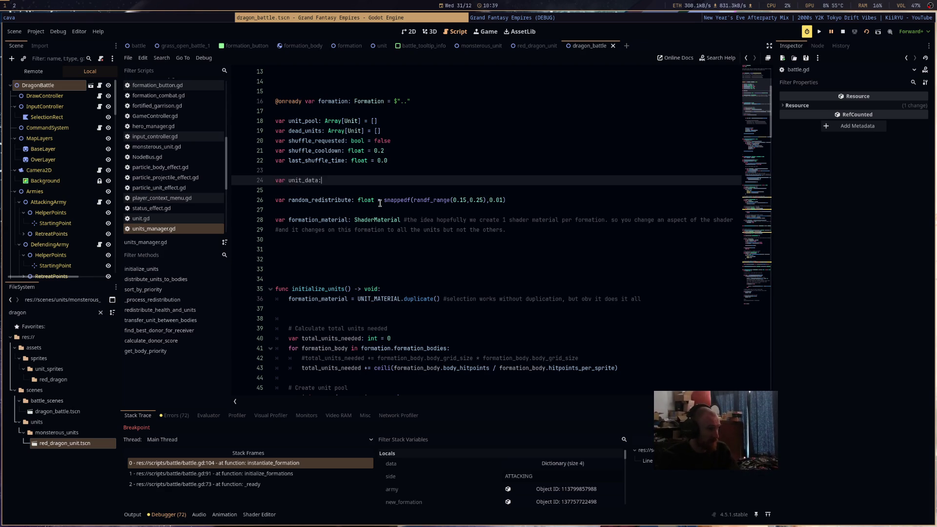
type("ictionary = [")
key("BackSpace")
type("{")
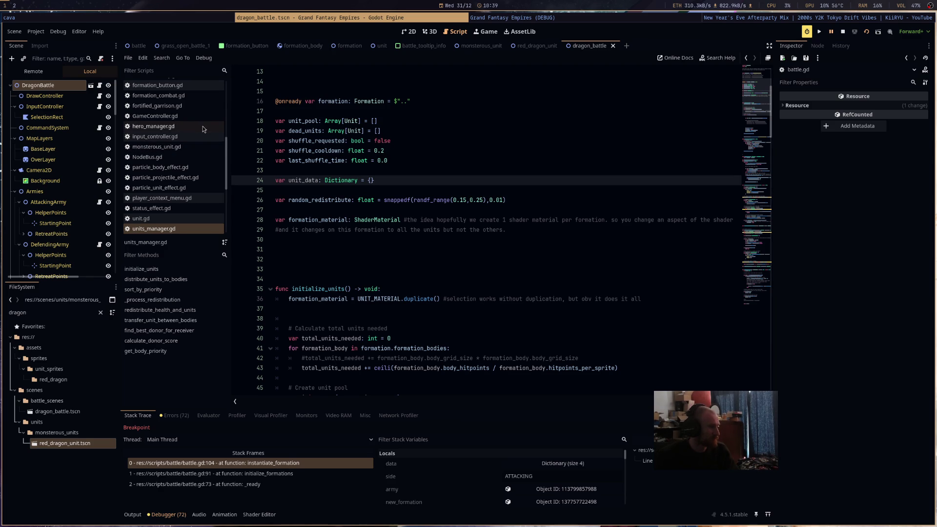
scroll(201, 172, "up", 5)
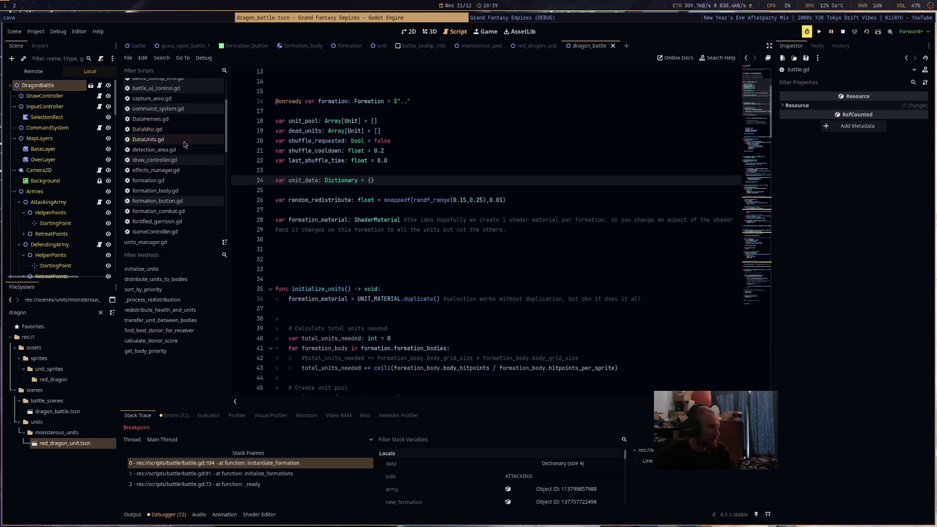
left_click(195, 115)
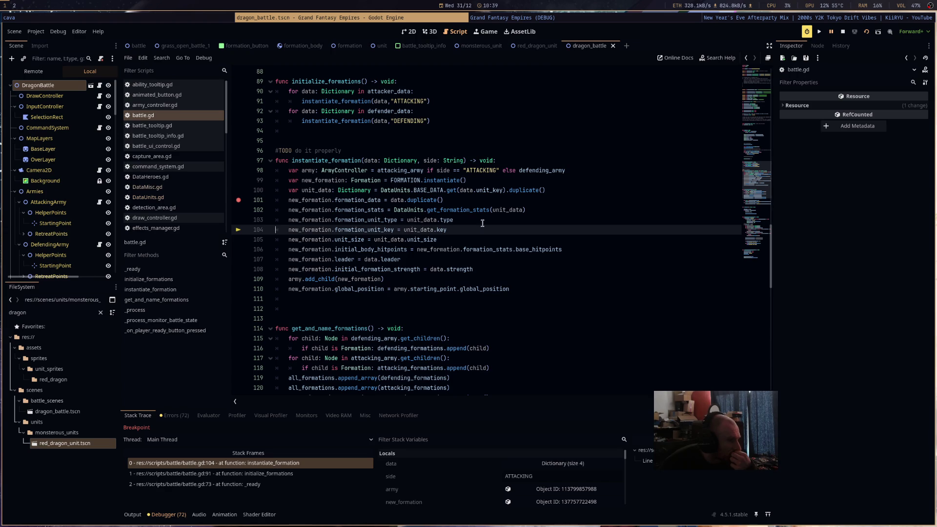
Step: Add 'new_formation.units_manager.unit_data = unit_data' after line 100 of battle.gd
mouse_move(504, 211)
left_click(553, 190)
key("Return")
type("n")
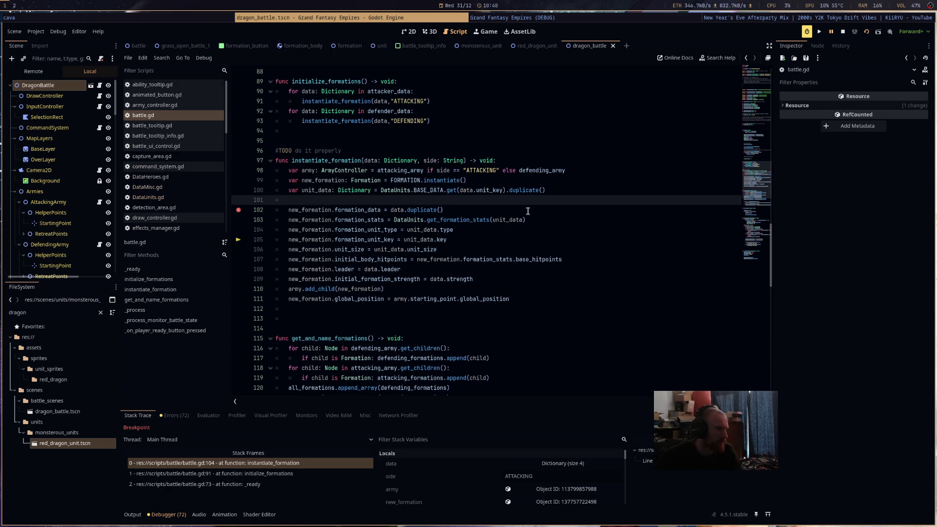
type("ew_formation.uni")
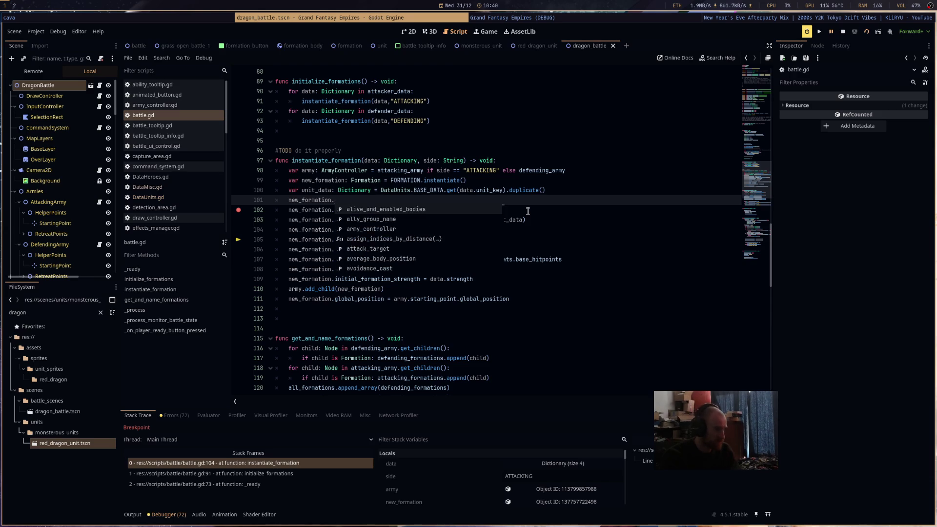
key("Return")
type(".unit_d")
key("Return")
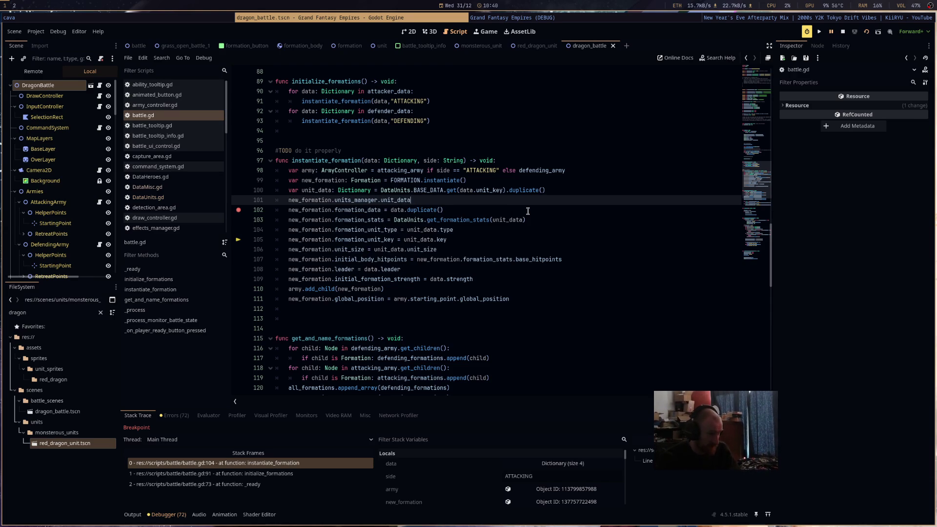
type("uni")
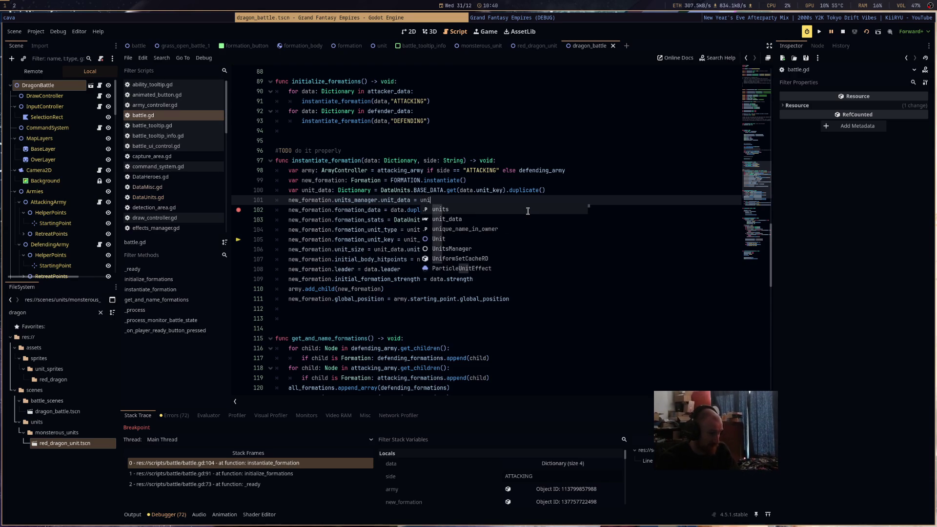
key("Down")
key("Return")
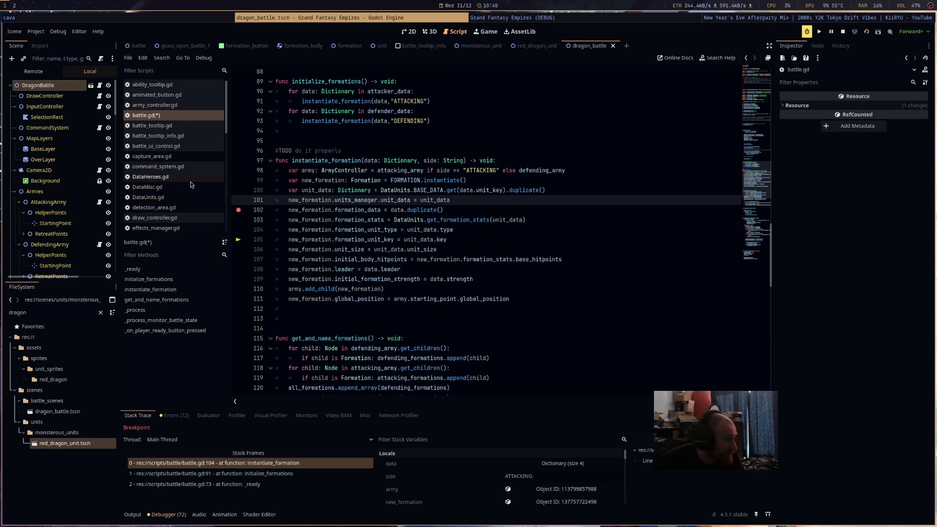
Step: Switch the script editor to units_manager.gd
scroll(197, 175, "down", 8)
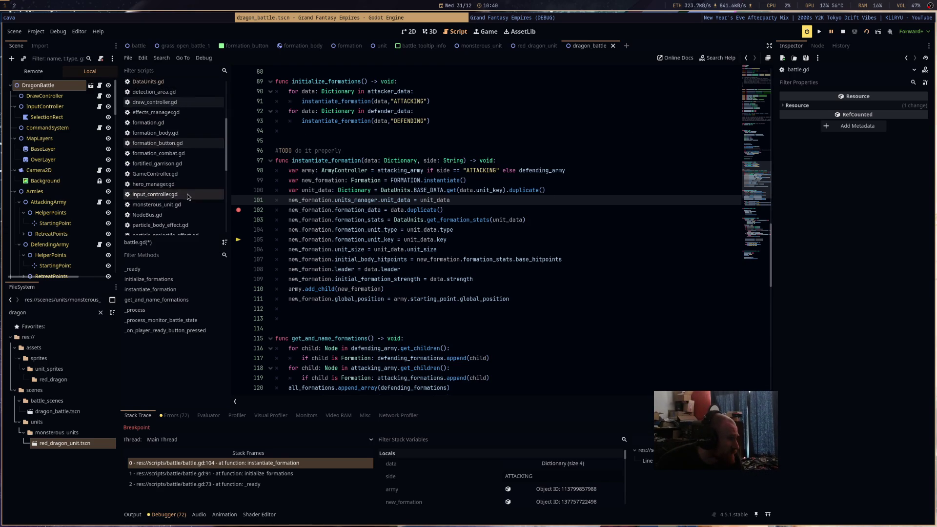
scroll(188, 198, "down", 2)
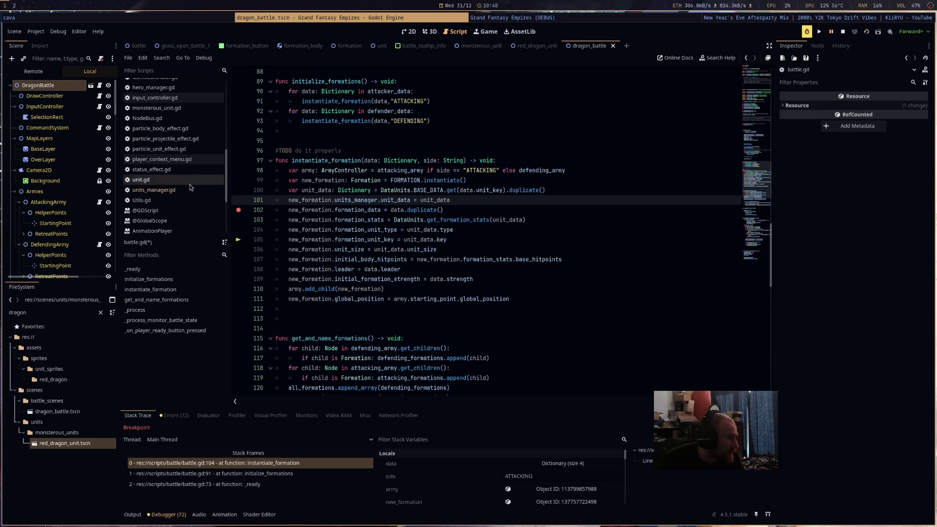
left_click(190, 190)
scroll(560, 256, "down", 6)
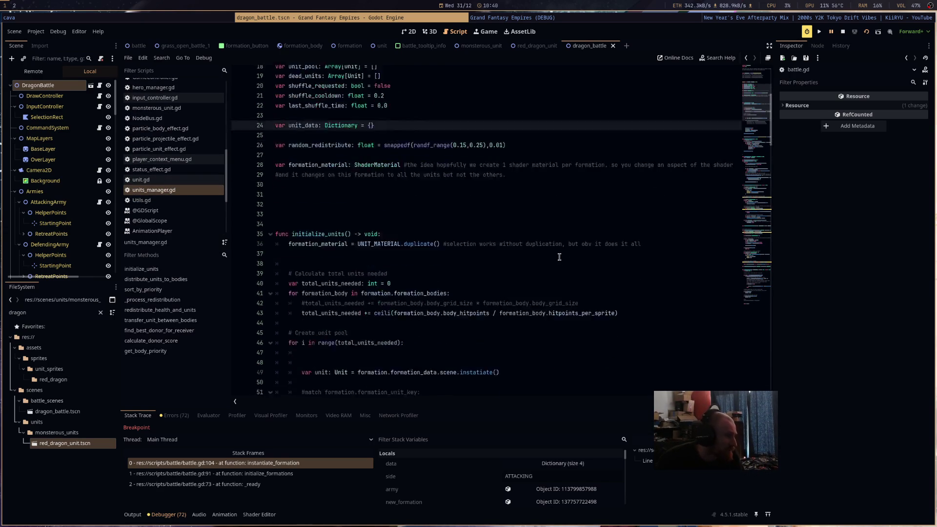
Step: Replace line 49's formation_data instantiation with unit_data.unit_scene.instantiate() and save units_manager.gd
mouse_move(401, 251)
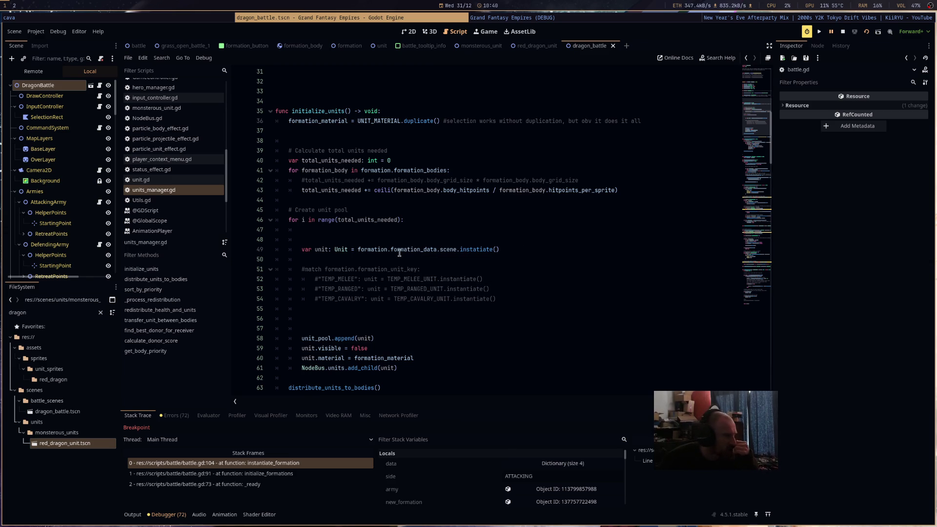
left_click_drag(500, 249, 359, 250)
type("unit_data")
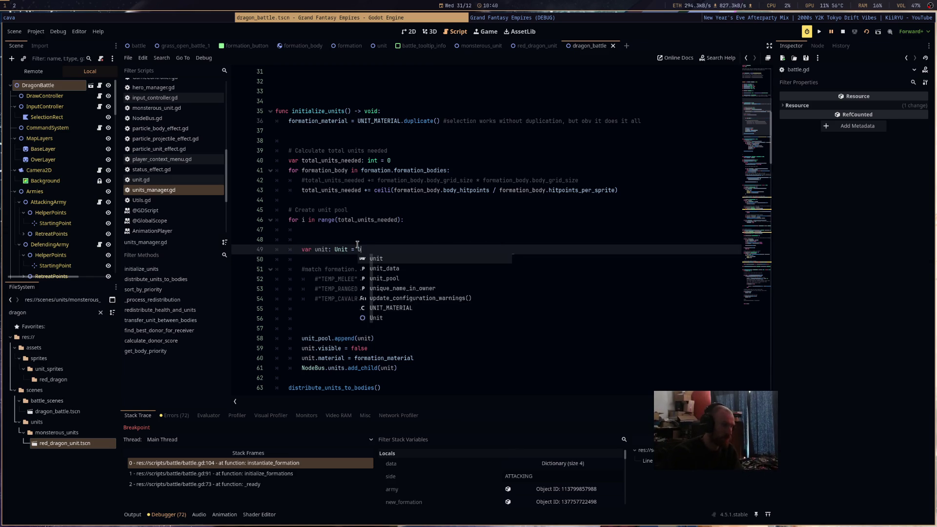
type(".scene")
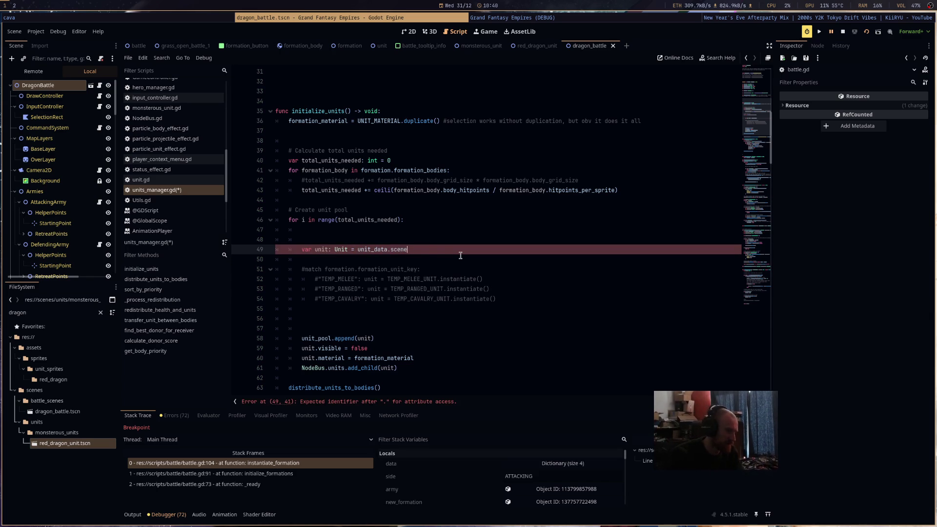
key("BackSpace")
key("BackSpace")
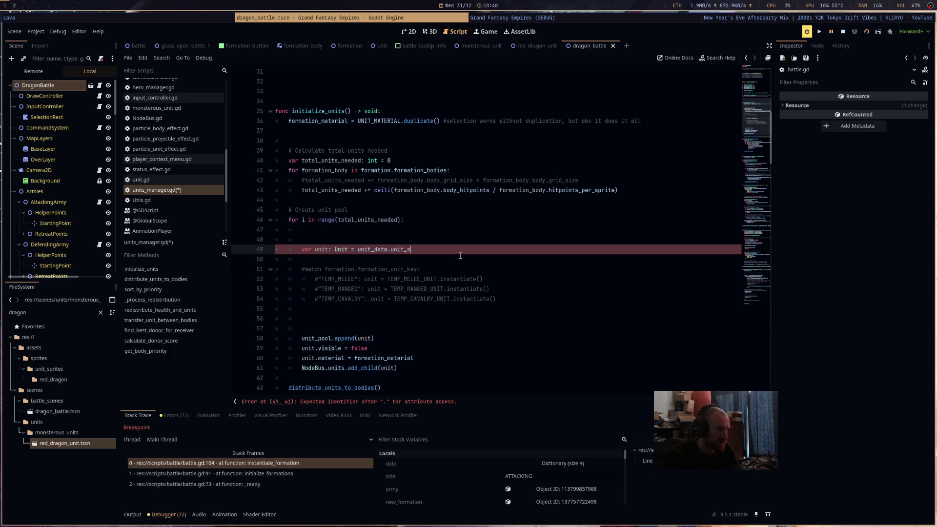
type("tiate()")
key("ctrl+s")
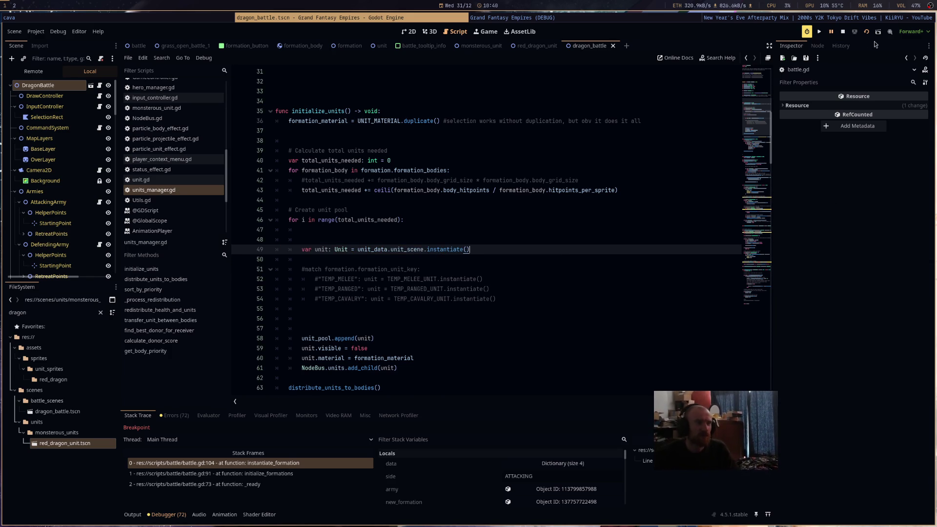
Step: Stop the debug session and relaunch the battle scene
left_click(846, 32)
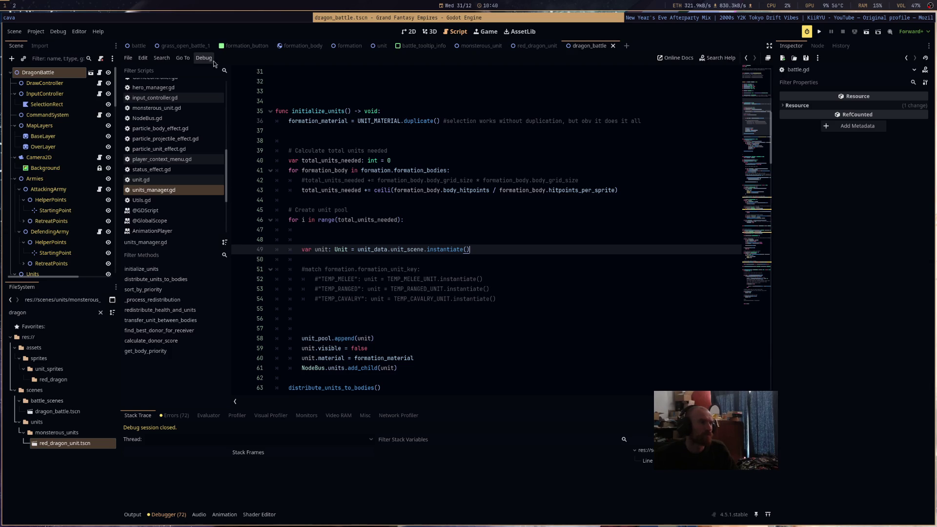
left_click(140, 45)
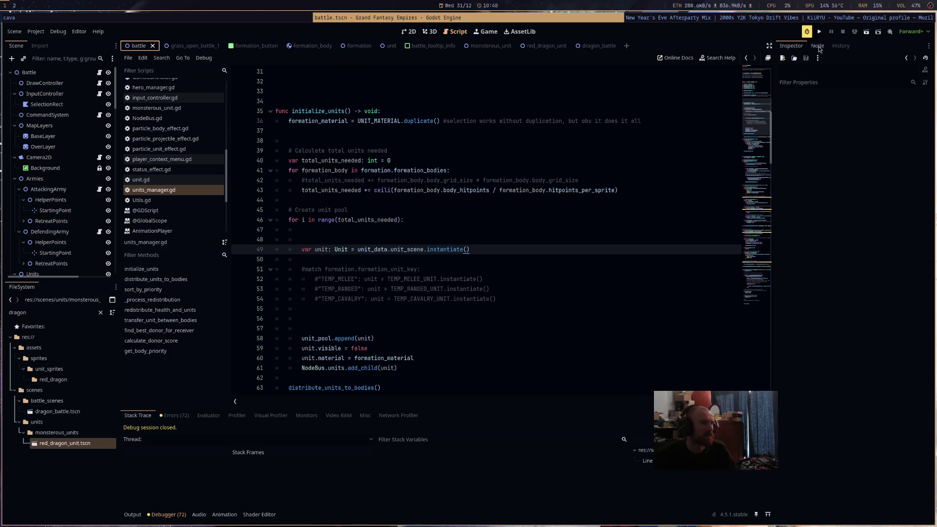
left_click(822, 31)
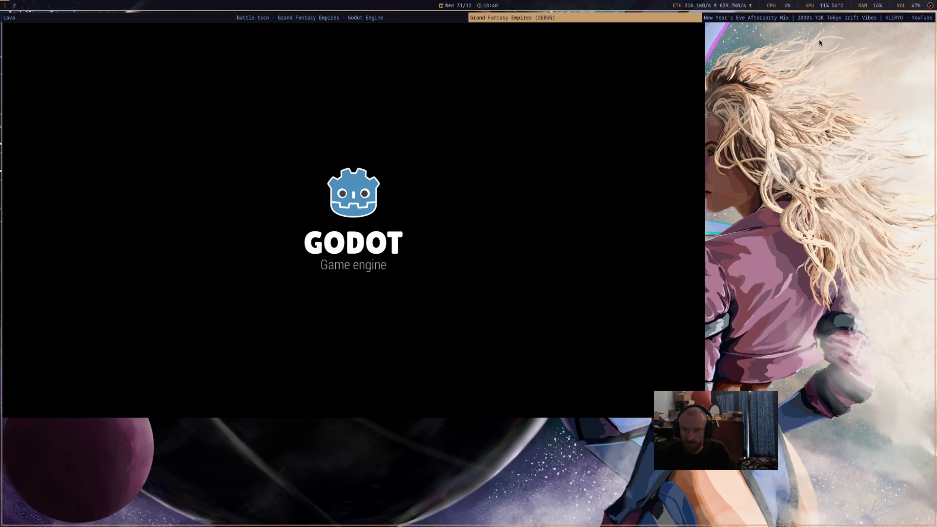
Step: Return to the editor and remove the breakpoint on battle.gd line 102
left_click(424, 19)
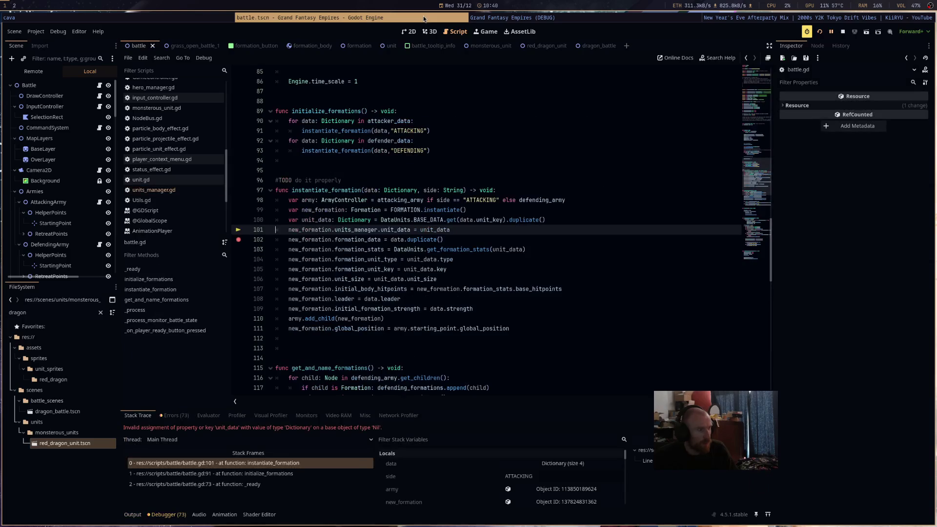
left_click(239, 239)
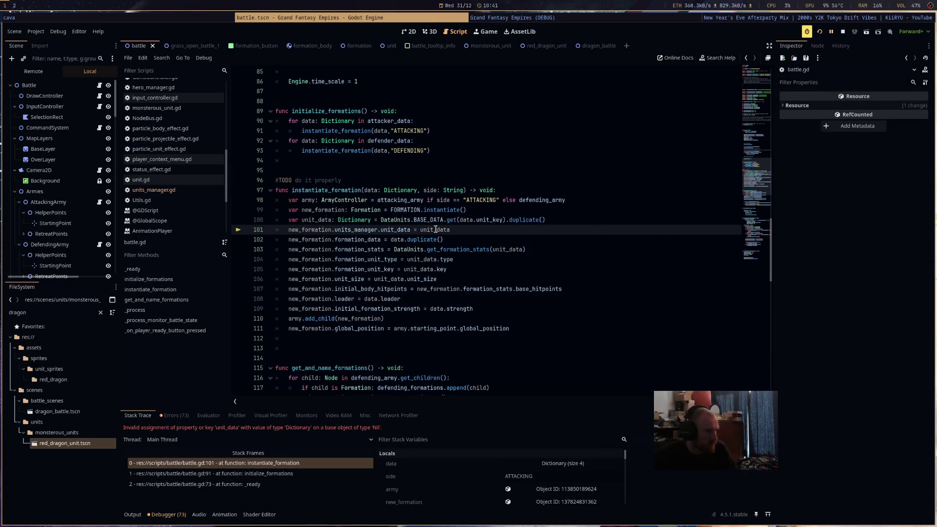
mouse_move(436, 230)
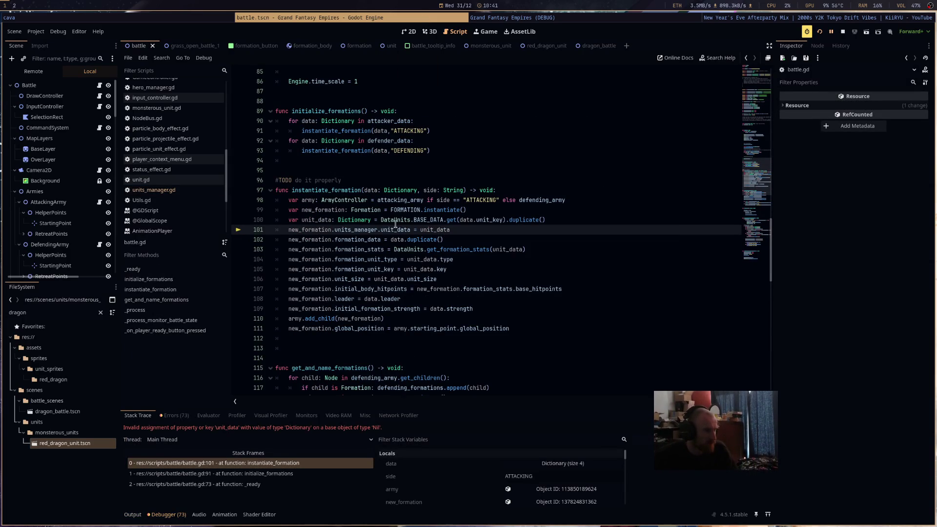
mouse_move(356, 230)
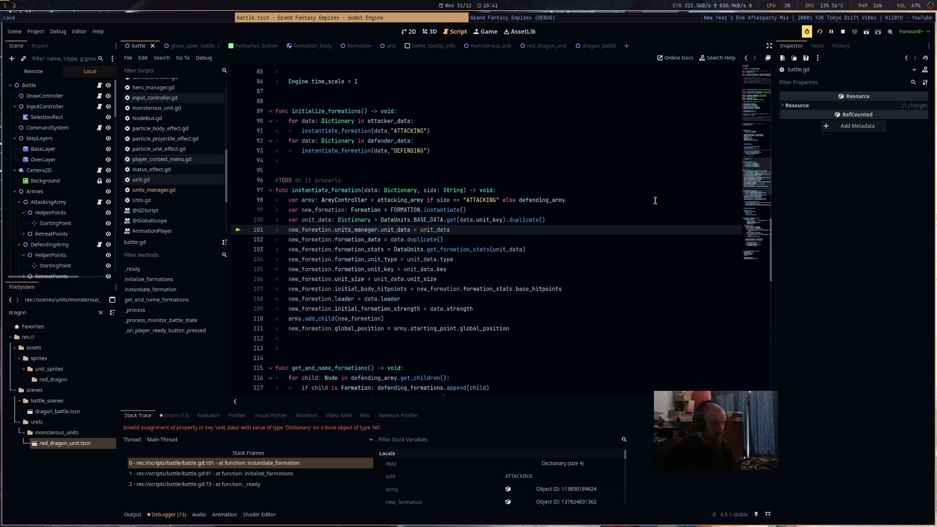
Step: Move the units_manager.unit_data assignment from line 101 to below army.add_child(new_formation)
left_click(286, 229)
key("shift+End")
key("ctrl+x")
left_click(416, 318)
key("Return")
key("ctrl+v")
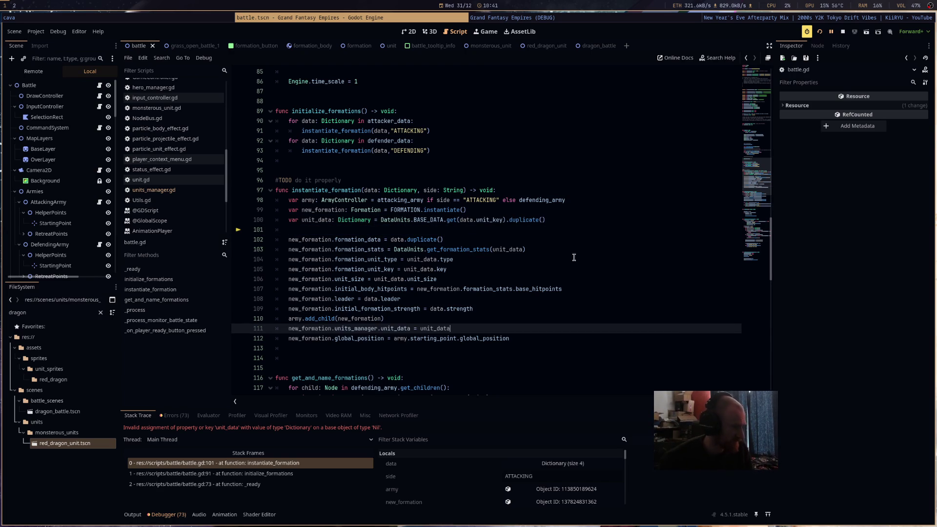
Step: Rerun the battle scene and try selecting and deselecting a cavalry regiment
left_click(820, 32)
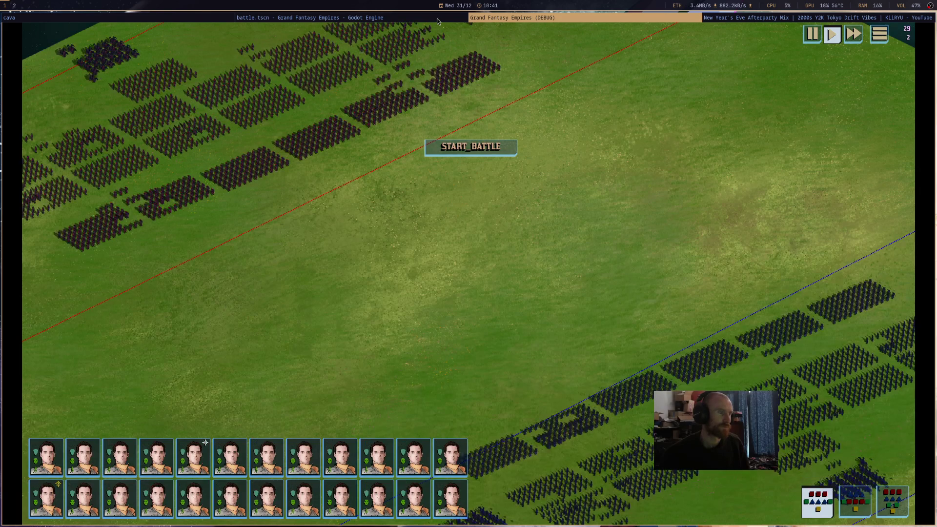
scroll(522, 235, "up", 2)
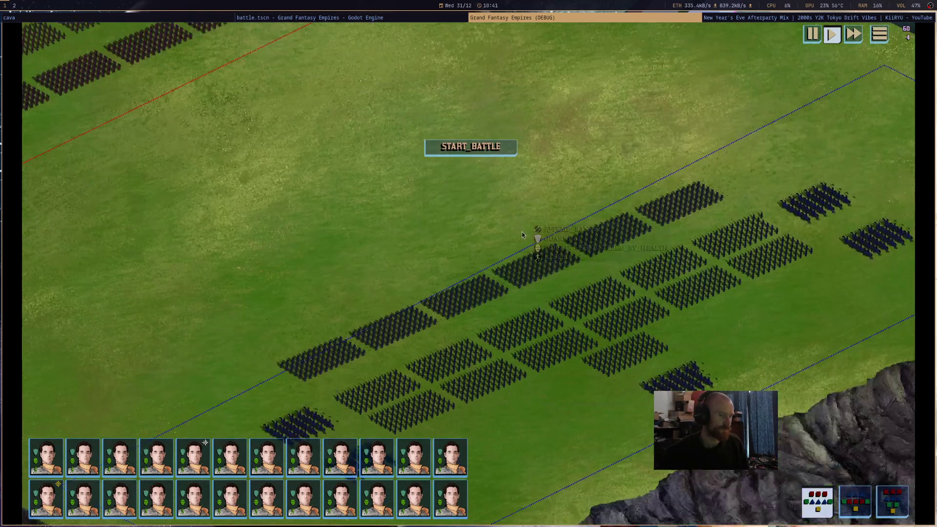
scroll(522, 235, "down", 2)
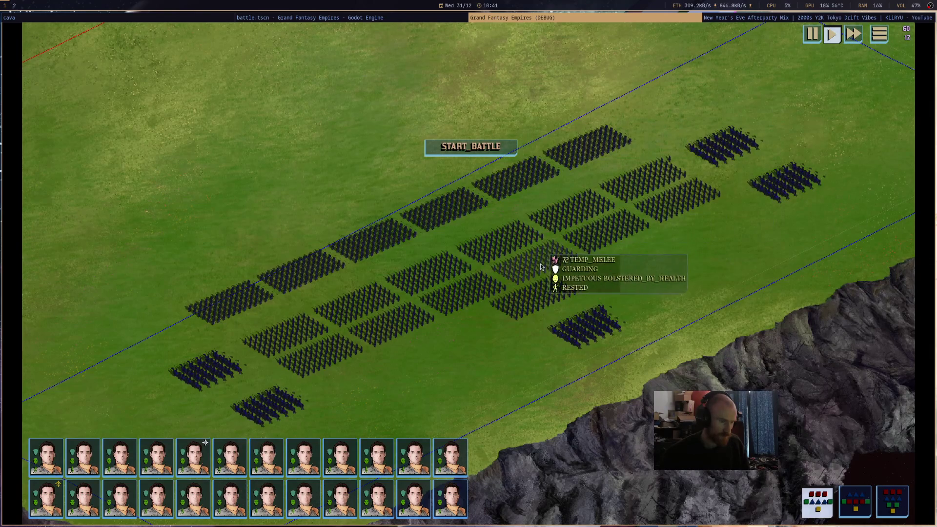
left_click(586, 324)
scroll(682, 298, "down", 5)
scroll(681, 297, "up", 3)
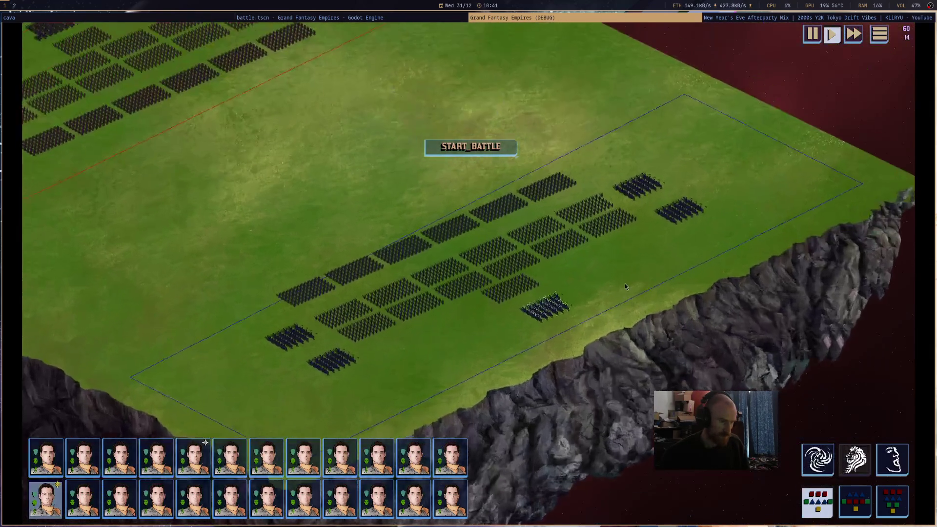
left_click(625, 287)
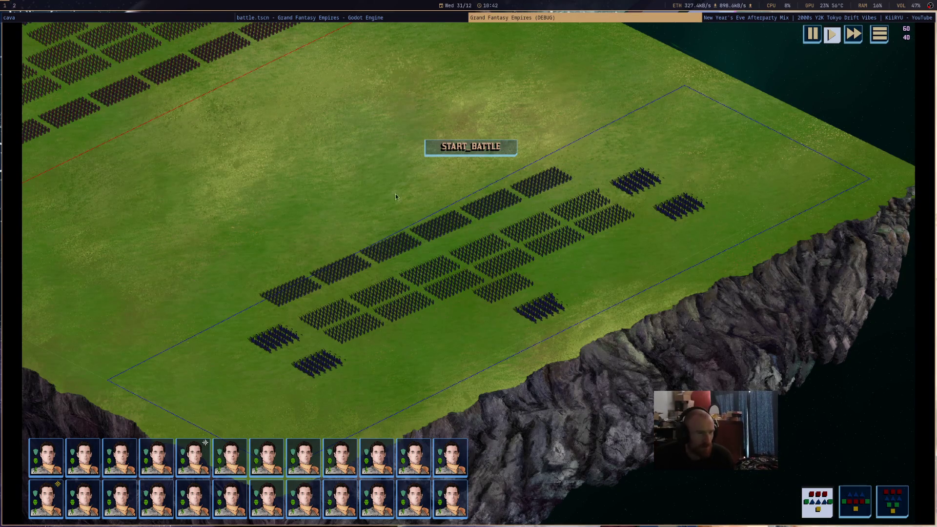
Step: Deploy all blue army regiments into their placement slots, pan to the red zone, and close the game
left_click_drag(222, 157, 772, 396)
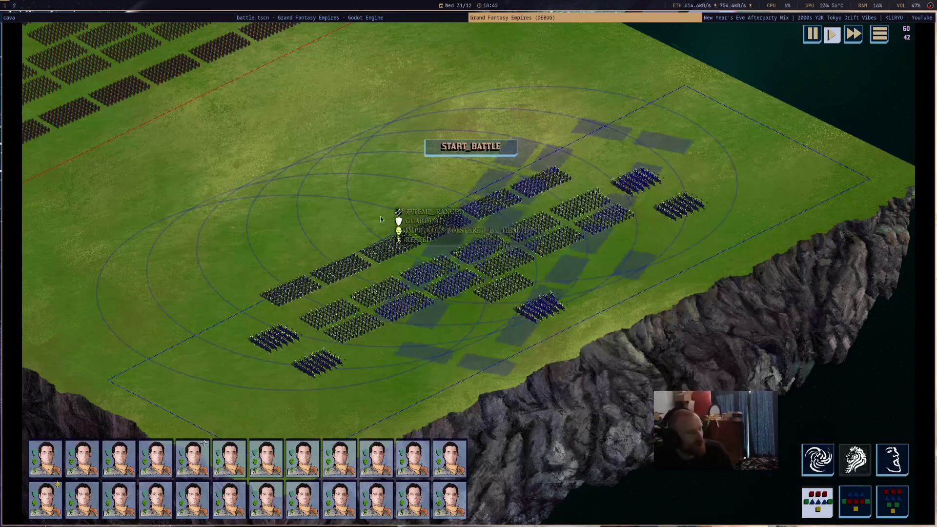
left_click(399, 222)
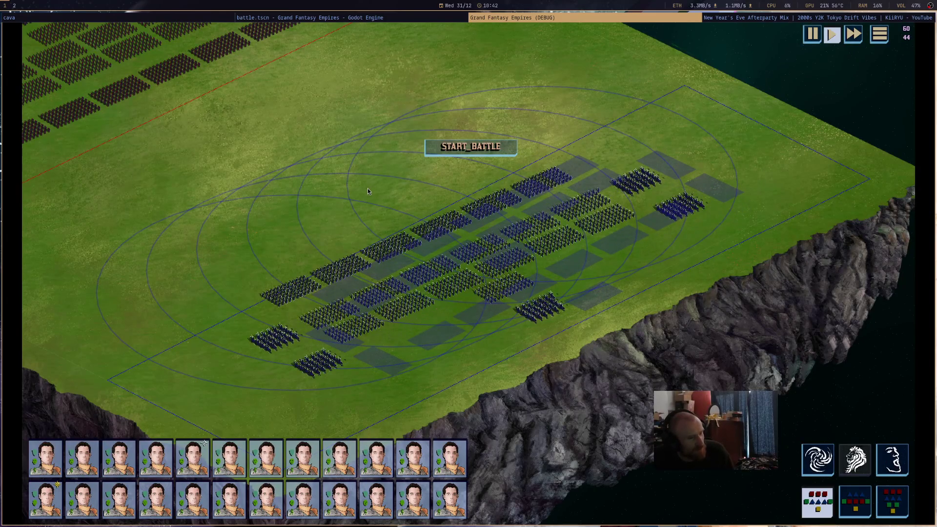
left_click(368, 188)
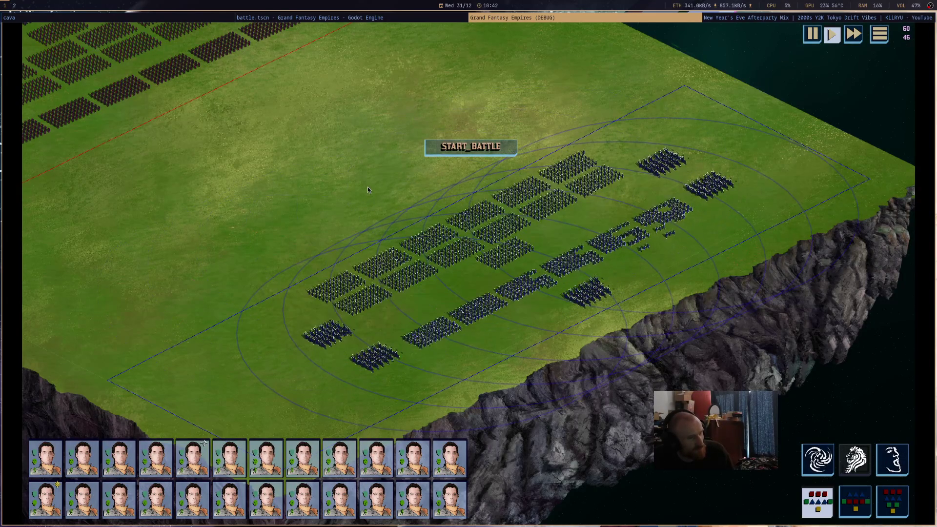
left_click(631, 197)
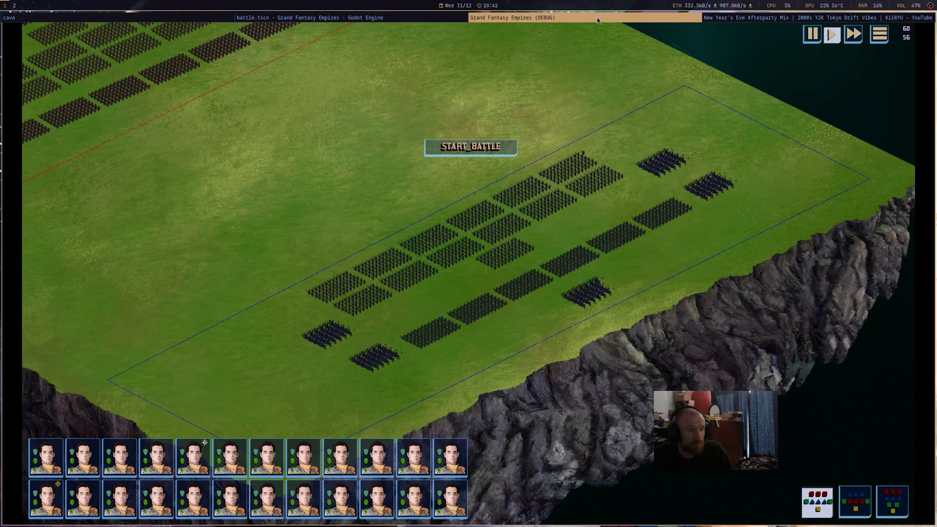
mouse_move(394, 111)
left_mouse_down()
mouse_move(644, 273)
mouse_move(518, 212)
mouse_move(515, 167)
left_mouse_up()
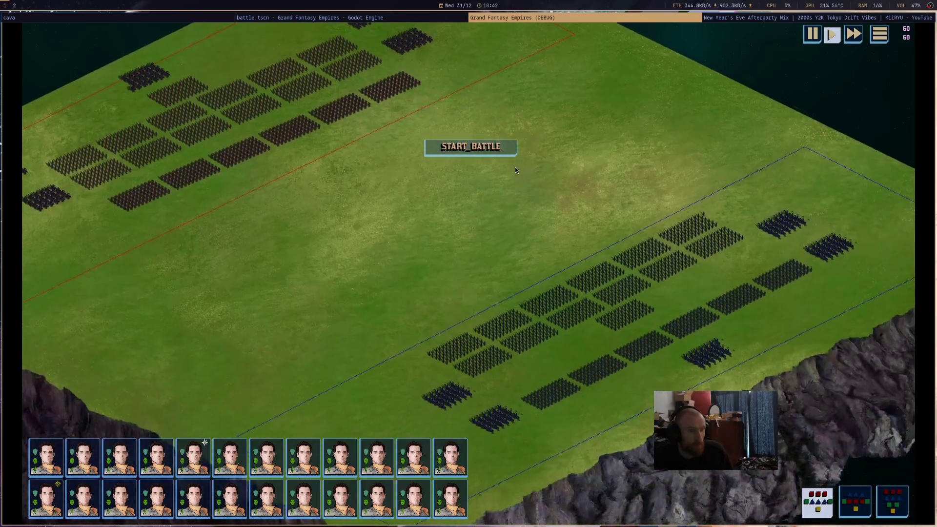
middle_click(644, 19)
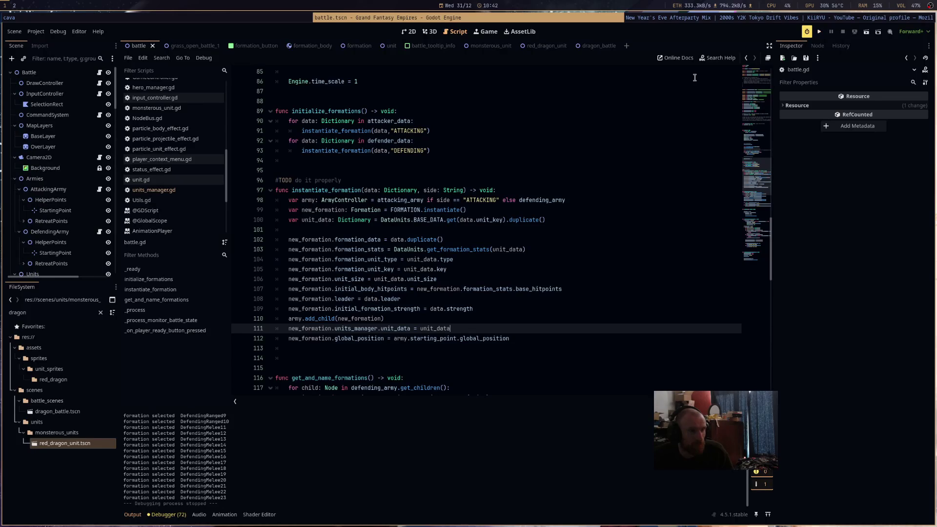
Step: Run the dragon_battle scene and inspect unit_data at the units_manager.gd line 49 type error
left_click(587, 47)
left_click(867, 31)
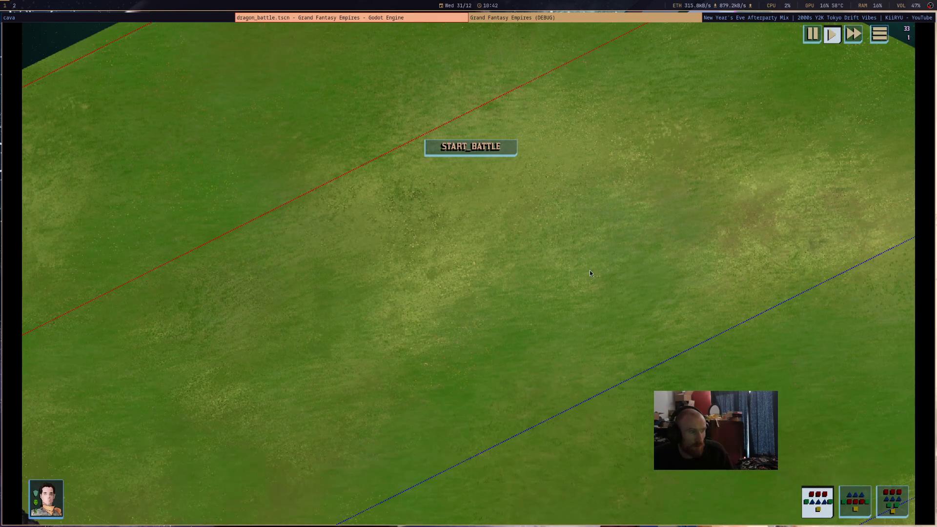
left_click(455, 18)
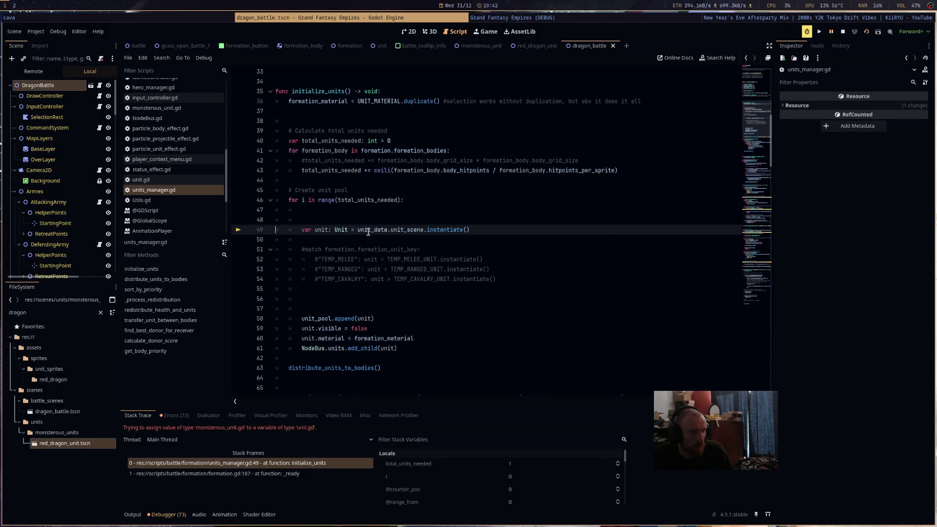
mouse_move(368, 232)
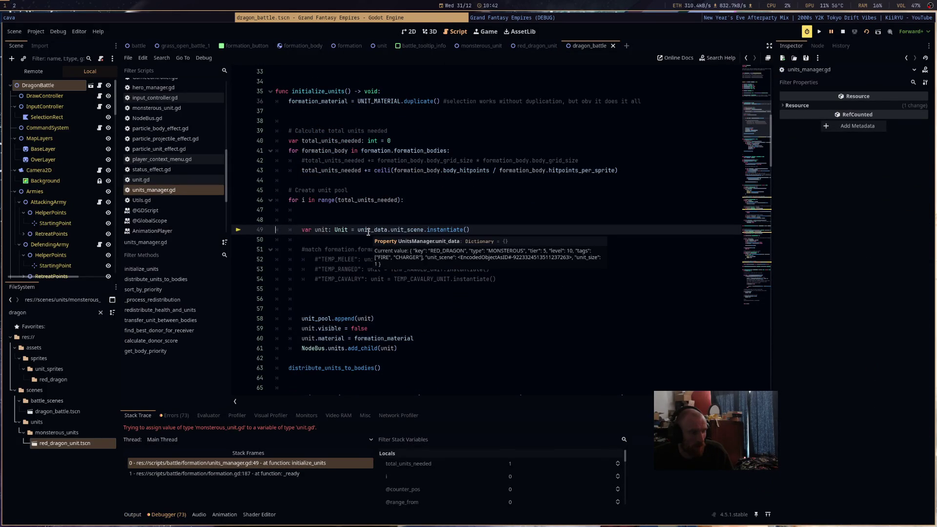
left_click(448, 202)
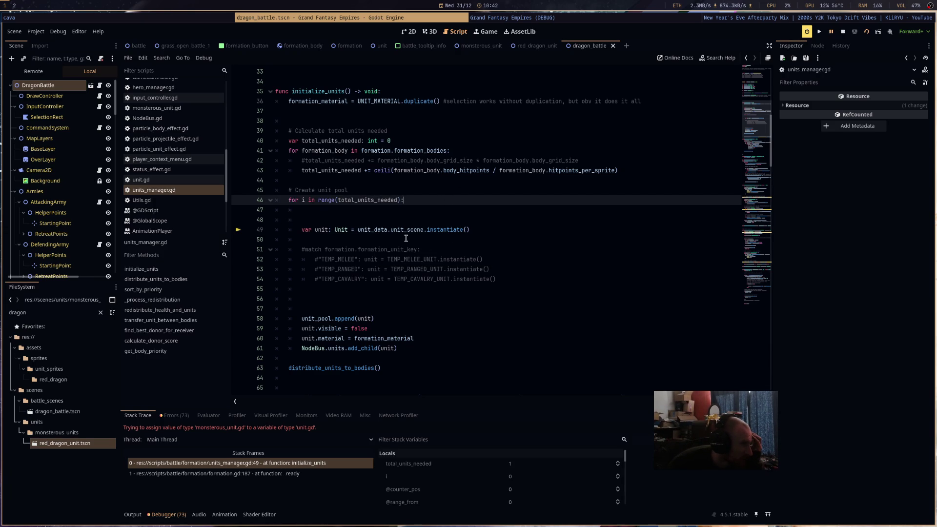
Step: Insert a blank line 36 under the initialize_units header and place the caret there
left_click(422, 92)
scroll(465, 230, "down", 5)
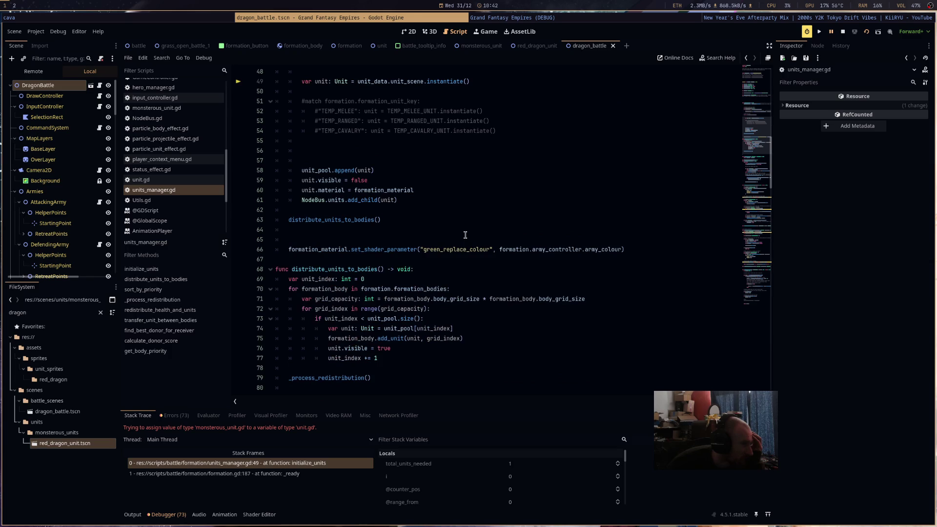
scroll(465, 235, "up", 9)
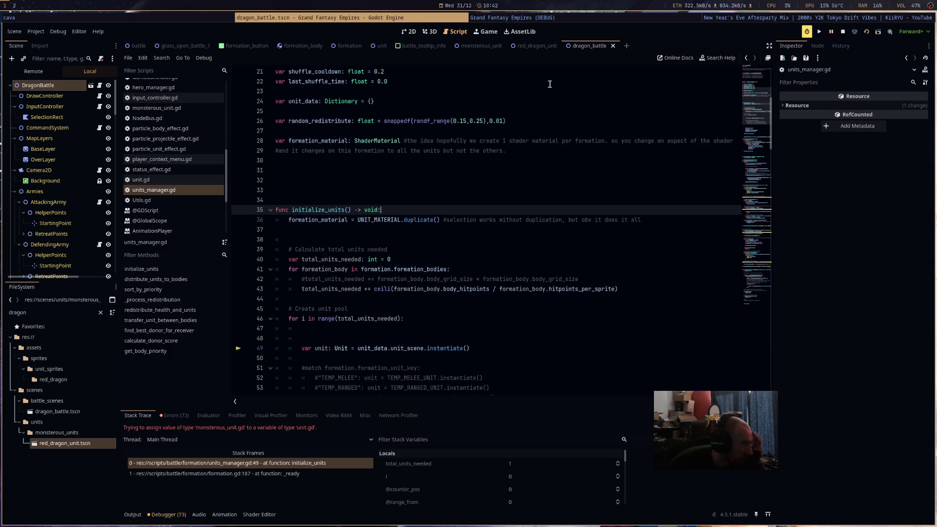
key("Return")
key("Return")
scroll(449, 208, "down", 4)
scroll(449, 208, "up", 3)
left_click(411, 180)
left_click(413, 191)
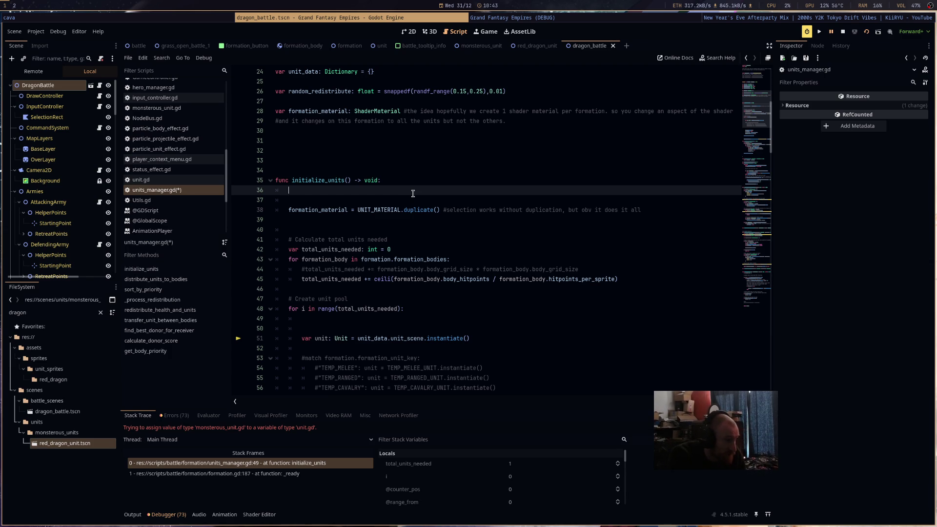
Step: Write the line-36 guard: if unit_data.type == "MONSTEROUS": return print("spawning monsterous"), then save
type("if un")
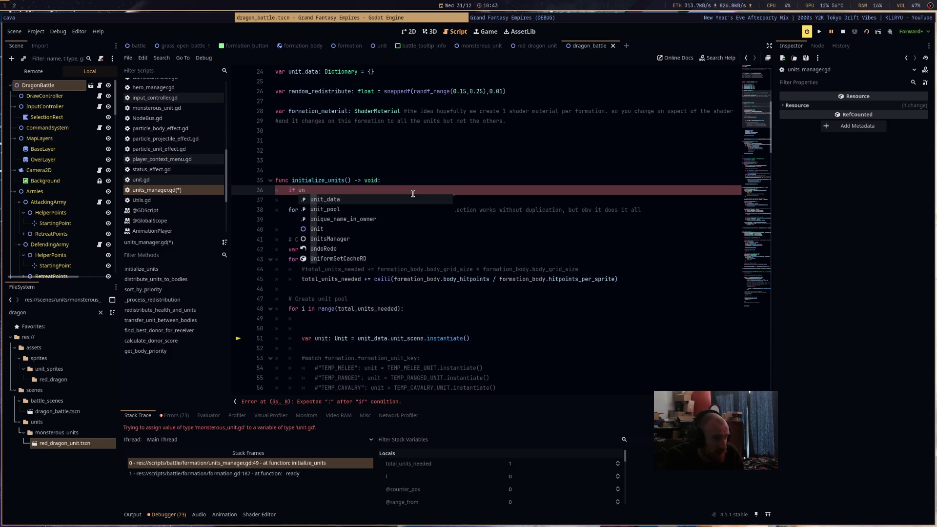
key("Return")
type(".")
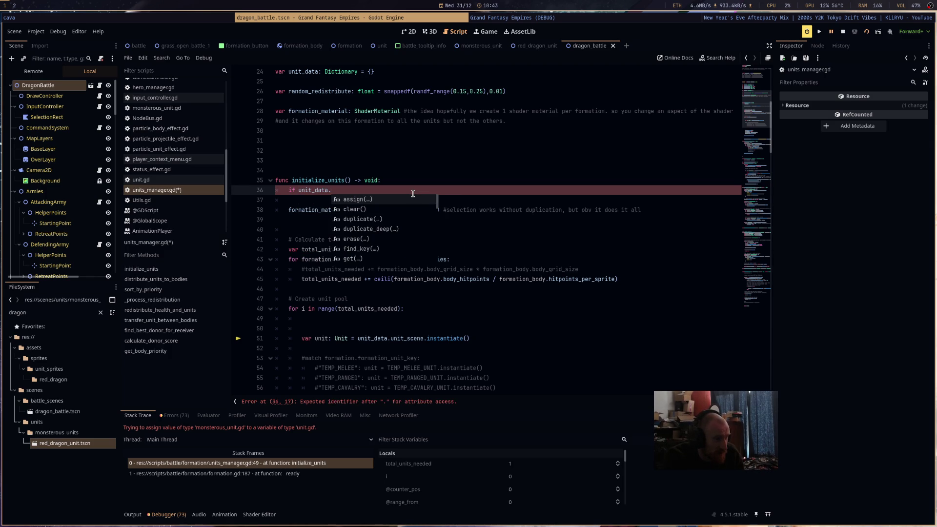
left_click(467, 337)
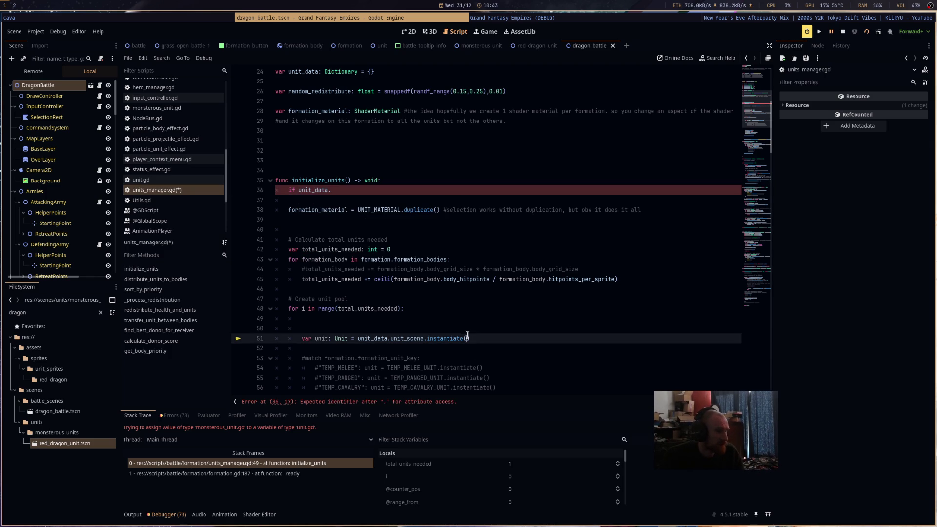
mouse_move(375, 337)
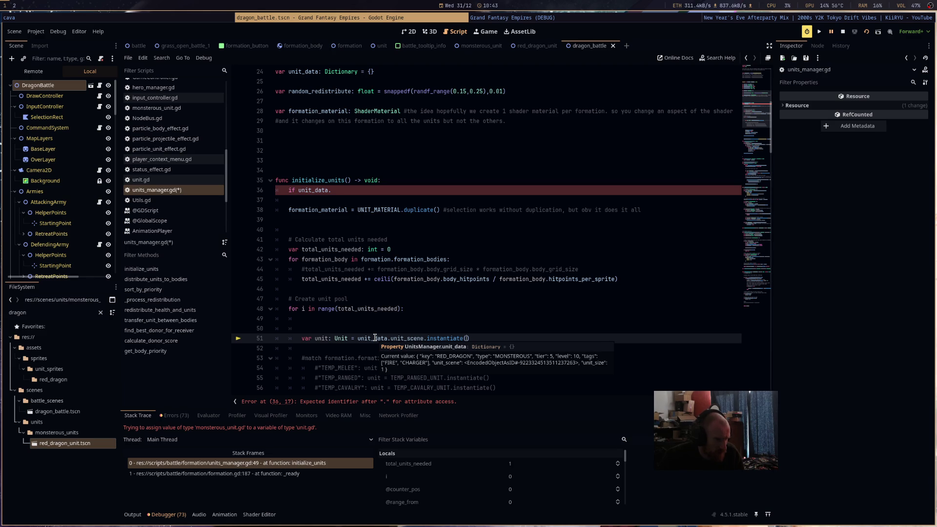
left_click(356, 190)
type("type ==")
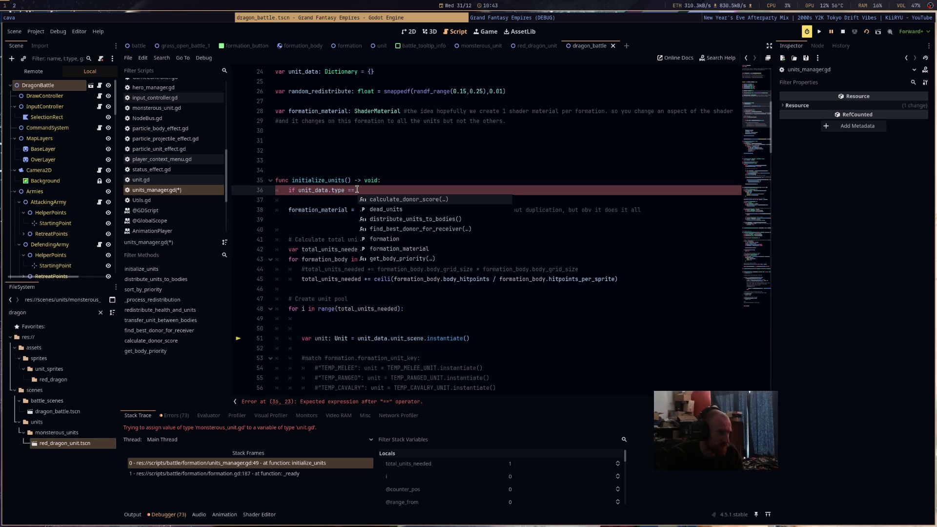
type(" \"MONSTEROUS\":")
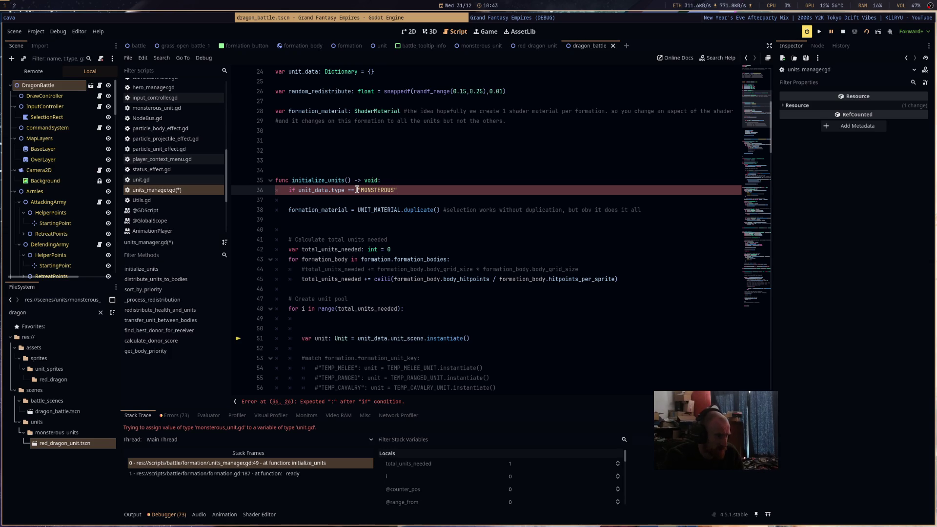
type(" return ")
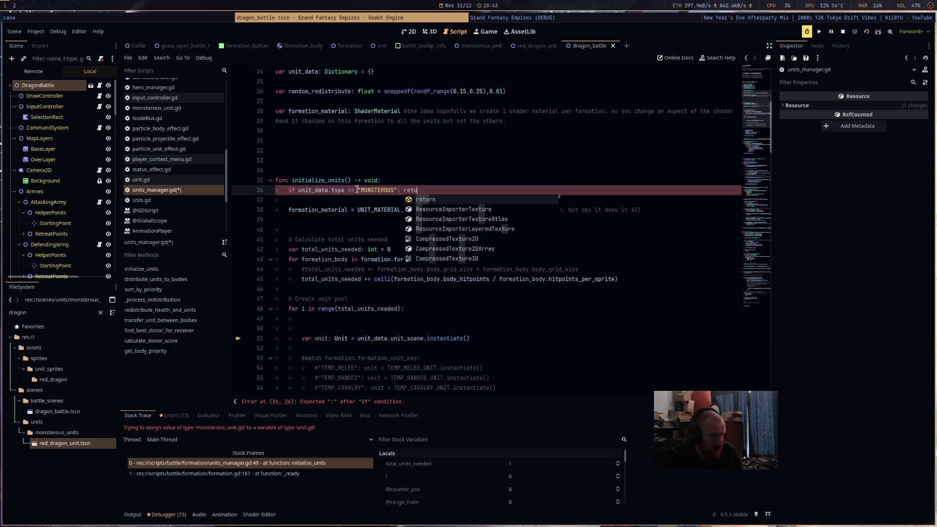
type("print")
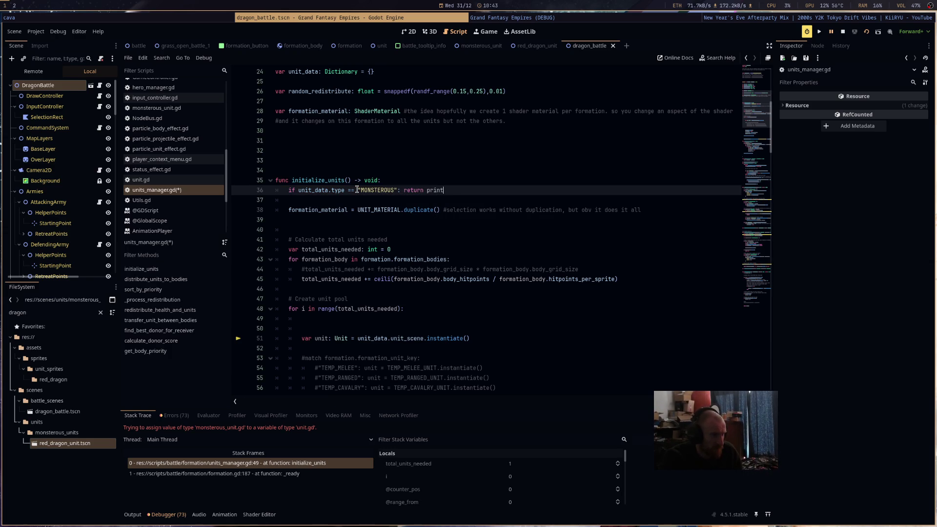
type("(\"")
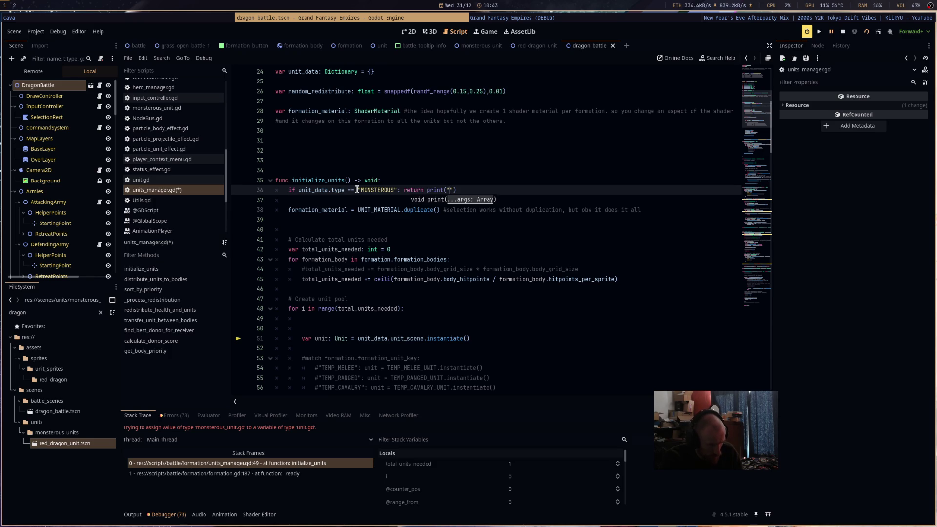
type("ning monstero")
type("us")
key("ctrl+s")
left_click(502, 157)
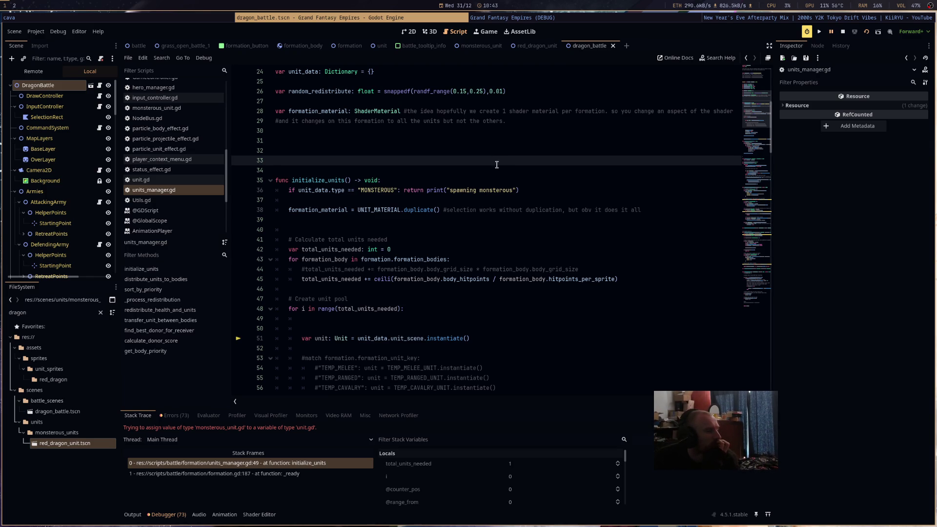
Step: Look over the running battle, then stop the game and return to the debugger error
scroll(524, 301, "down", 5)
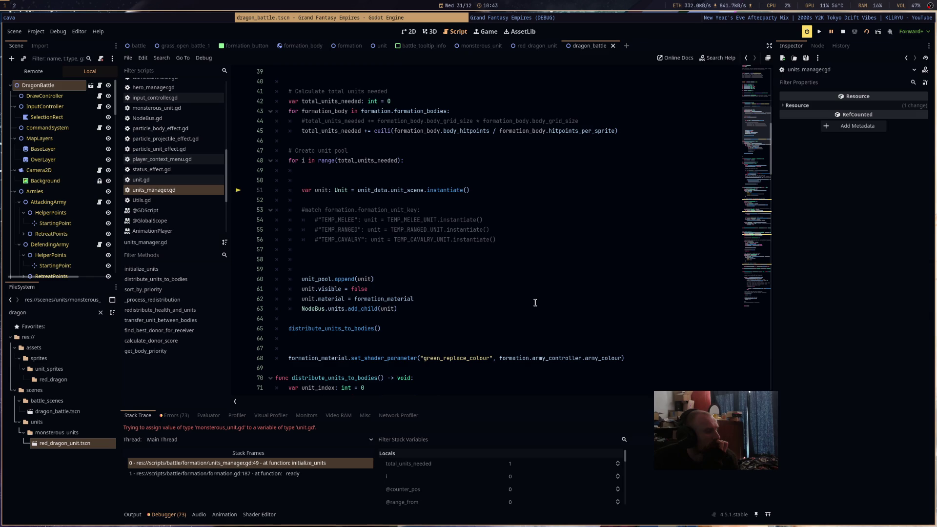
scroll(534, 304, "down", 7)
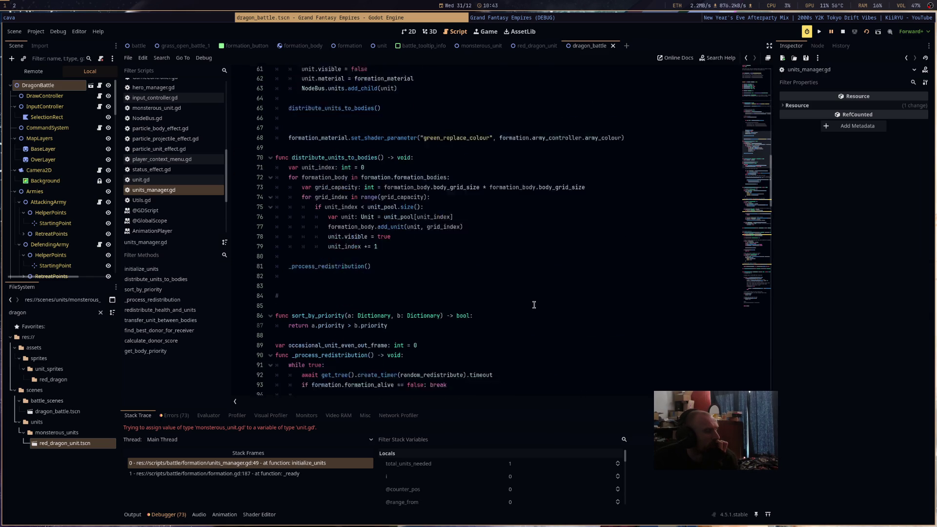
scroll(534, 305, "up", 6)
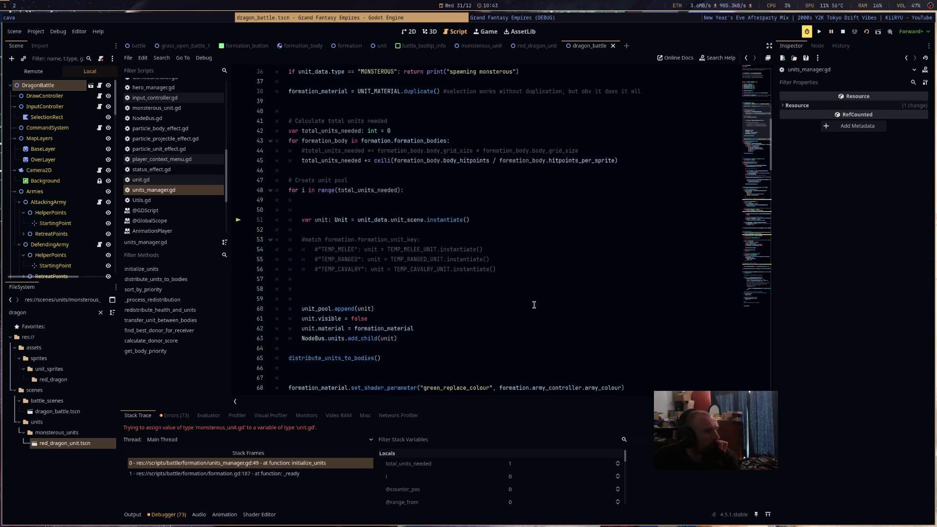
scroll(534, 305, "down", 15)
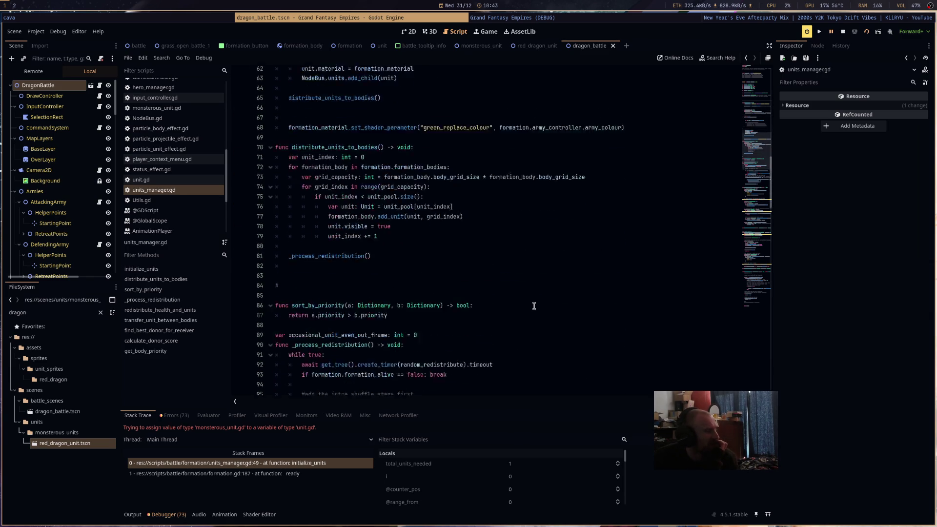
scroll(534, 306, "down", 9)
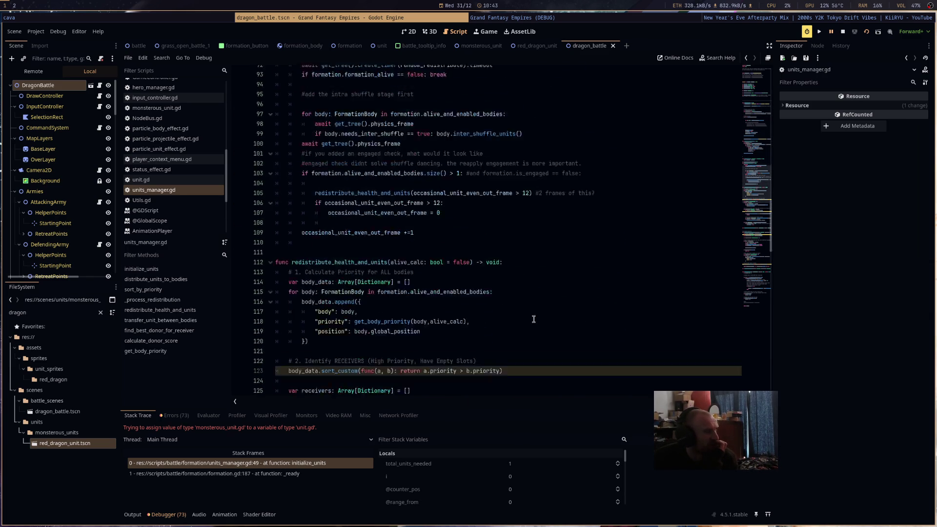
scroll(431, 309, "up", 20)
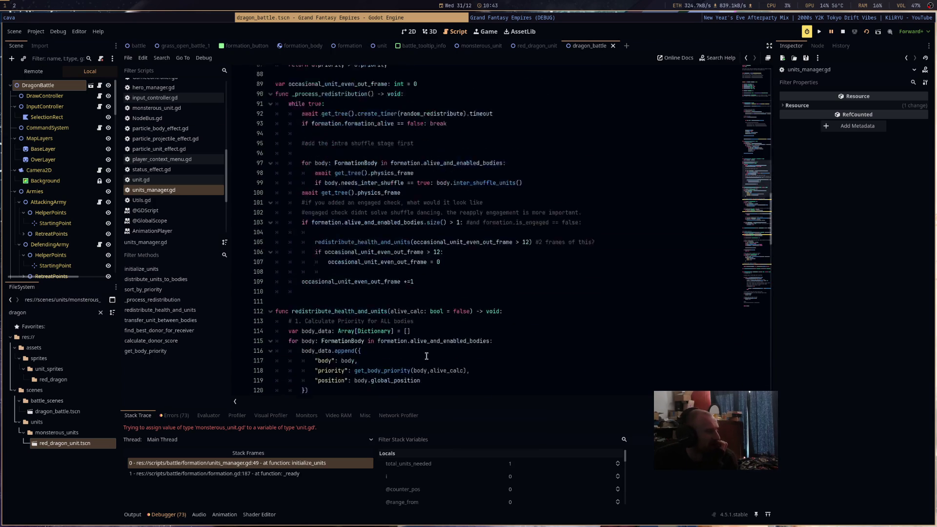
scroll(430, 349, "up", 4)
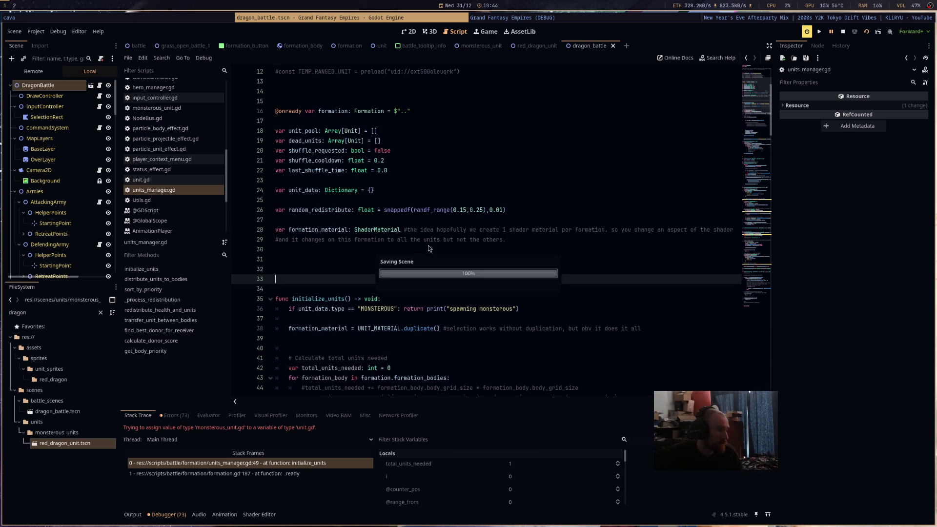
scroll(473, 205, "up", 1)
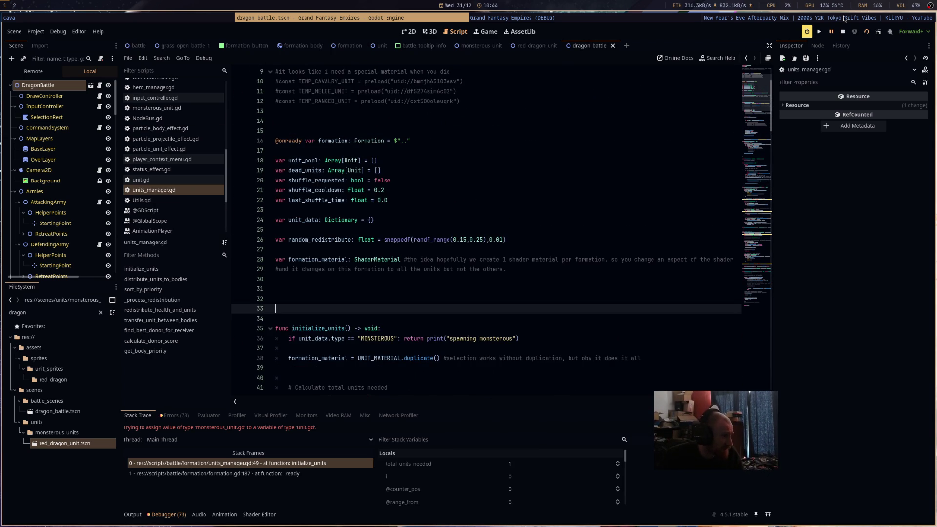
left_click(866, 33)
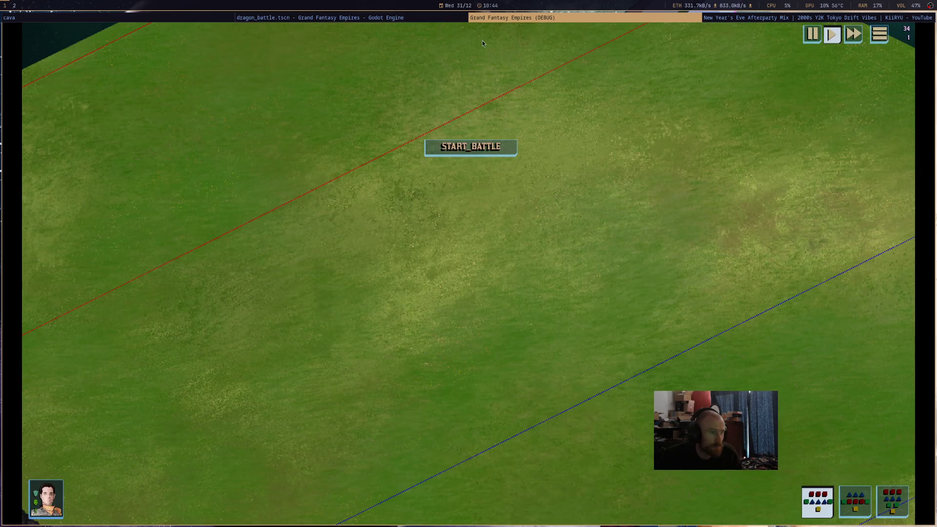
left_click(447, 19)
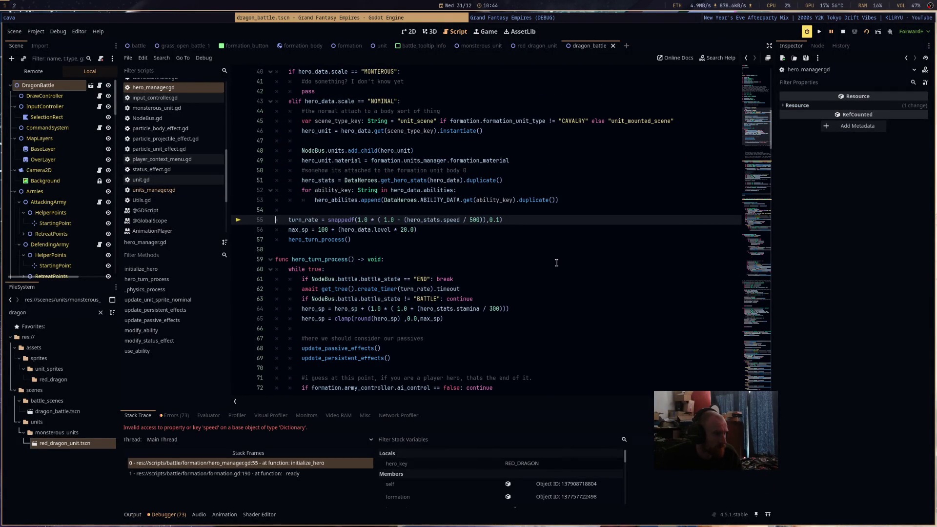
Step: Declare 'var monsterous_unit: MonsterousUnit' on a new line below hero_unit on line 13
scroll(557, 263, "up", 10)
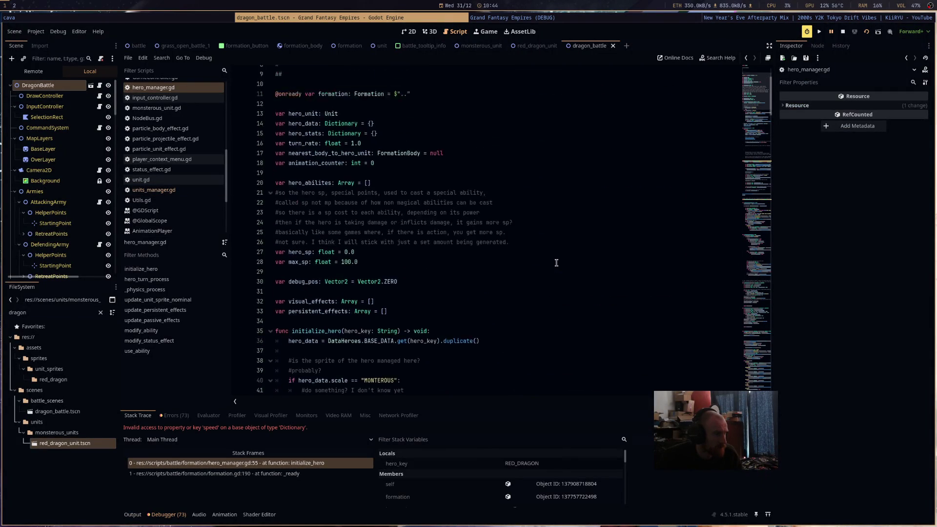
scroll(557, 262, "down", 1)
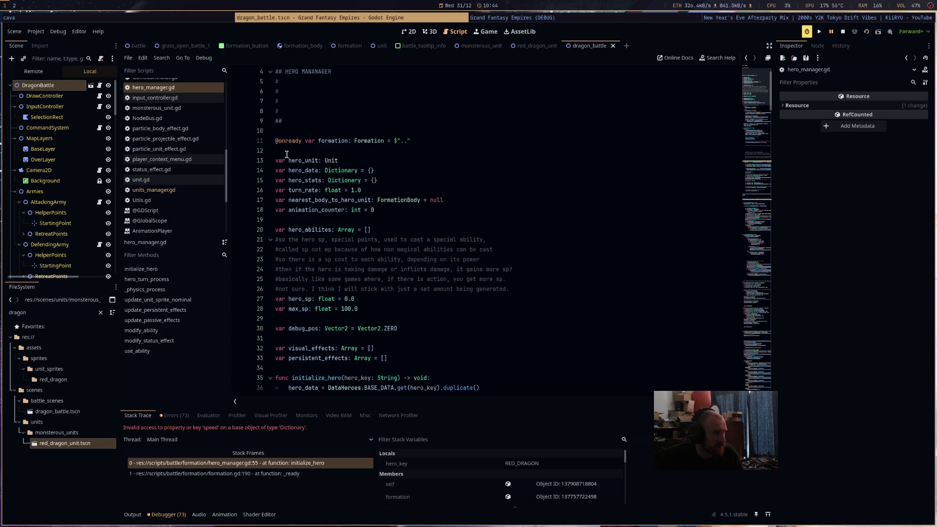
double_click(303, 160)
left_click(383, 162)
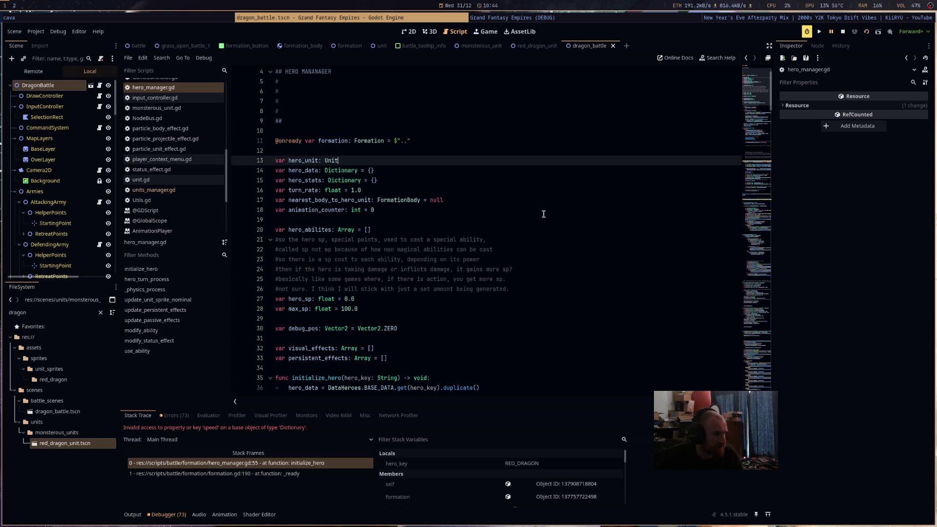
key("Return")
type("var monsterous")
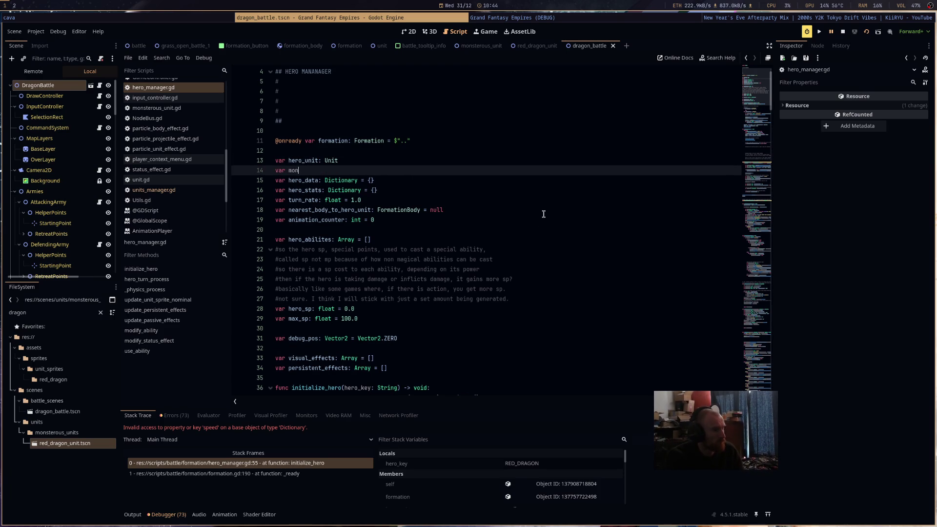
type("_unit: ")
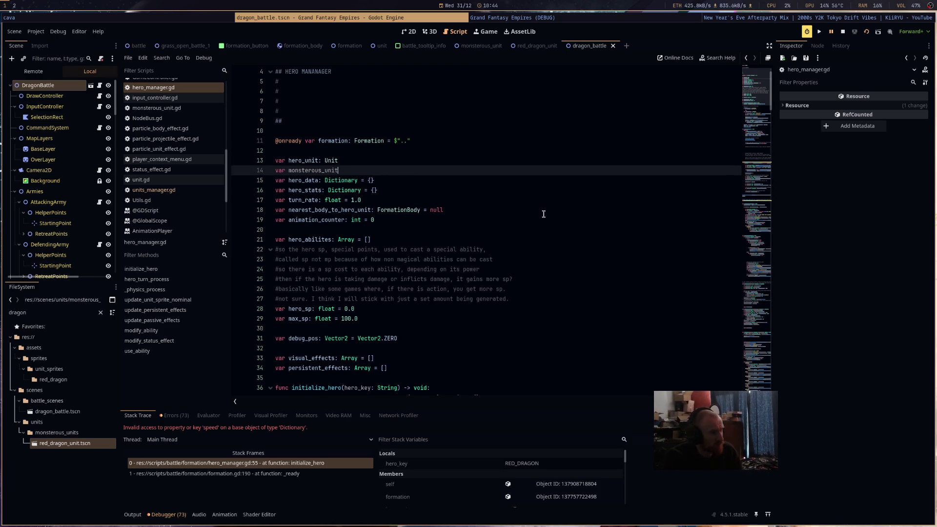
type("Mon")
key("Return")
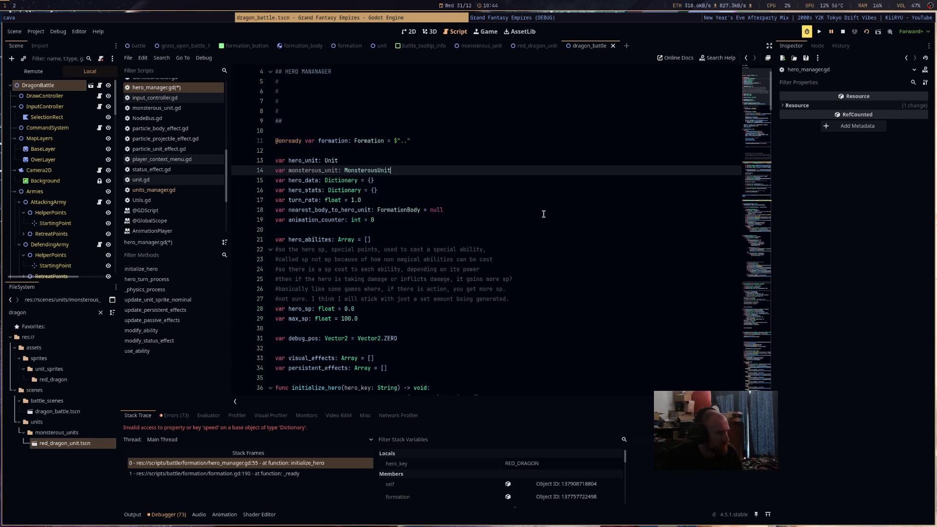
left_click(405, 180)
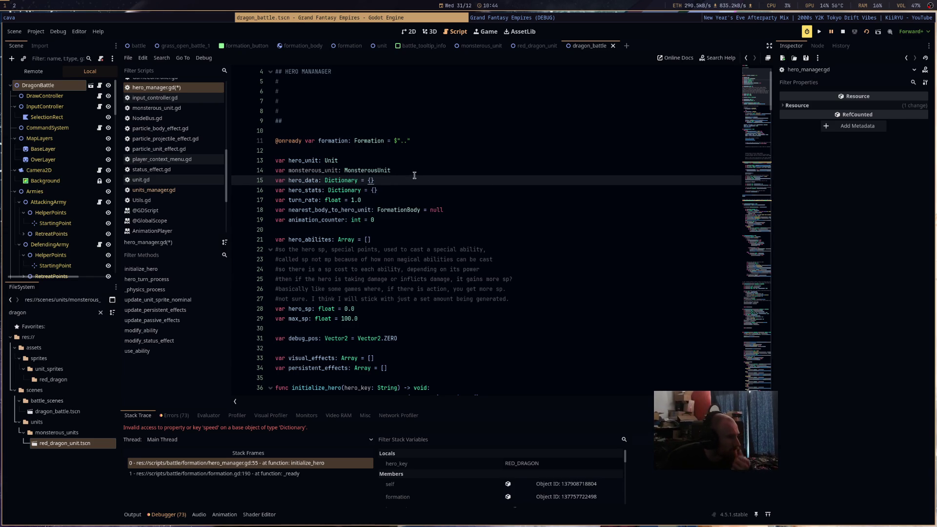
key("Up")
Step: Replace 'pass' with 'return' on line 43, save hero_manager.gd, and rerun the game
scroll(466, 230, "down", 5)
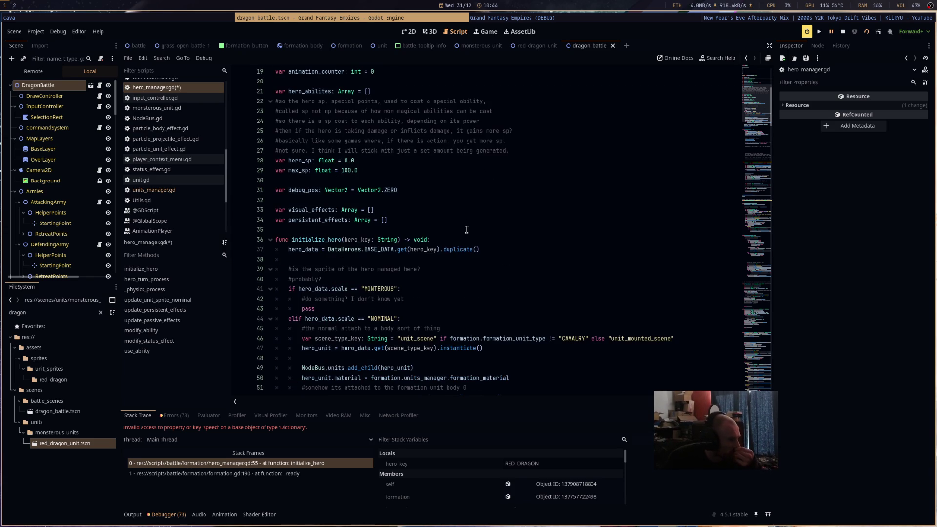
scroll(466, 233, "down", 4)
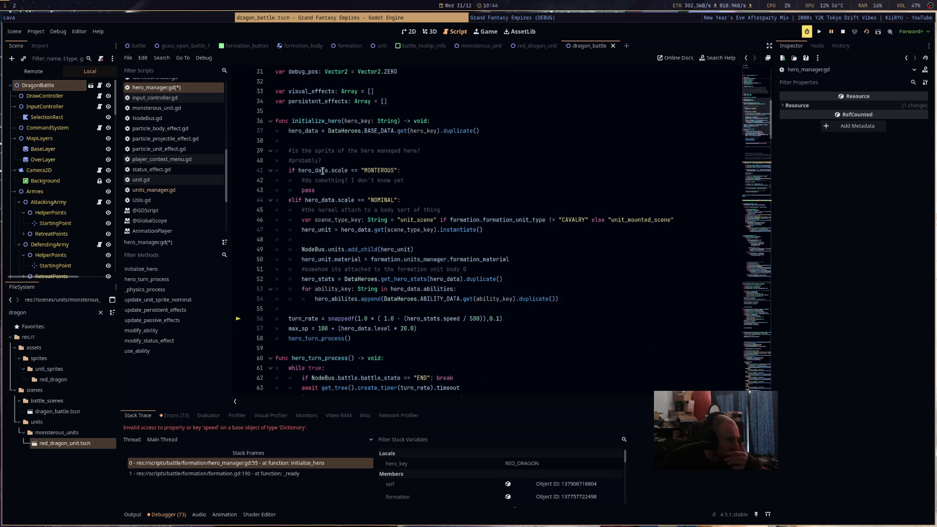
mouse_move(323, 170)
mouse_move(426, 319)
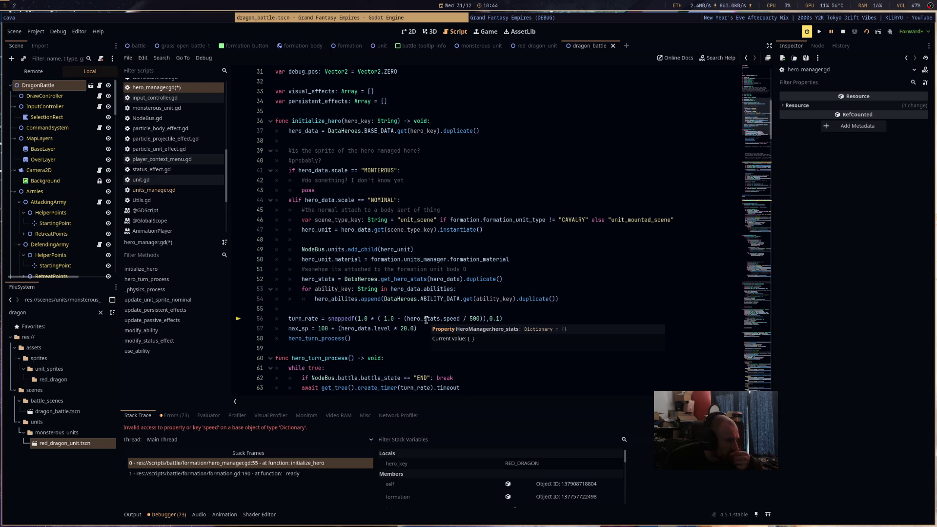
triple_click(339, 191)
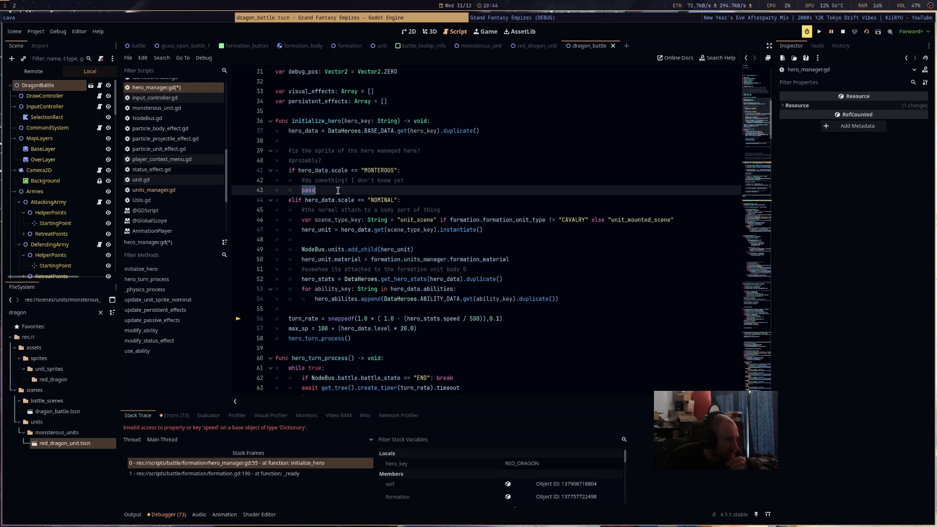
key("BackSpace")
left_click(341, 190)
key("Tab")
key("Tab")
type("re")
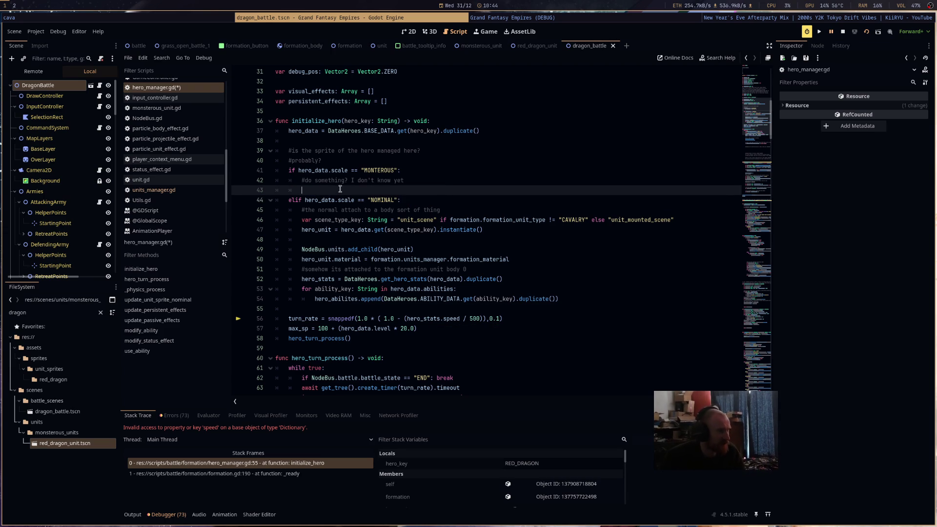
key("BackSpace")
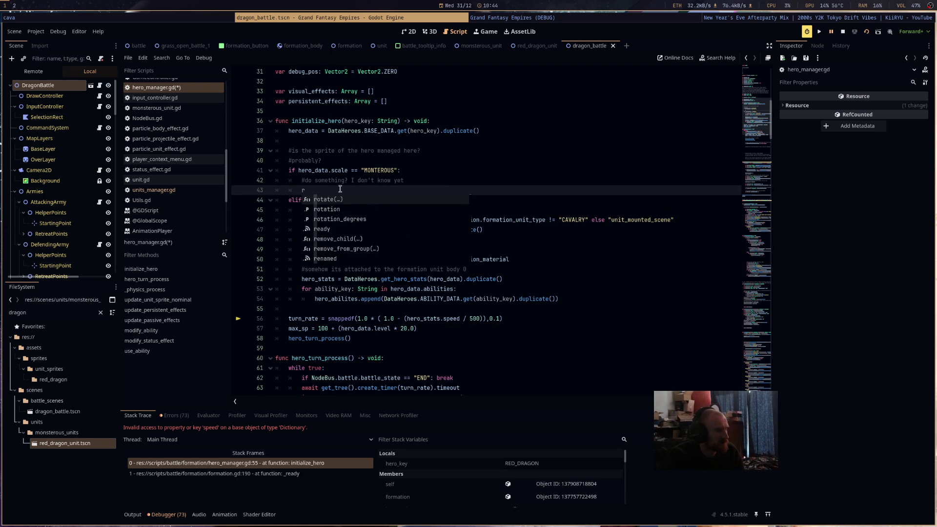
type("eturn")
key("ctrl+s")
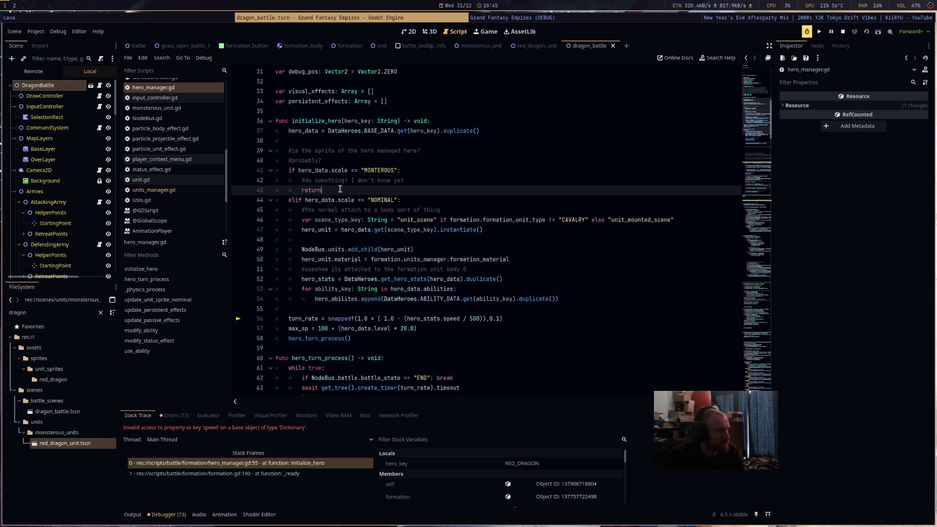
left_click(865, 32)
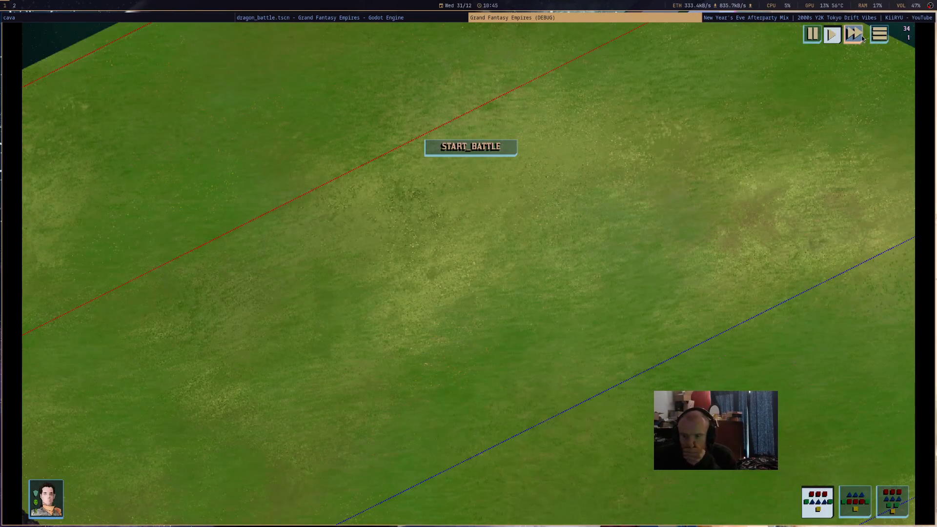
Step: Resume the paused battle with F12 to watch units march, then close the game window
left_click(452, 22)
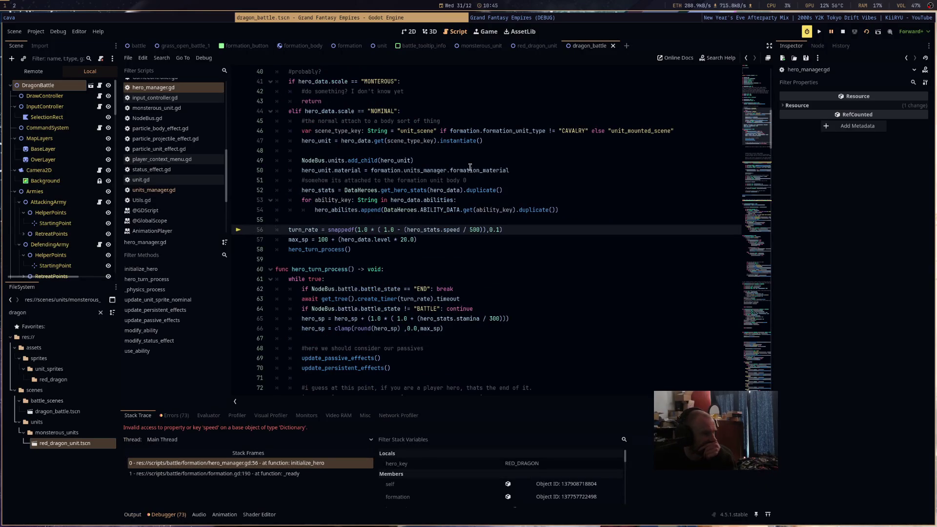
scroll(471, 166, "up", 2)
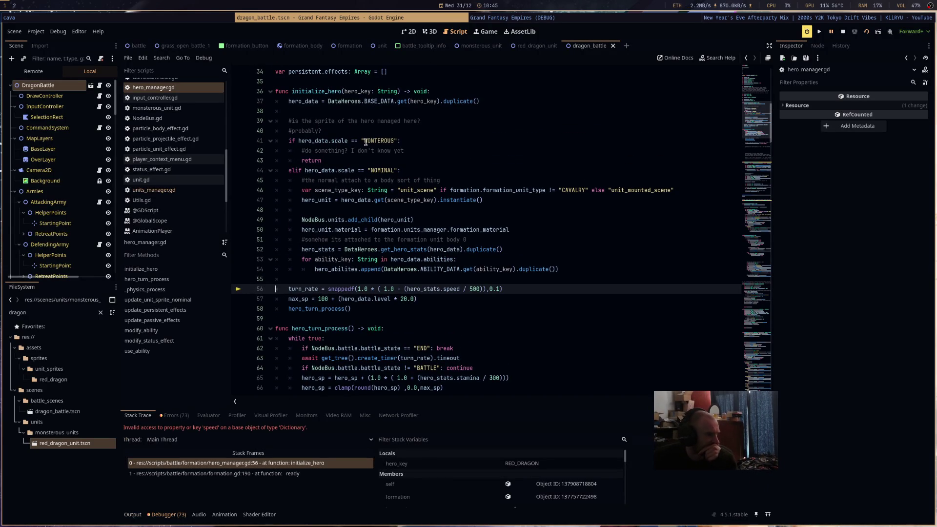
key("F12")
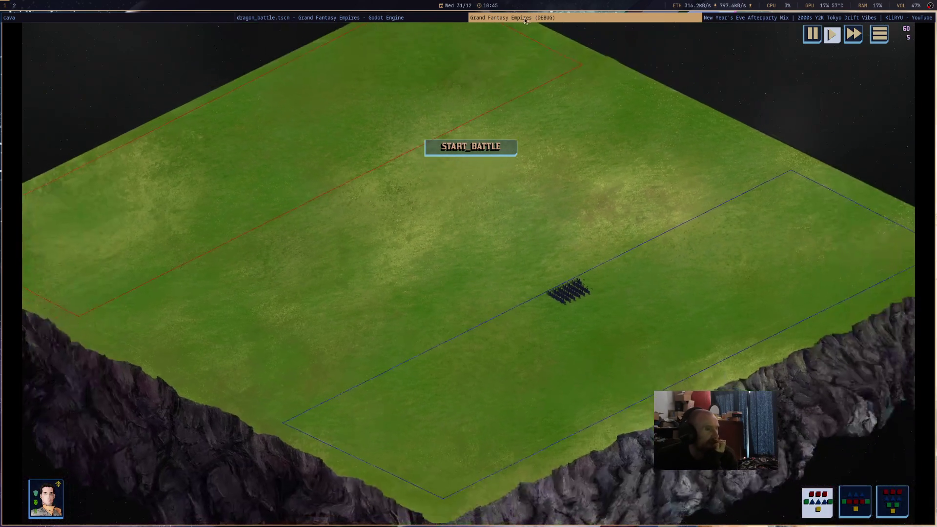
middle_click(525, 21)
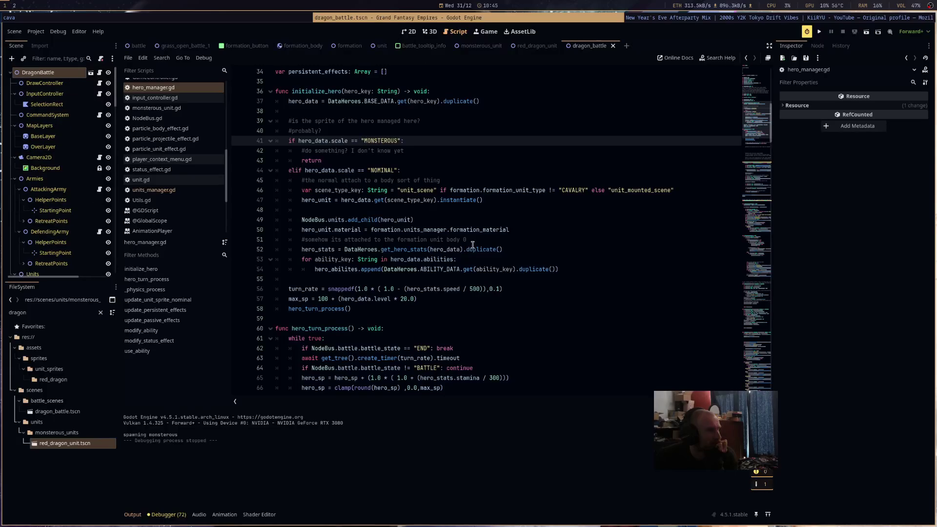
Step: Open blank lines after line 42 inside the MONSTEROUS branch, above return
left_click(479, 152)
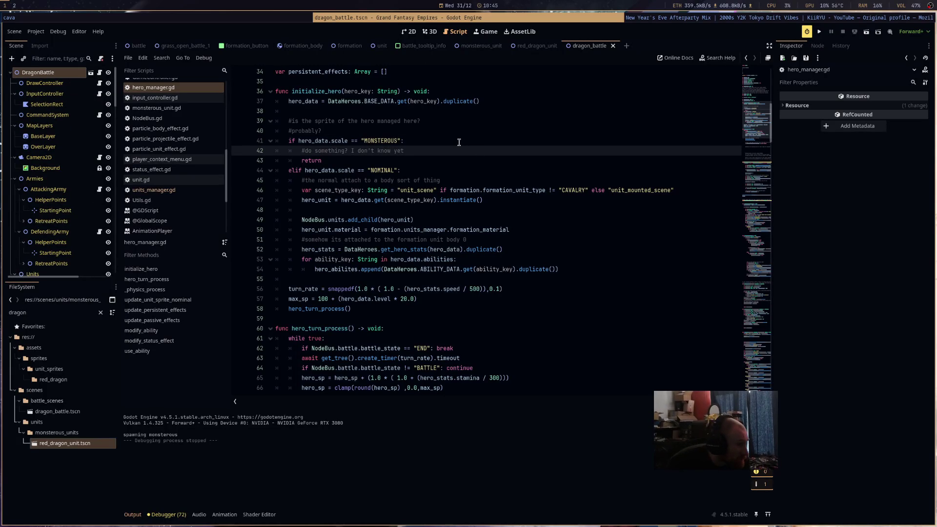
key("Return")
key("Return")
key("Return")
left_click(445, 161)
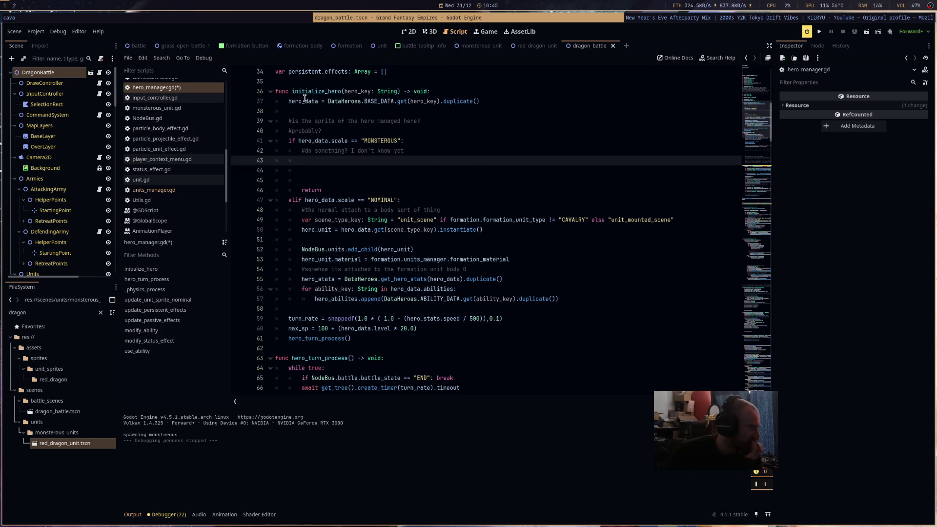
Step: Add a breakpoint on blank line 44, stop the game with F8, and run it again
mouse_move(305, 98)
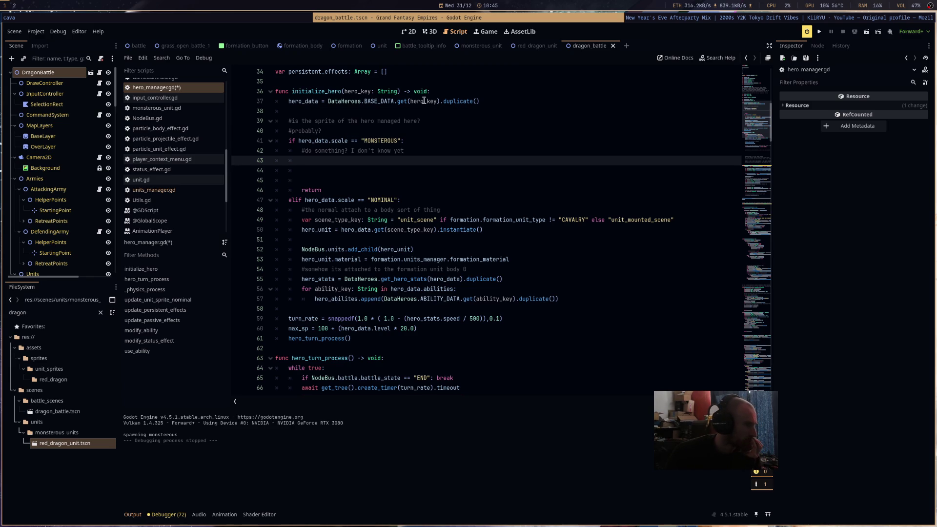
mouse_move(424, 100)
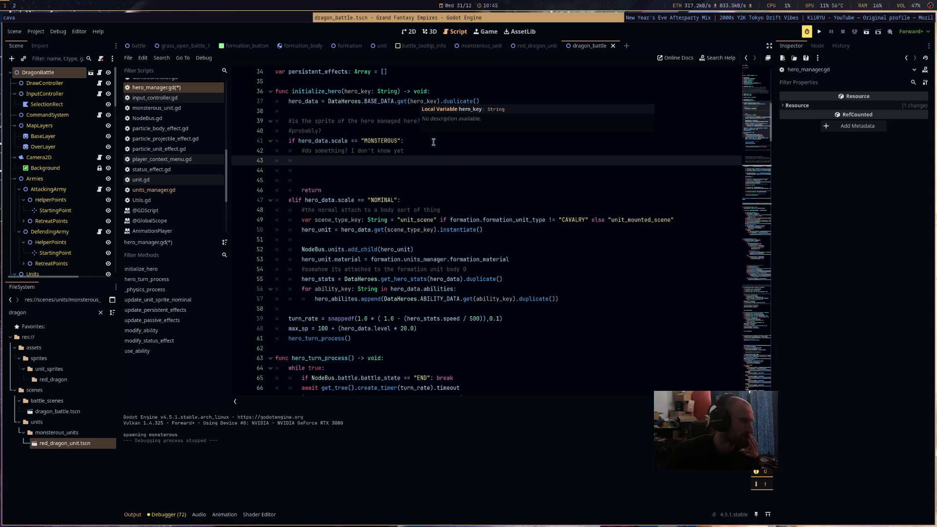
scroll(460, 226, "up", 2)
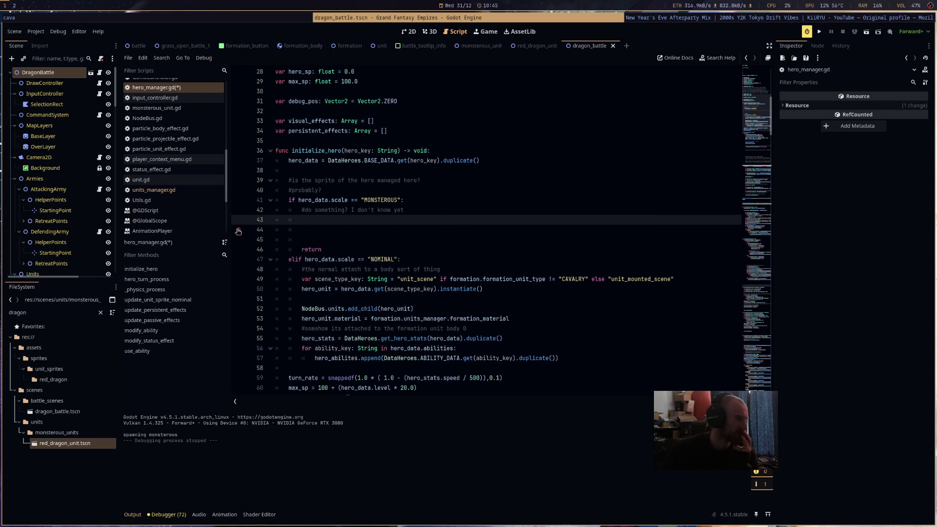
left_click(819, 31)
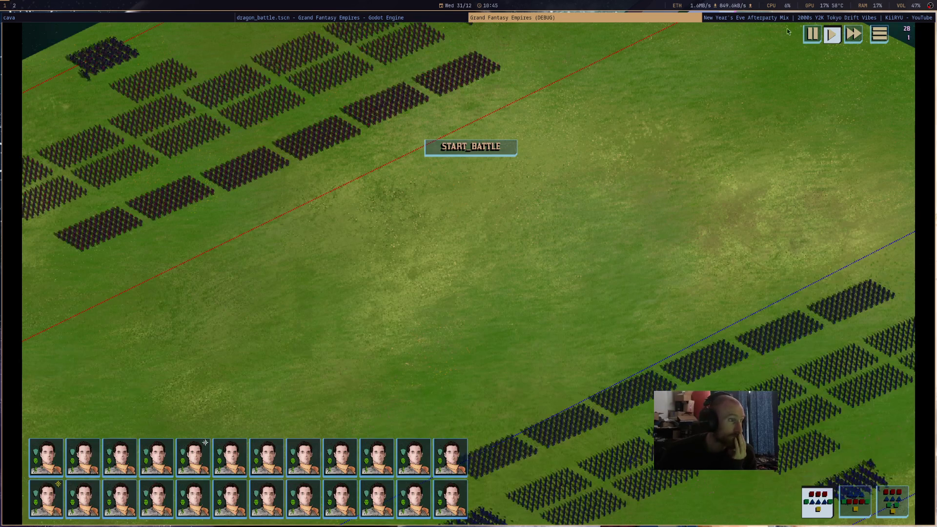
key("F8")
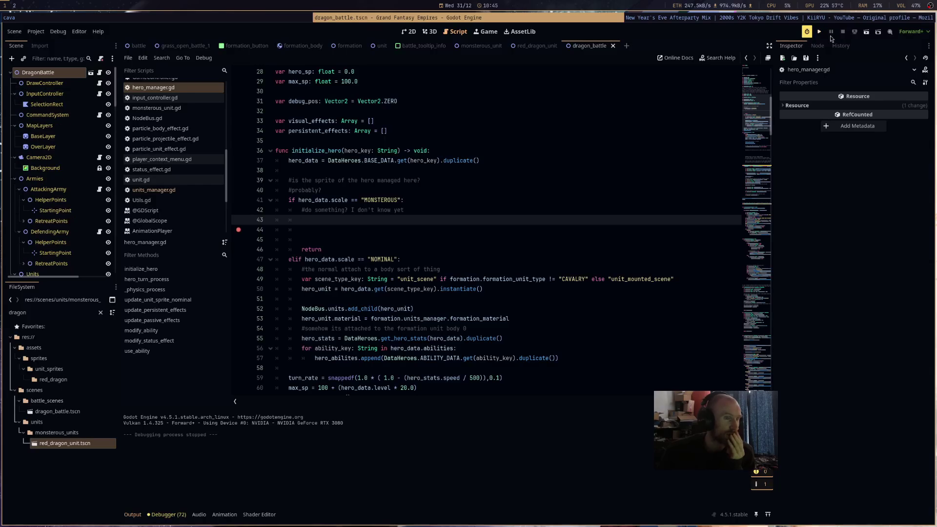
left_click(867, 33)
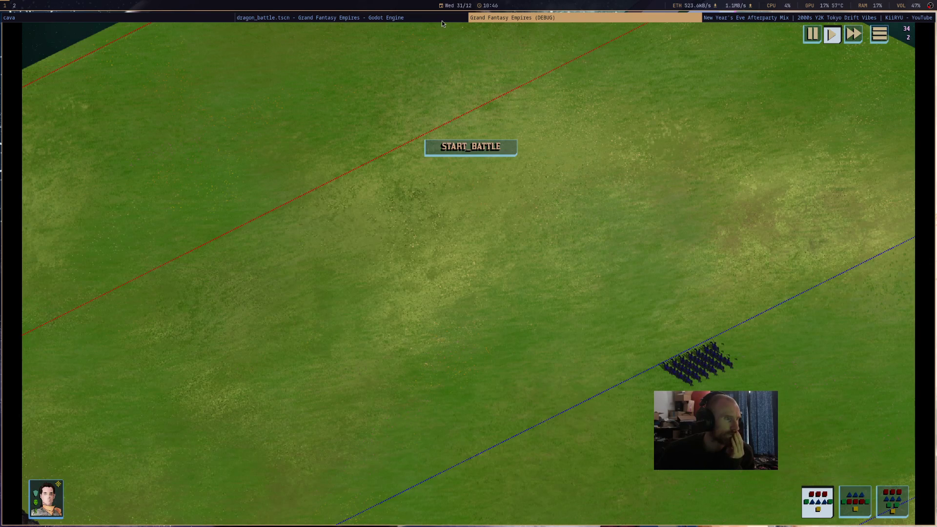
Step: Move the breakpoint to line 41, run the battle scene, and inspect hero_data at the pause
left_click(441, 21)
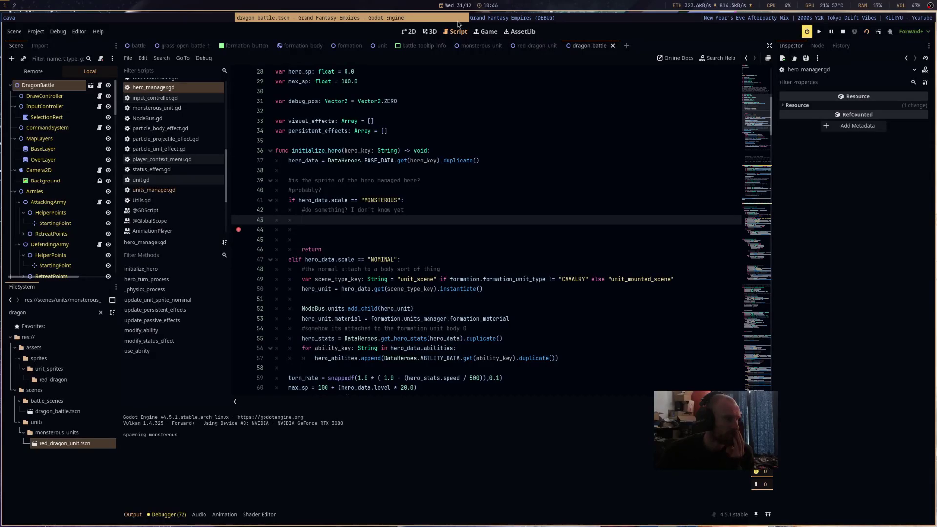
left_click(843, 32)
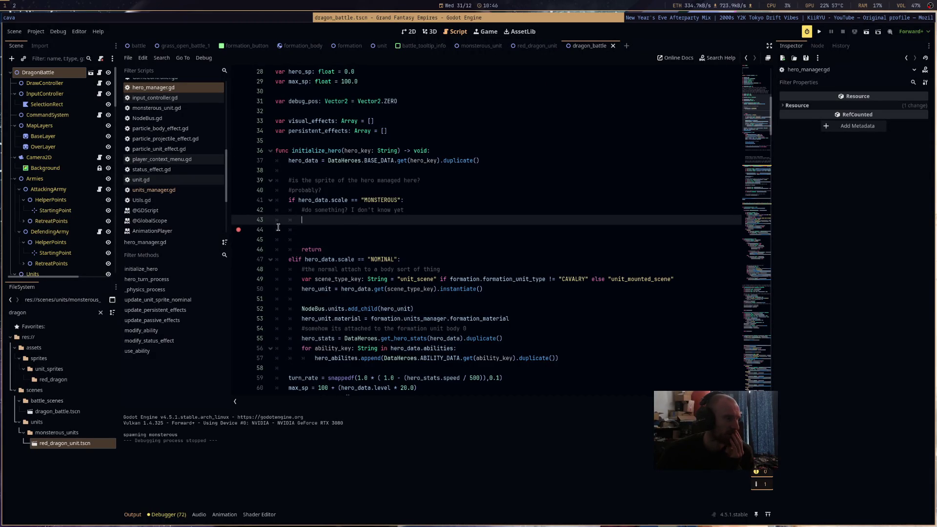
left_click(240, 202, "shift")
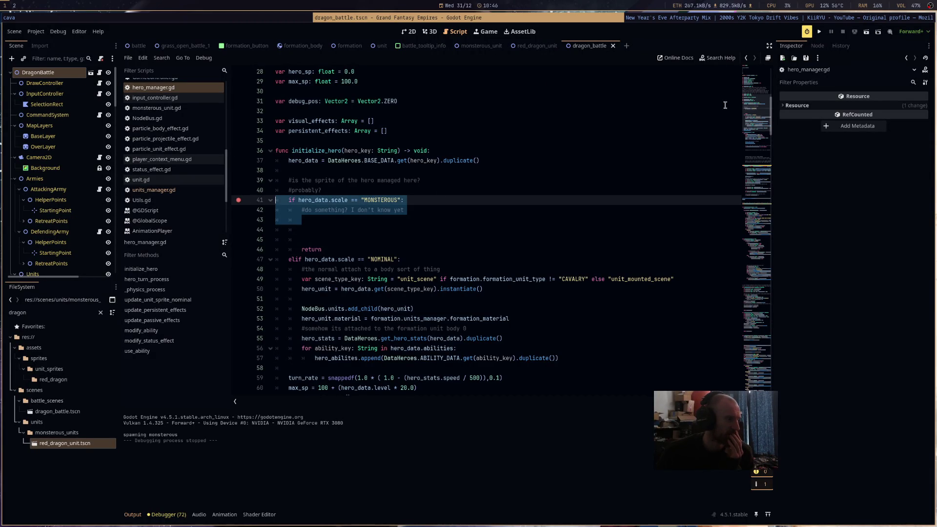
left_click(867, 34)
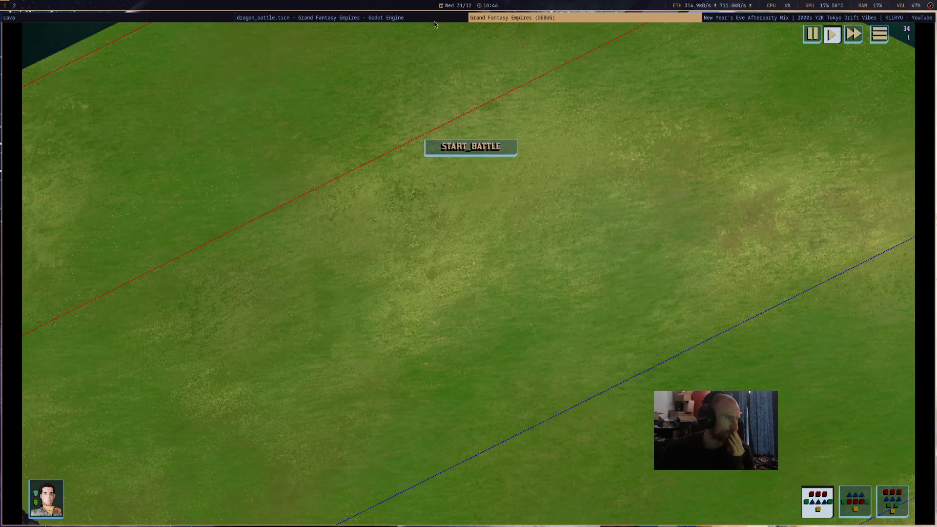
left_click(437, 21)
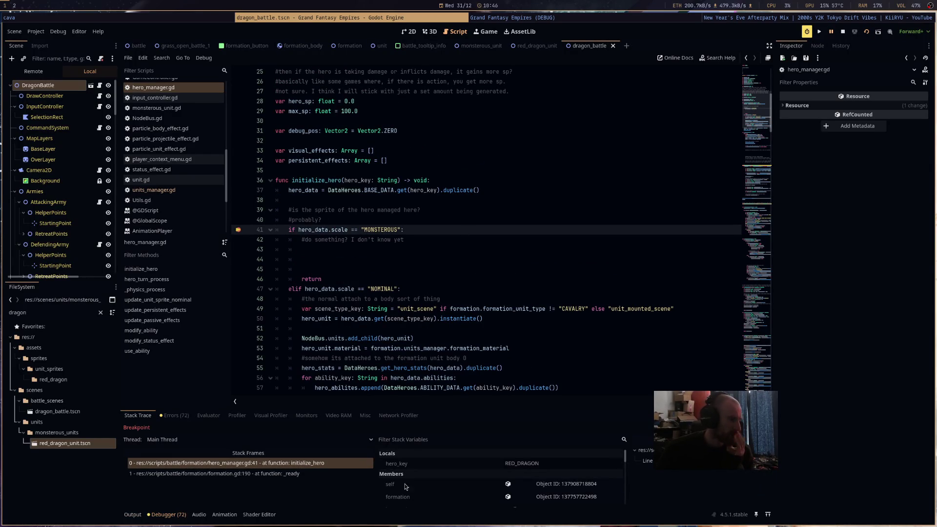
mouse_move(302, 193)
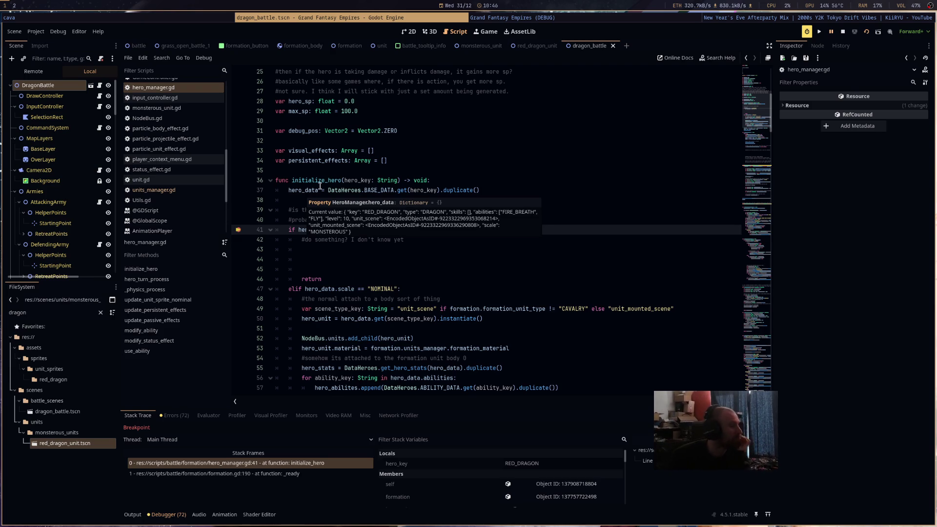
scroll(540, 278, "down", 2)
scroll(537, 281, "up", 4)
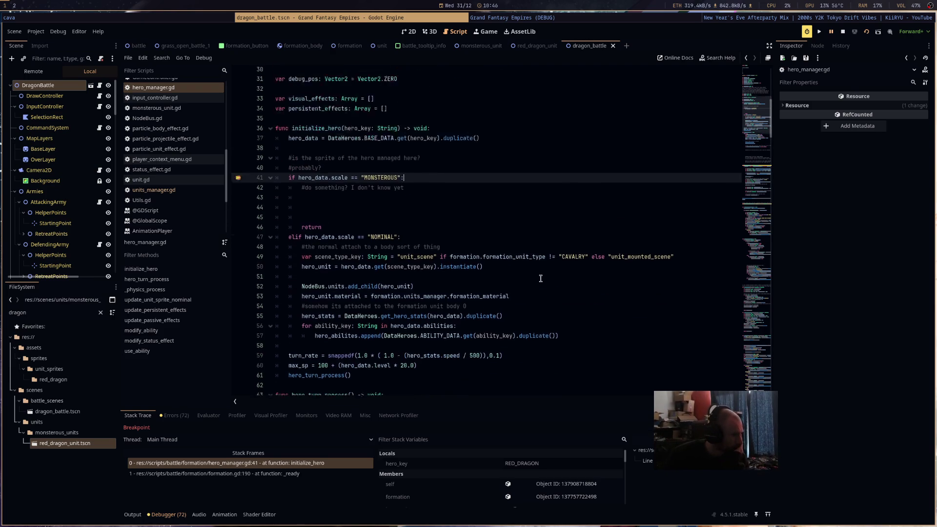
Step: Stop the game, glance at the Debug options, and run the whole project
left_click(843, 31)
left_click(58, 31)
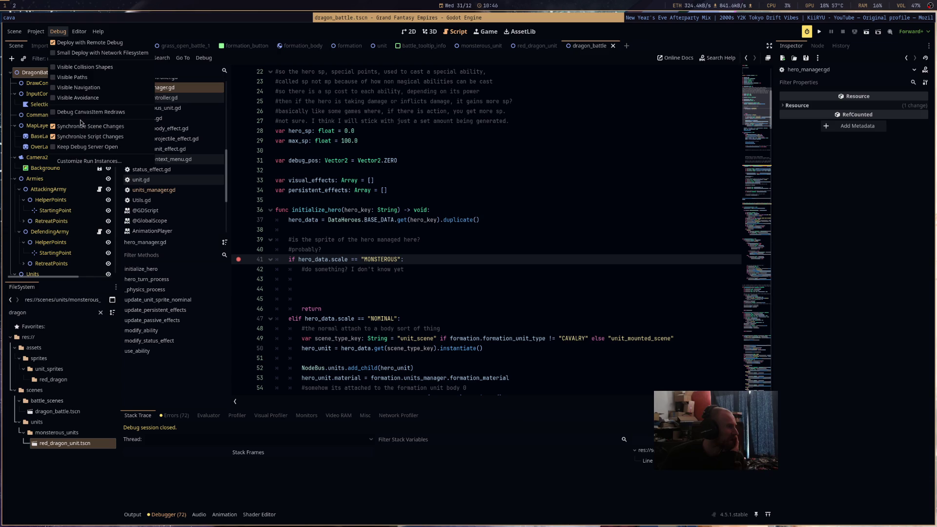
left_click(558, 179)
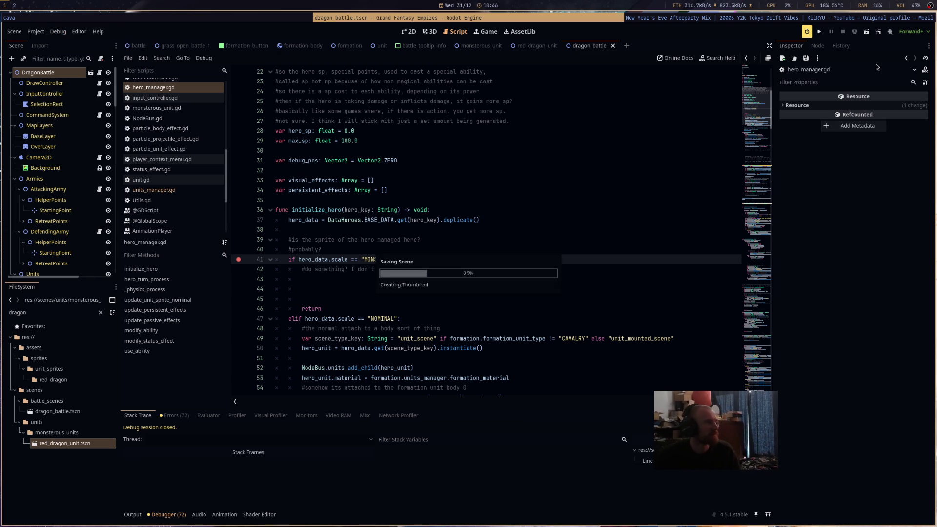
left_click(822, 36)
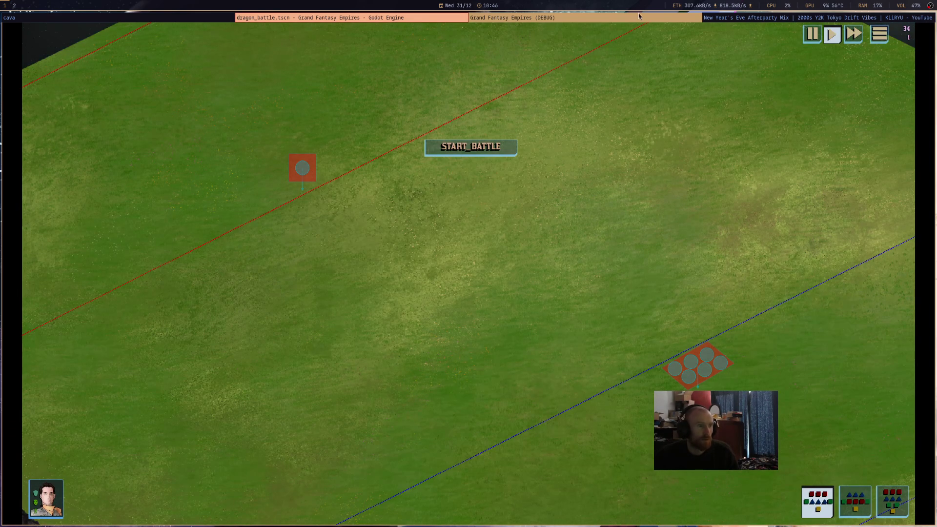
Step: Cancel the accidental editor quit, close the running game with Alt+F4, and return to line 42
left_click(464, 18)
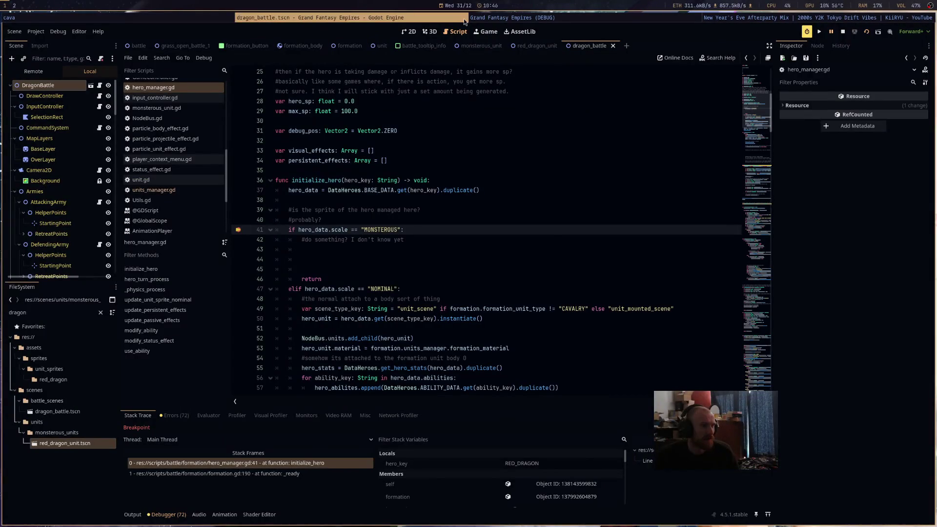
key("ctrl+q")
left_click(435, 275)
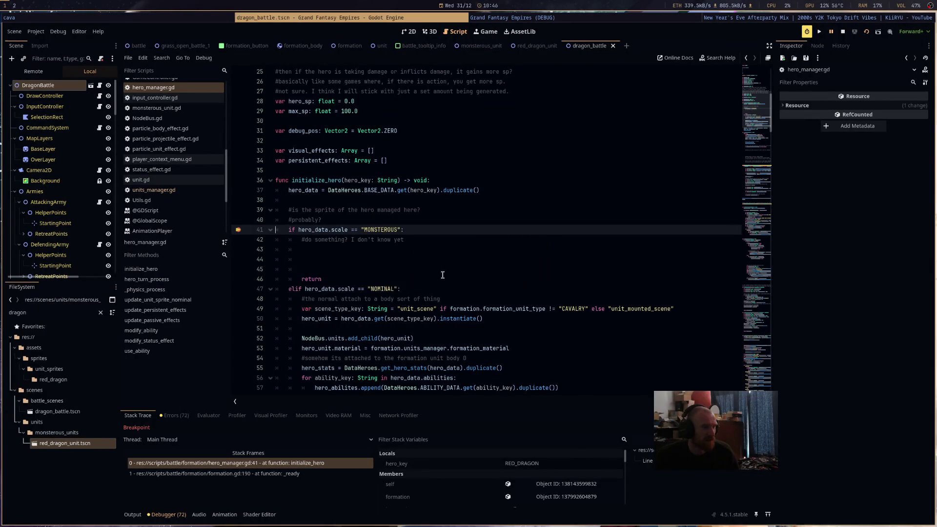
left_click(564, 18)
key("alt+F4")
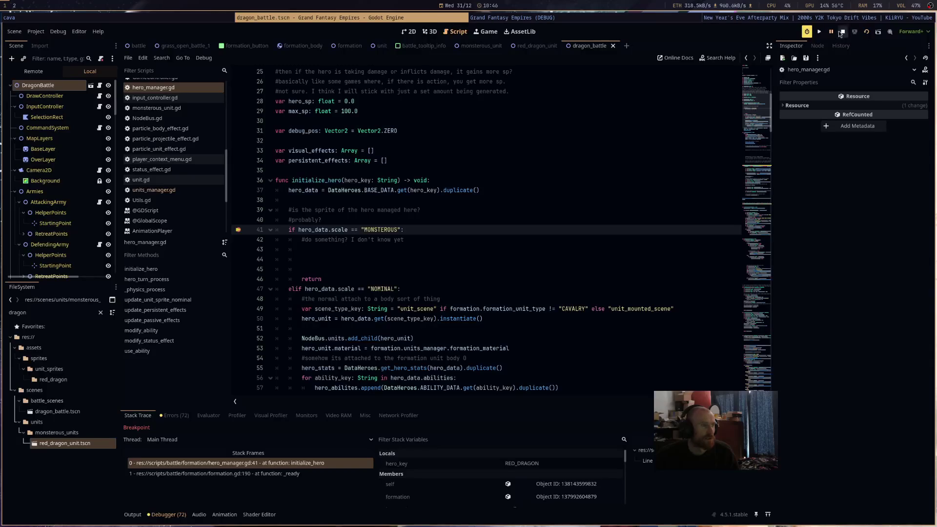
left_click(525, 245)
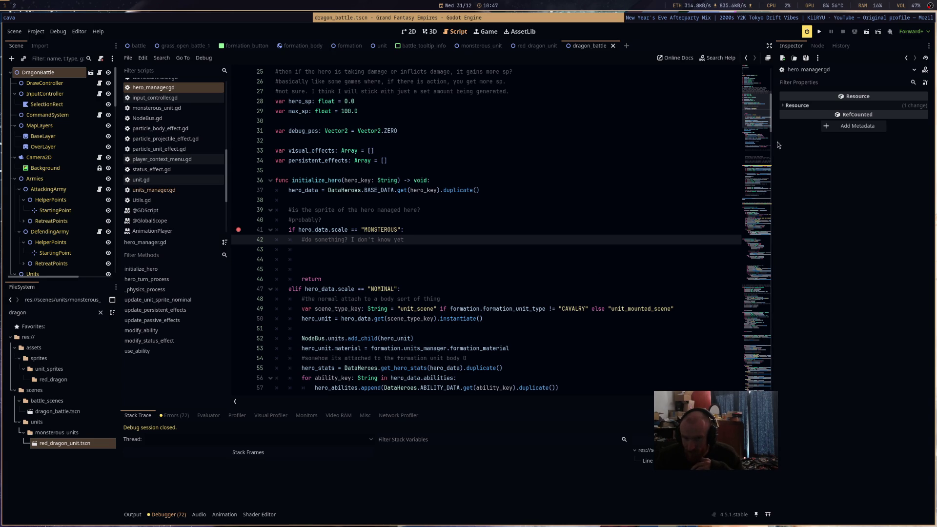
Step: Switch to the Firefox YouTube music window
left_click(828, 17)
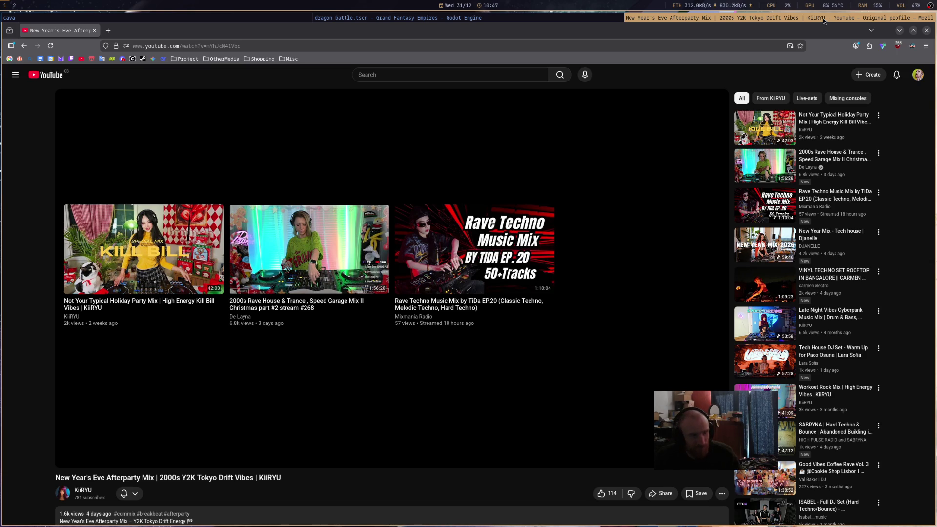
Step: Play the first suggested YouTube mix and return to the Godot script editor
mouse_move(151, 167)
left_click(152, 218)
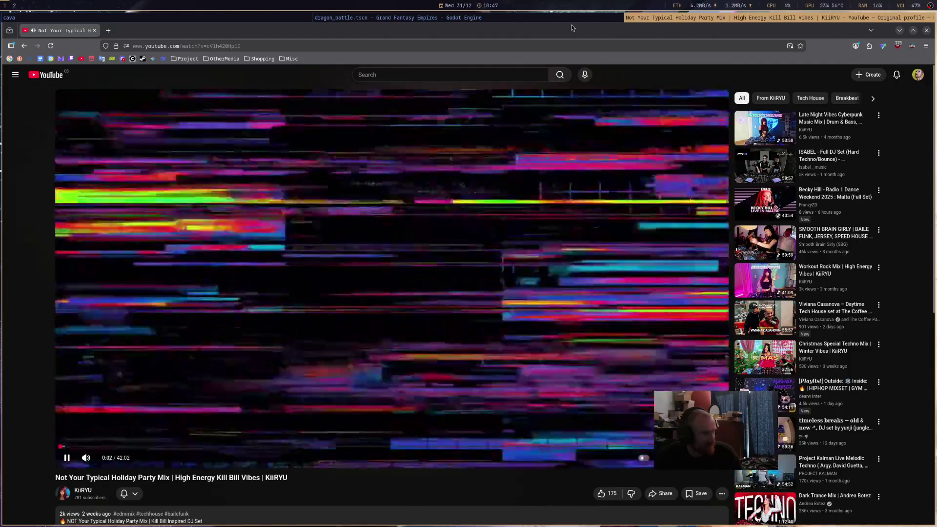
key("super+Left")
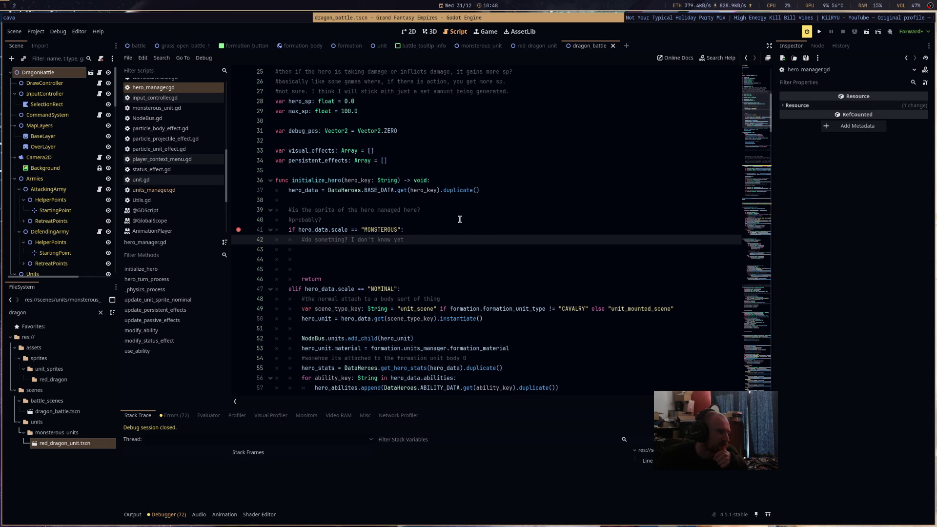
Step: Assign monsterous_unit the instantiate expression copied from line 50 on line 43
left_click(434, 250)
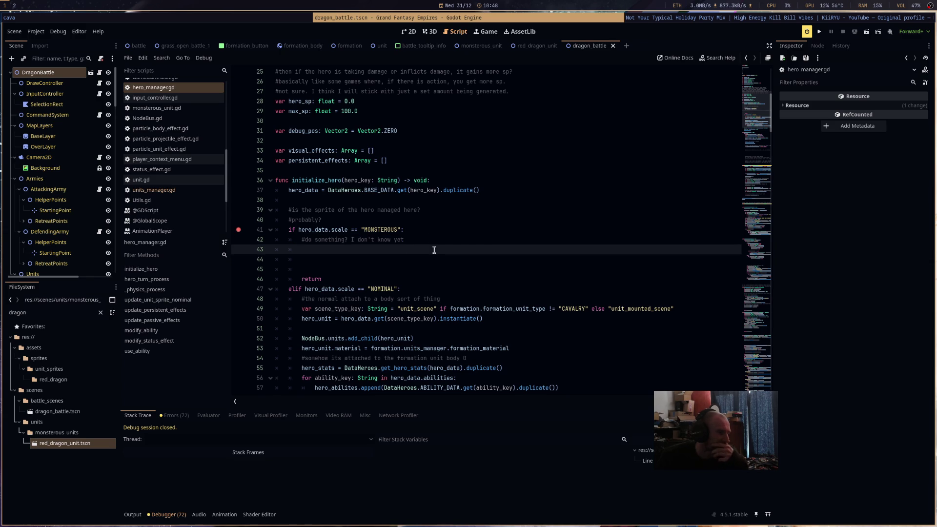
type("mon")
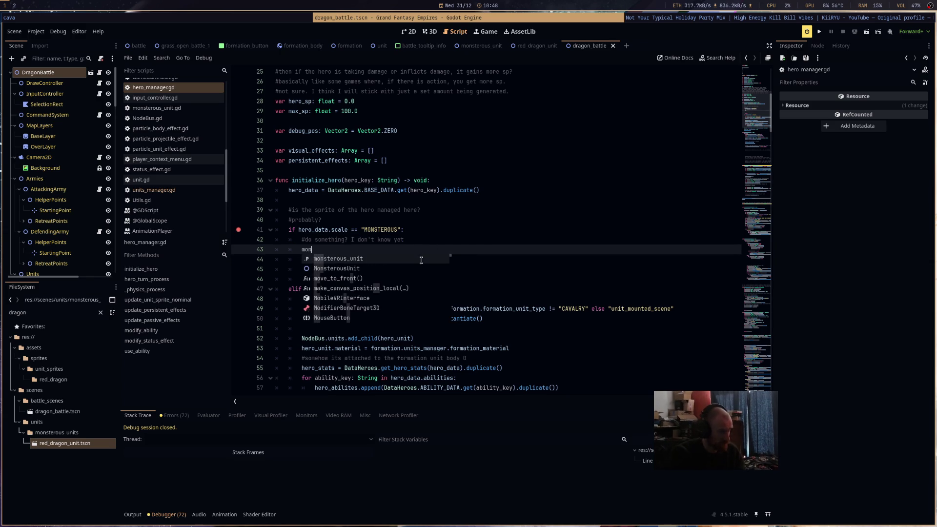
key("Return")
type("=")
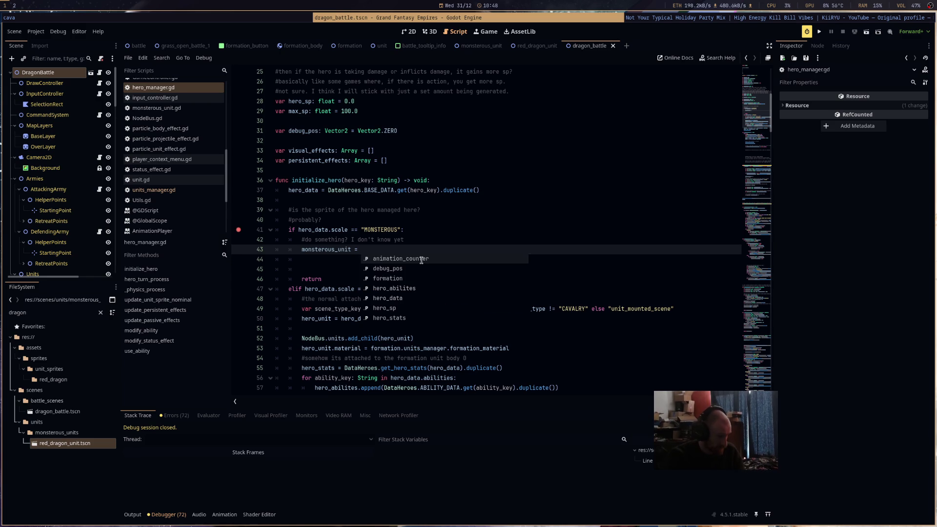
left_click(316, 239)
left_click_drag(483, 318, 341, 318)
key("ctrl+c")
left_click(419, 253)
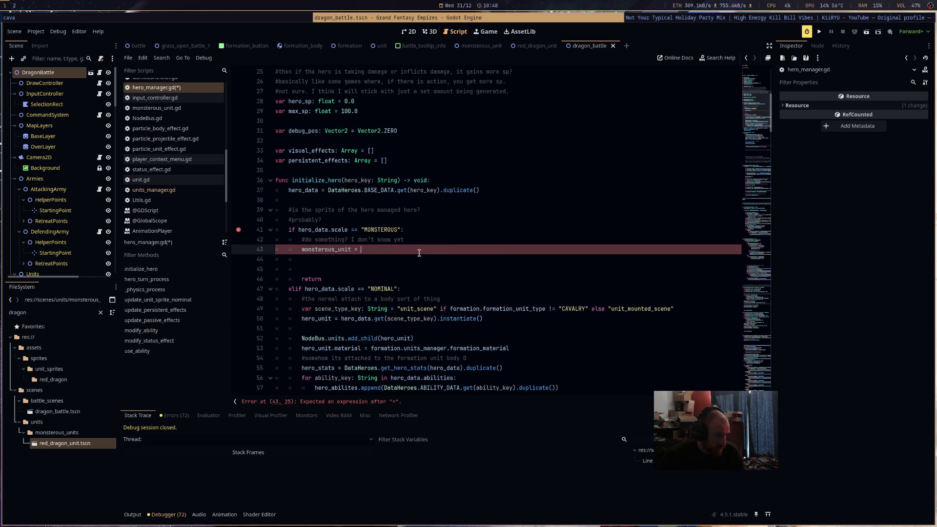
key("ctrl+v")
key("Down")
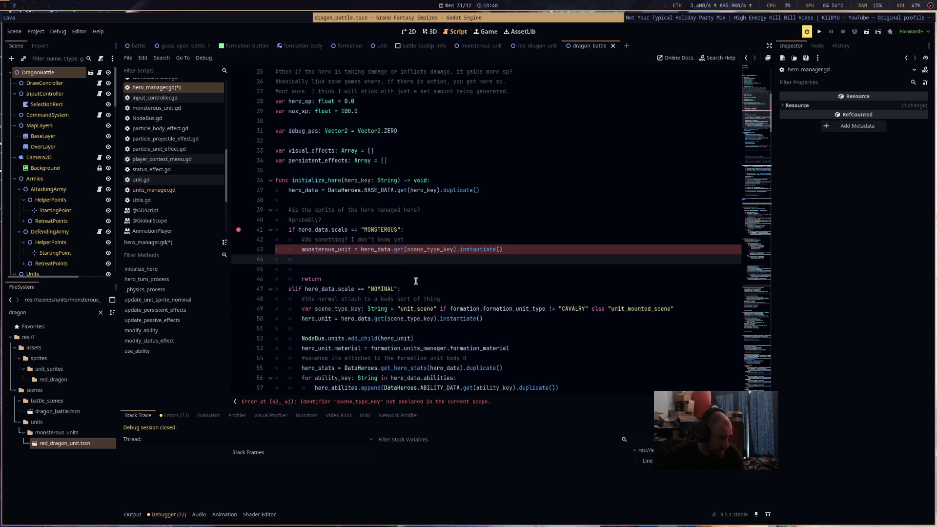
Step: Add monsterous_unit to NodeBus.units with an add_child call on line 44
left_click_drag(414, 339, 301, 338)
key("ctrl+c")
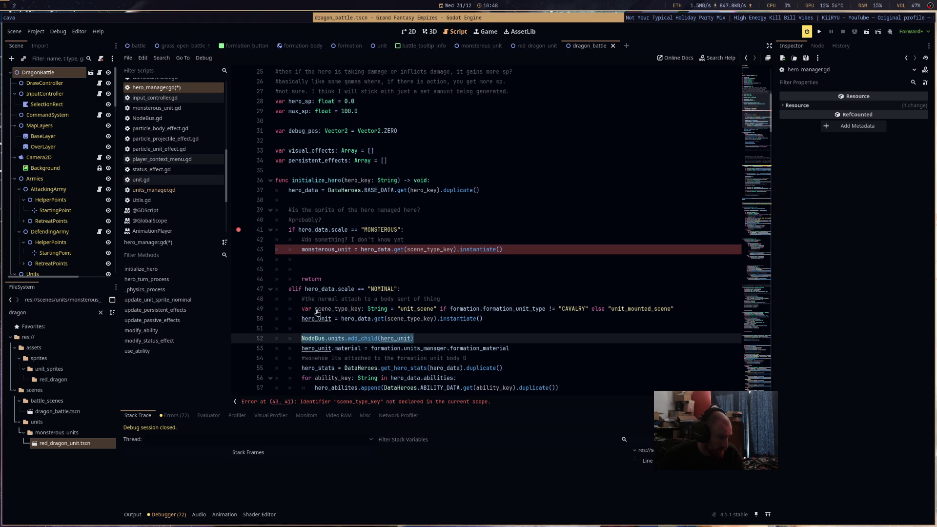
key("ctrl+space")
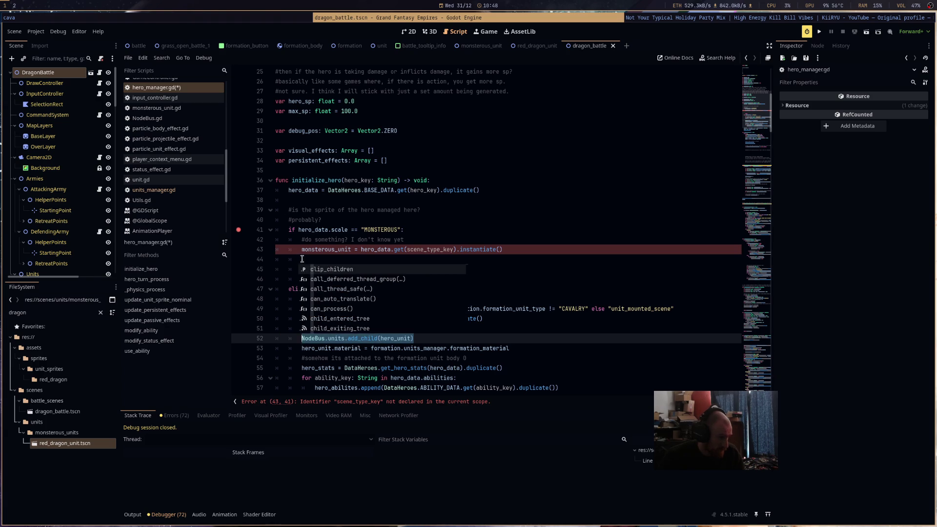
left_click(302, 259)
key("ctrl+v")
double_click(320, 250)
double_click(383, 257)
type("monsterous_unit")
key("End")
key("Return")
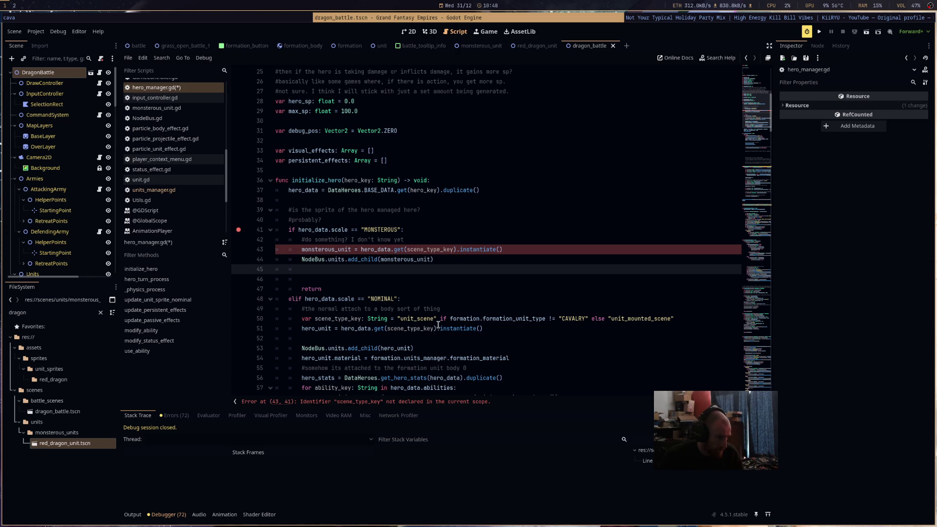
Step: Replace the get(scene_type_key) lookup on line 43 with unit_scene
left_click(429, 249)
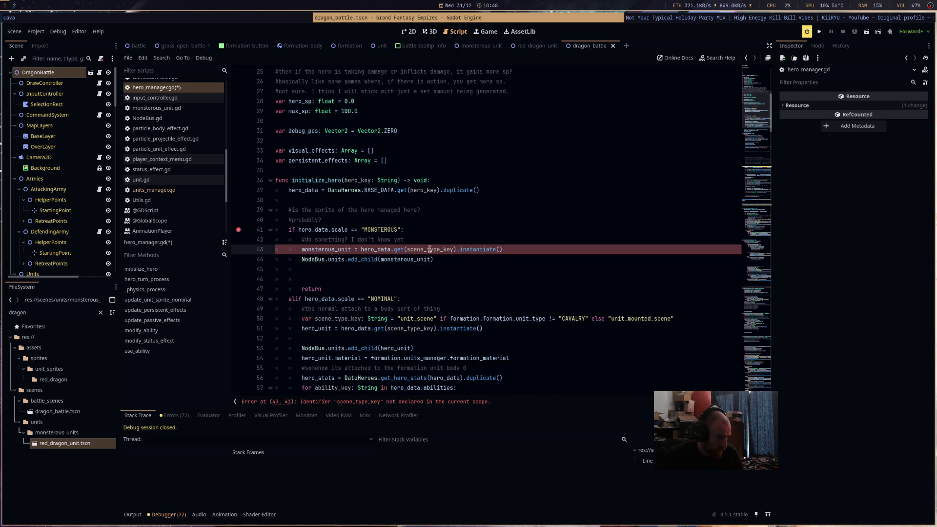
key("ctrl+BackSpace")
key("ctrl+BackSpace")
key("Delete")
type("unit")
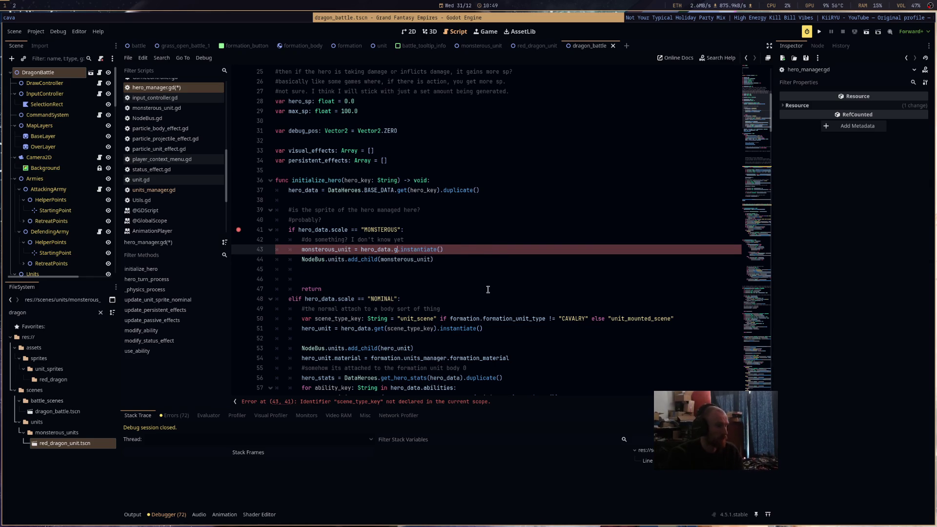
type("_scene")
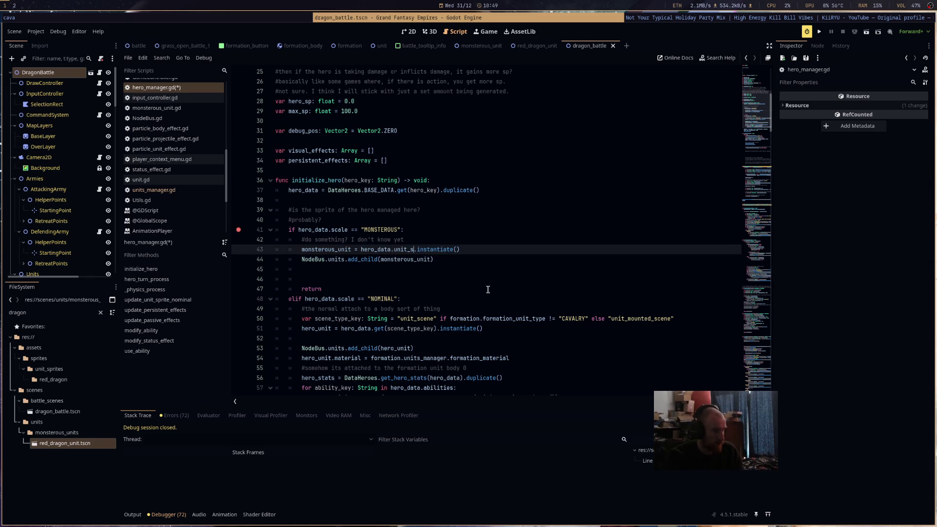
Step: Paste the formation_material assignment onto line 45, save, and open units_manager.gd
left_click(486, 279)
left_click(465, 263)
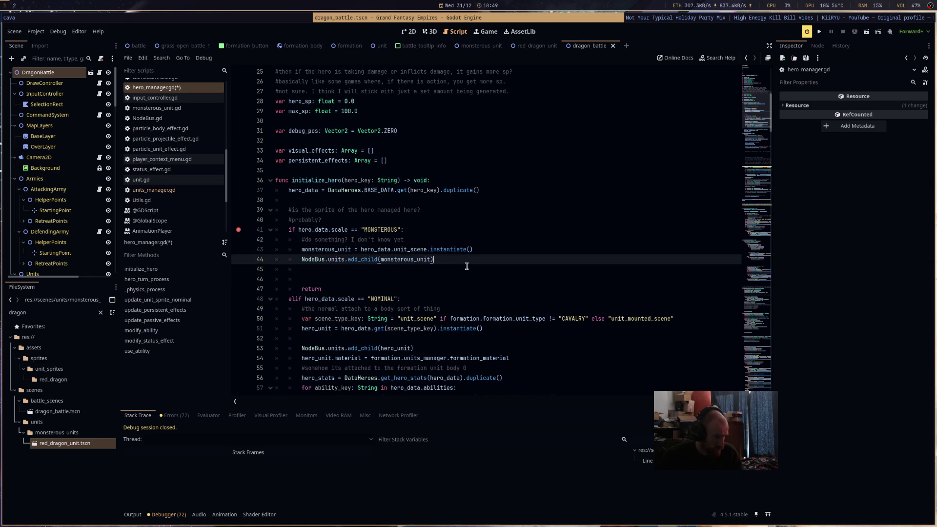
left_click(467, 268)
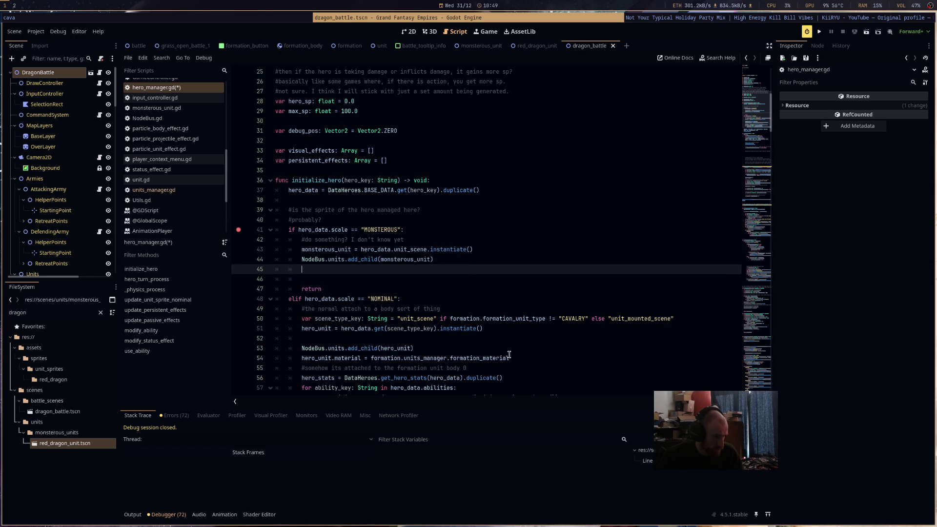
left_click_drag(522, 359, 300, 359)
key("ctrl+c")
left_click(346, 269)
key("ctrl+v")
double_click(502, 269)
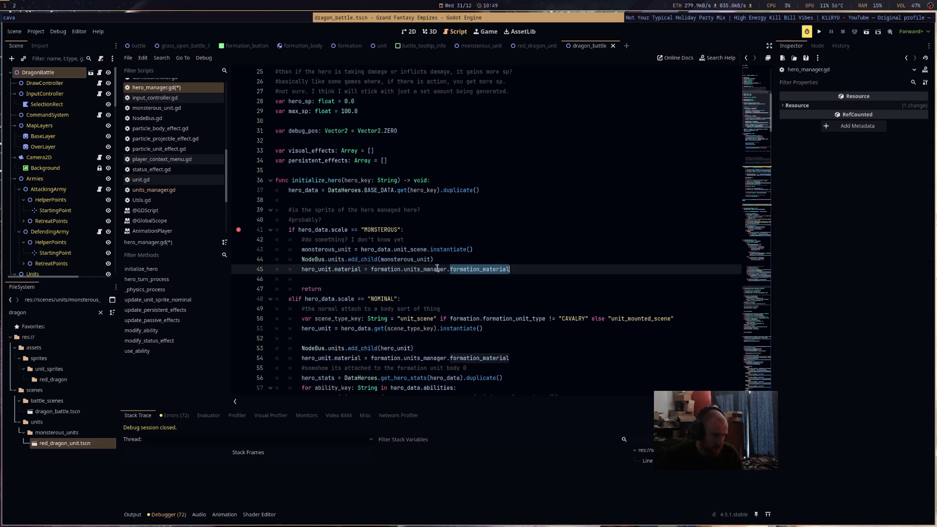
double_click(434, 269)
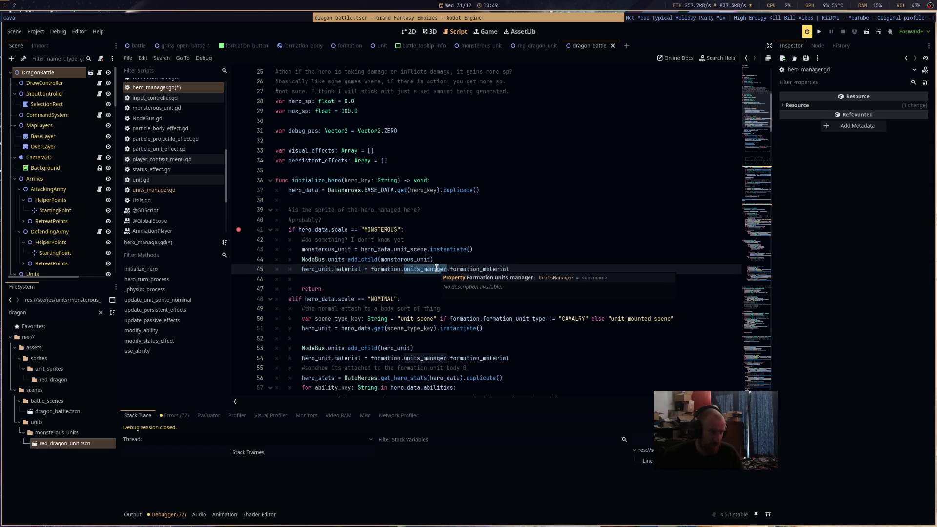
key("ctrl+s")
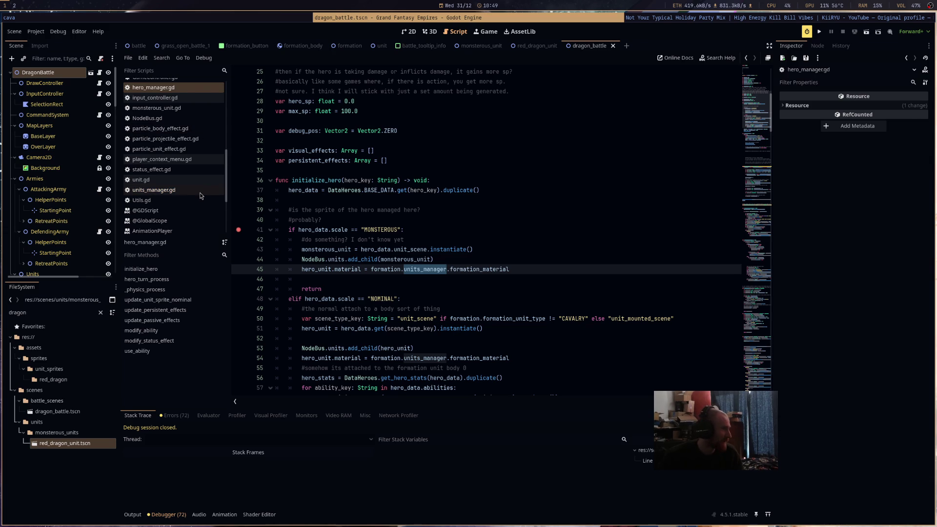
left_click(161, 190)
scroll(416, 275, "down", 5)
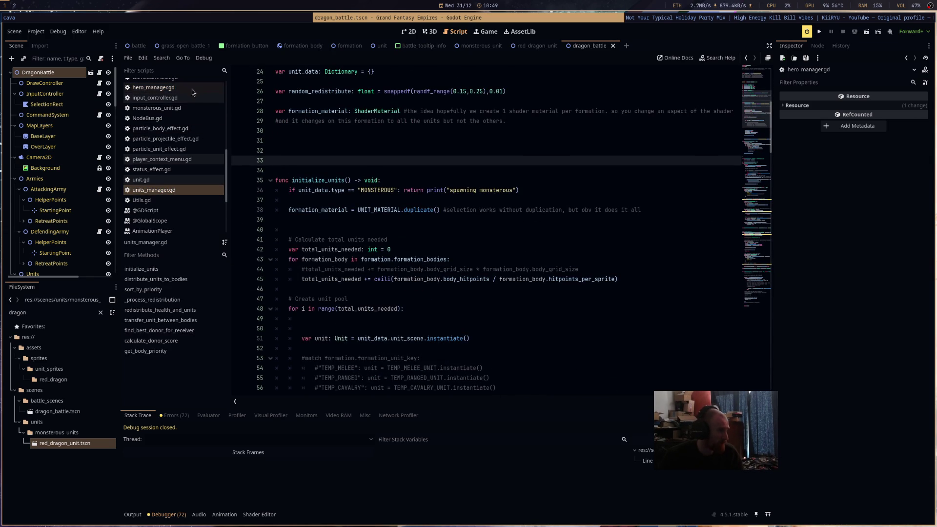
Step: Copy the hero_stats assignment into the MONSTEROUS branch of hero_manager.gd
left_click(192, 89)
left_click(435, 280)
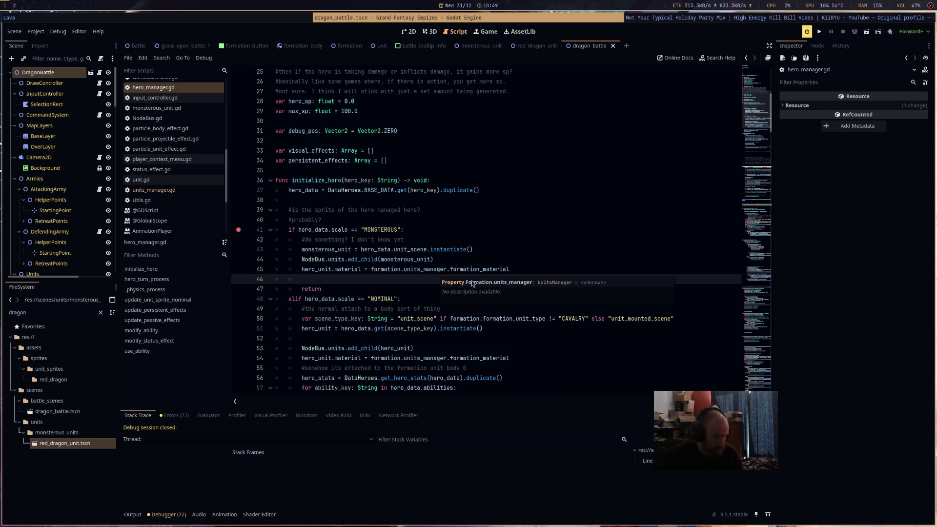
scroll(435, 273, "down", 2)
scroll(519, 244, "down", 1)
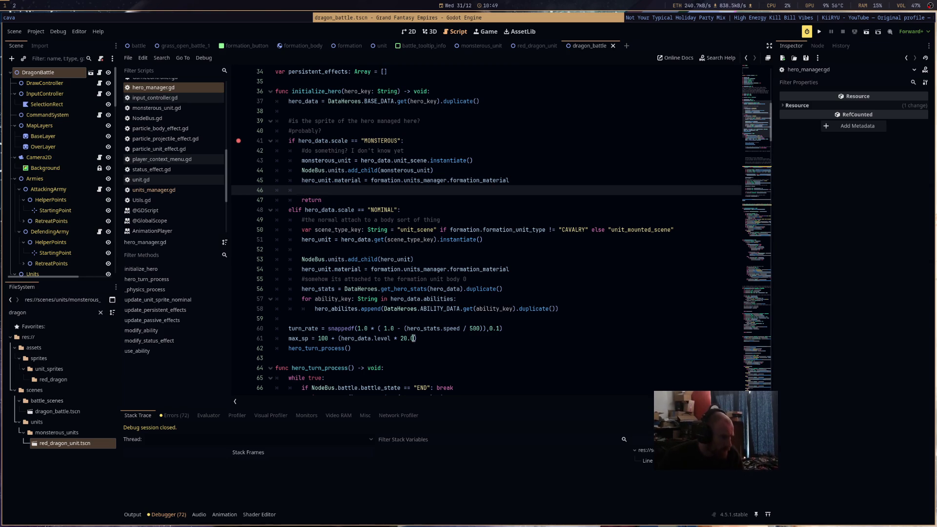
left_click(422, 331)
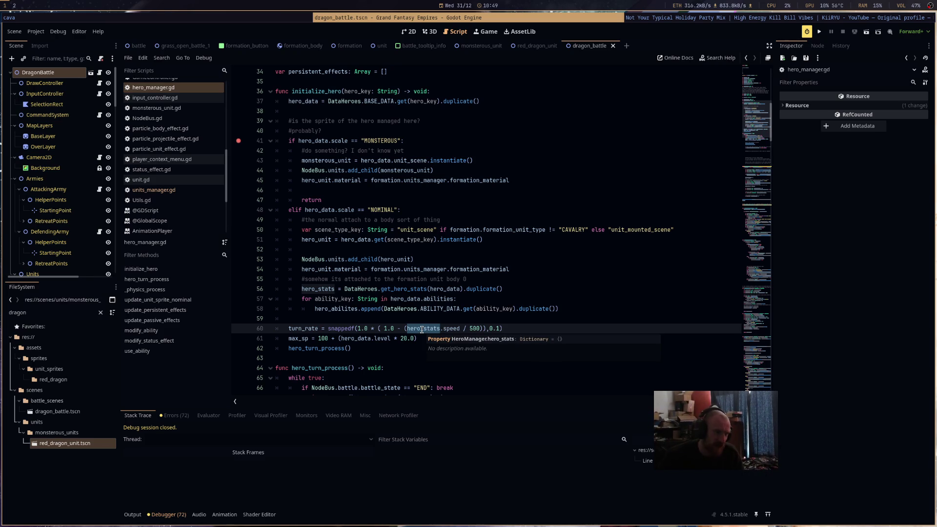
left_click_drag(503, 289, 299, 292)
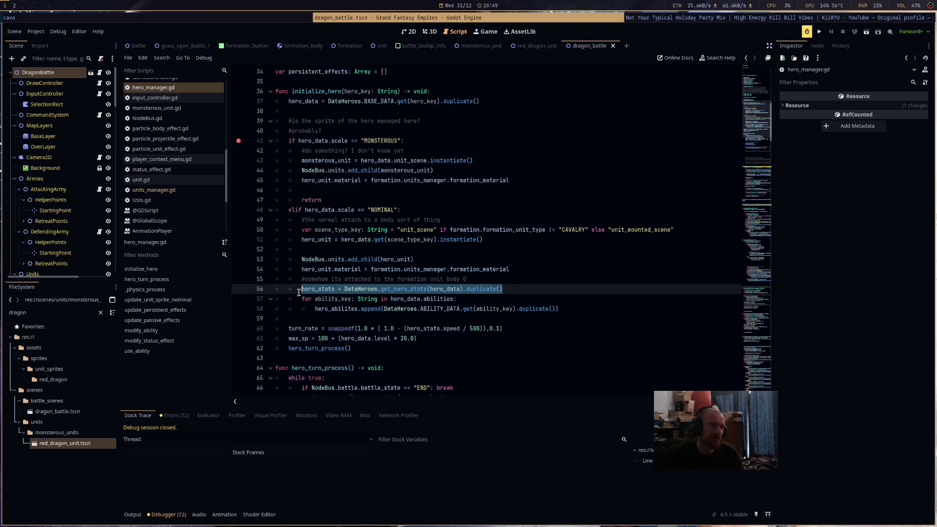
left_click(519, 293)
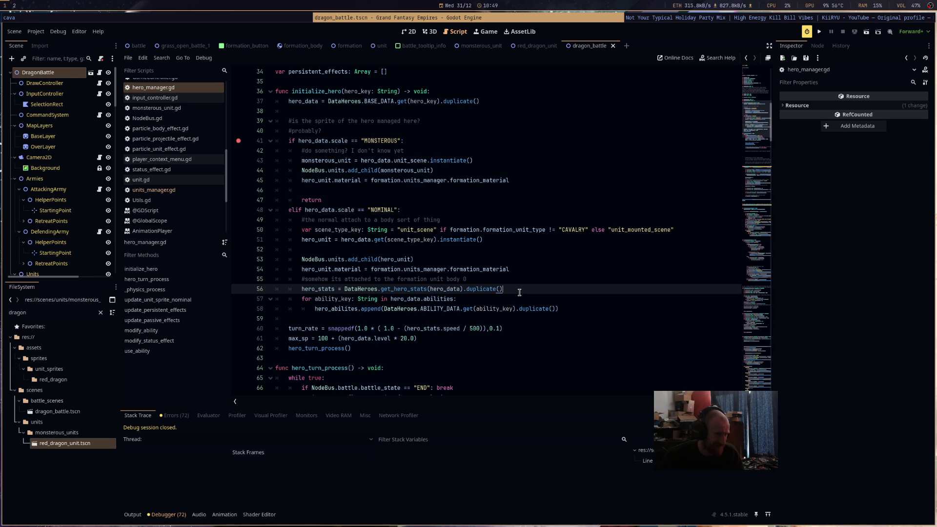
left_click_drag(519, 292, 301, 292)
key("ctrl+c")
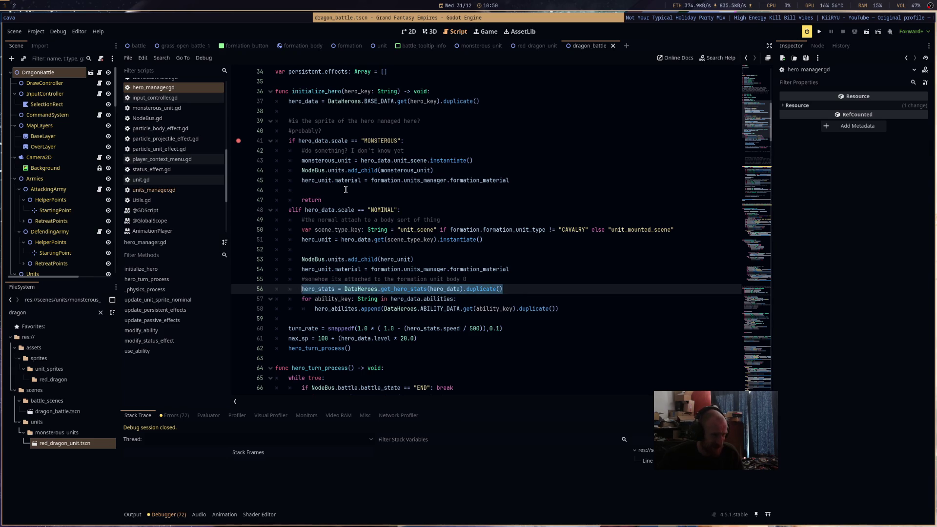
left_click(455, 192)
key("ctrl+v")
key("Return")
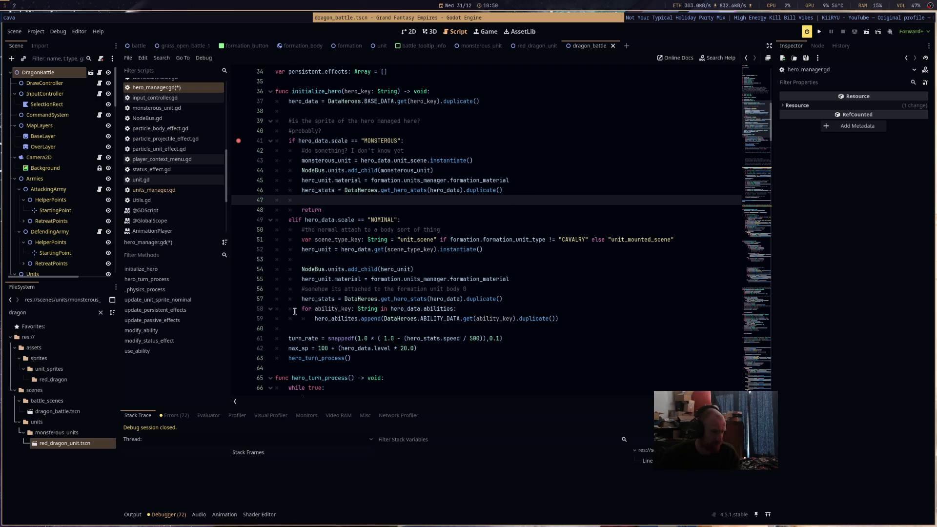
Step: Paste the ability_key loop into the branch, delete the early return, and save
left_click_drag(570, 320, 276, 309)
key("ctrl+c")
left_click(303, 200)
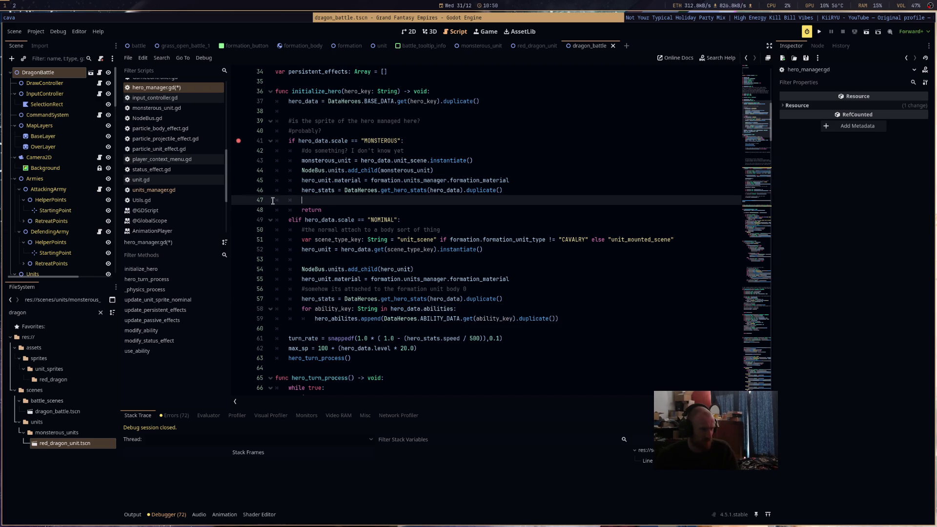
key("ctrl+v")
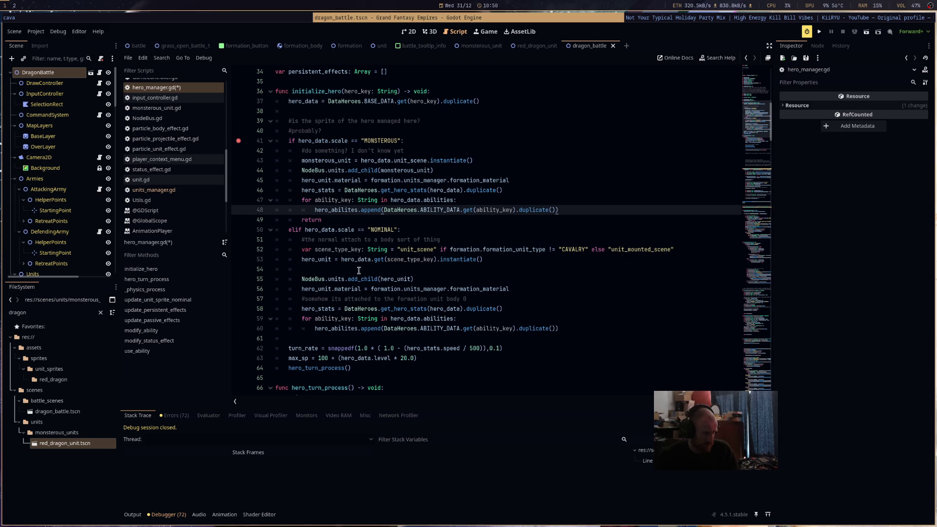
mouse_move(356, 308)
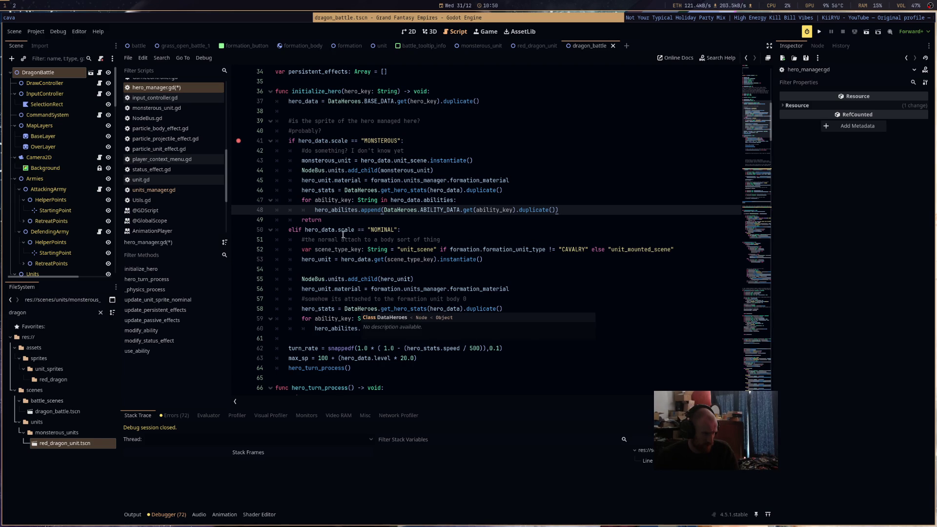
key("Down")
key("ctrl+BackSpace")
key("ctrl+s")
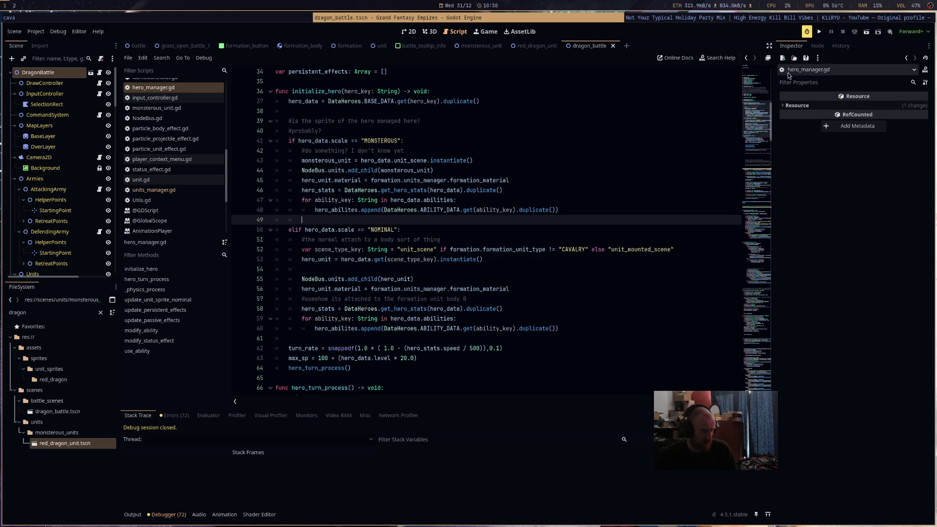
Step: Run the project and view the Nil 'material' error at hero_manager.gd line 45
left_click(825, 33)
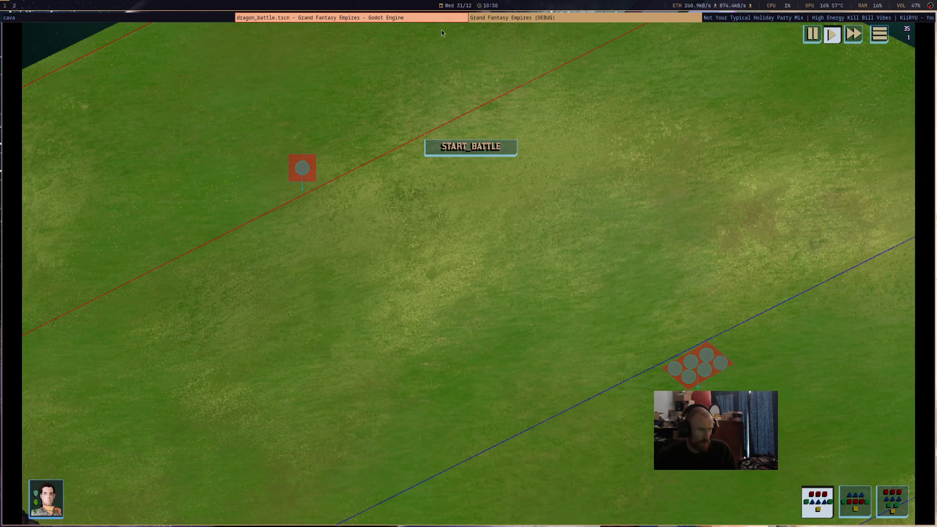
key("super+Left")
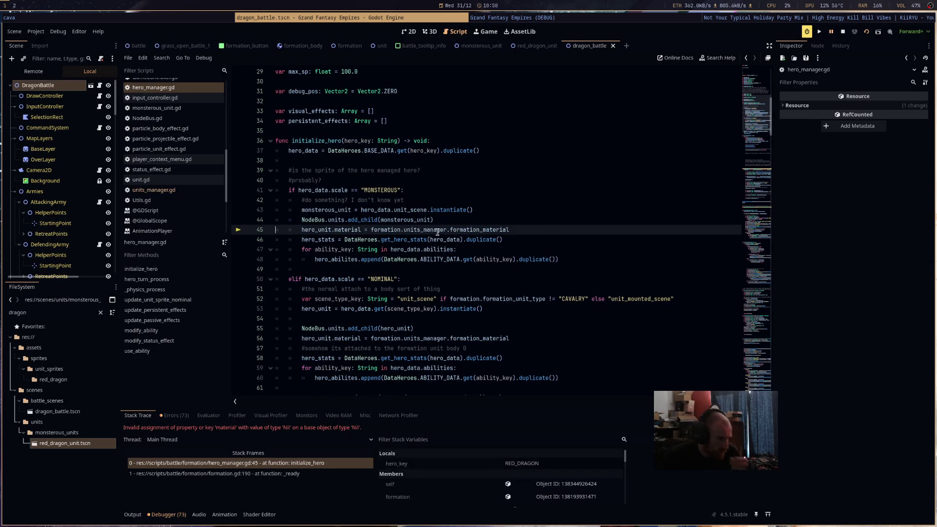
mouse_move(438, 233)
mouse_move(384, 231)
scroll(439, 478, "down", 2)
Step: Inspect the formation's Units Manager in the debugger and open units_manager.gd
left_click(537, 469)
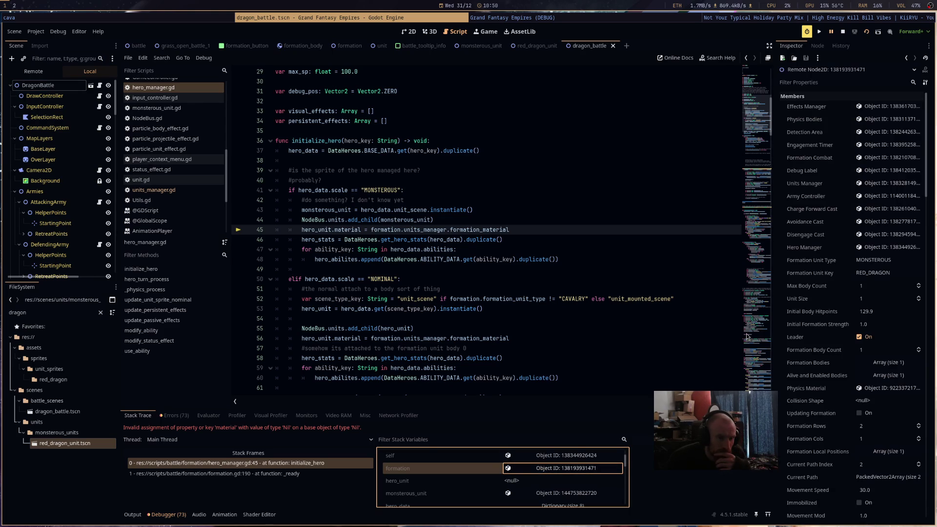
left_click(883, 190)
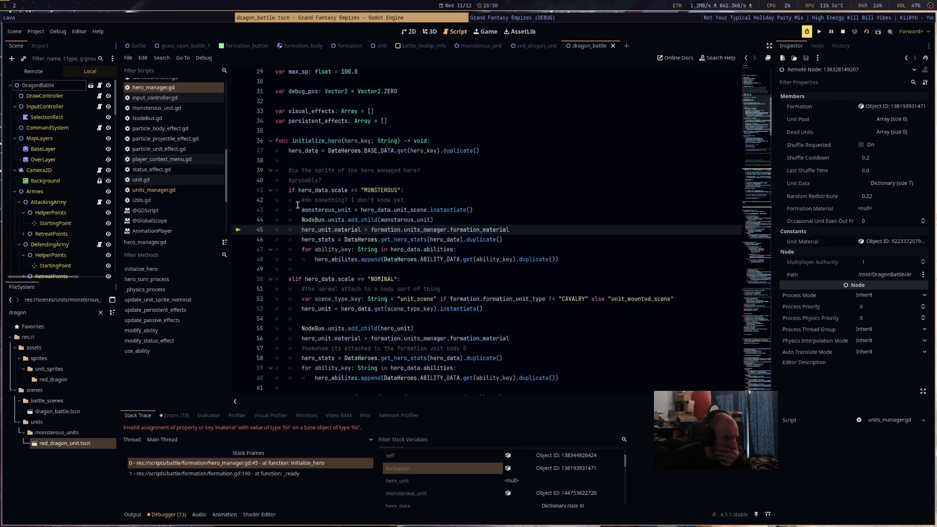
left_click(188, 190)
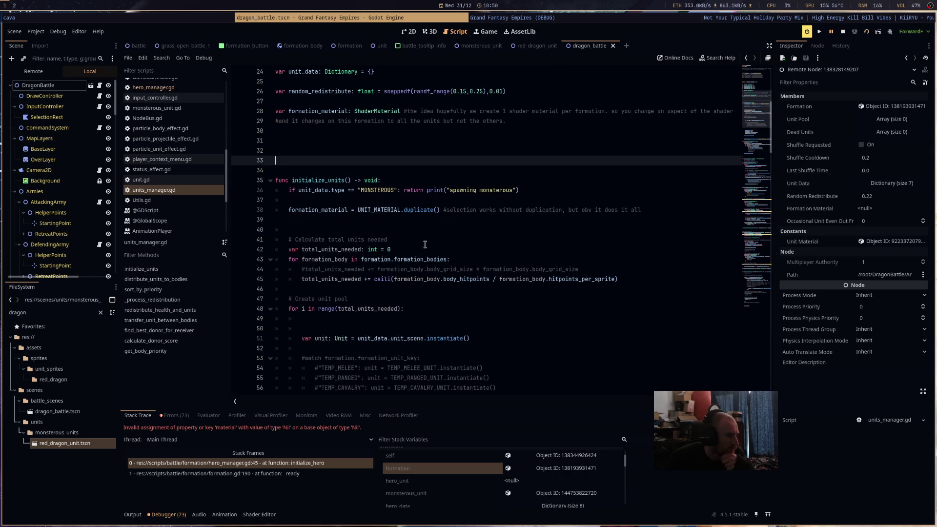
Step: Move the formation_material duplicate statement to the top of initialize_units and relaunch the game
mouse_move(286, 210)
left_mouse_down()
mouse_move(659, 209)
mouse_move(444, 211)
left_mouse_up()
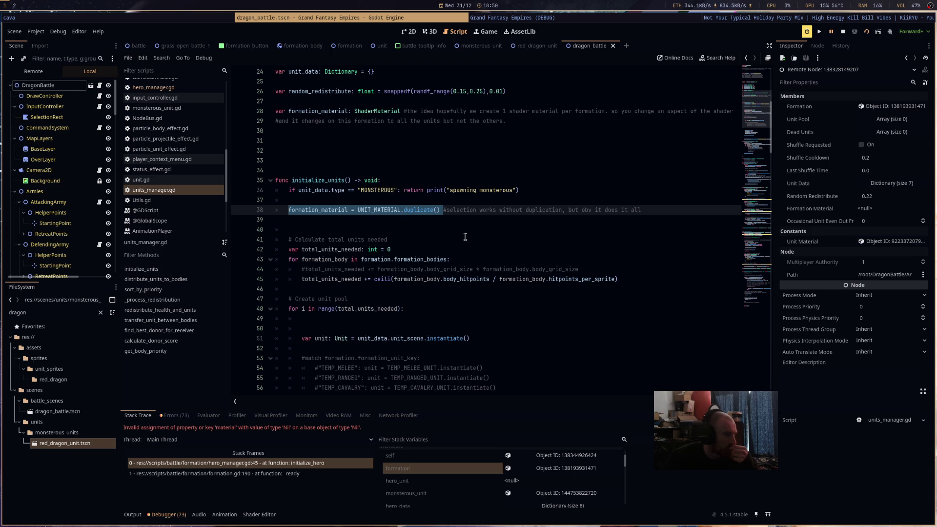
key("ctrl+x")
left_click(396, 181)
key("Return")
key("ctrl+v")
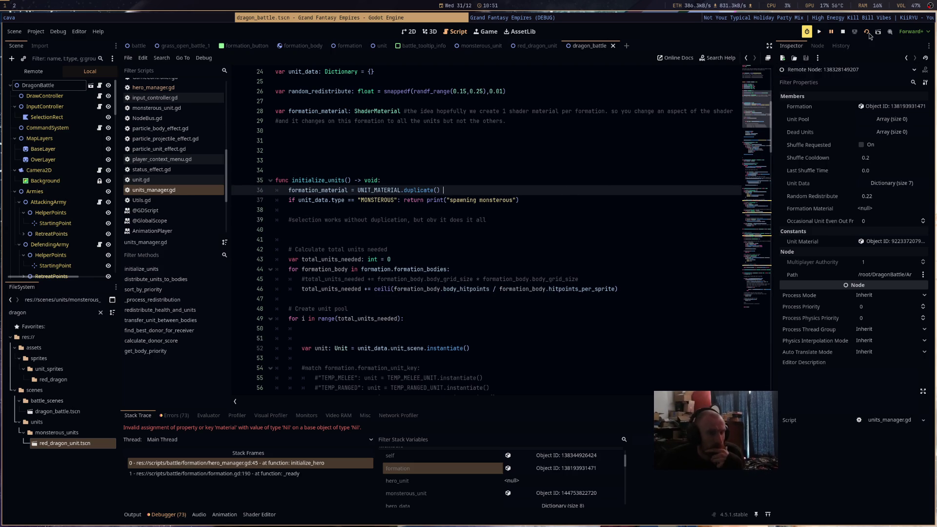
left_click(868, 34)
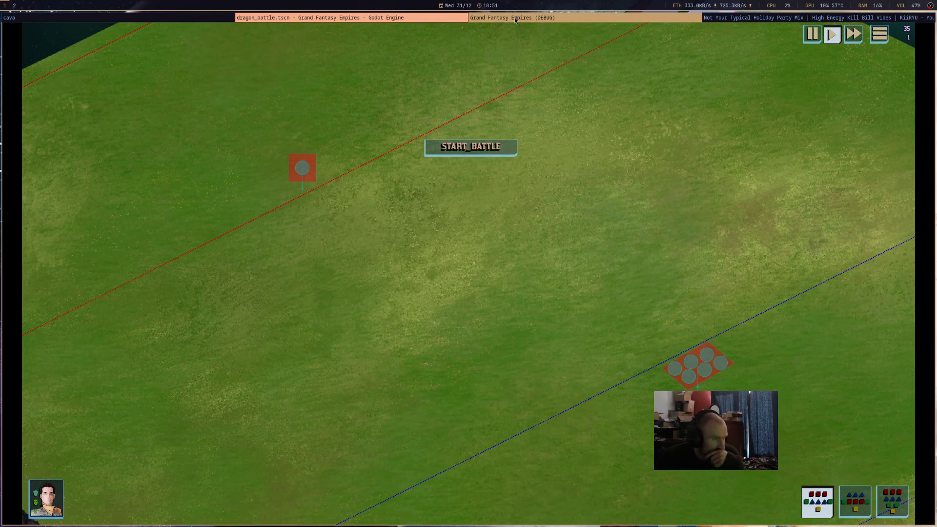
Step: In hero_manager.gd line 45, replace hero_unit with monsterous_unit and relaunch the battle
left_click(459, 19)
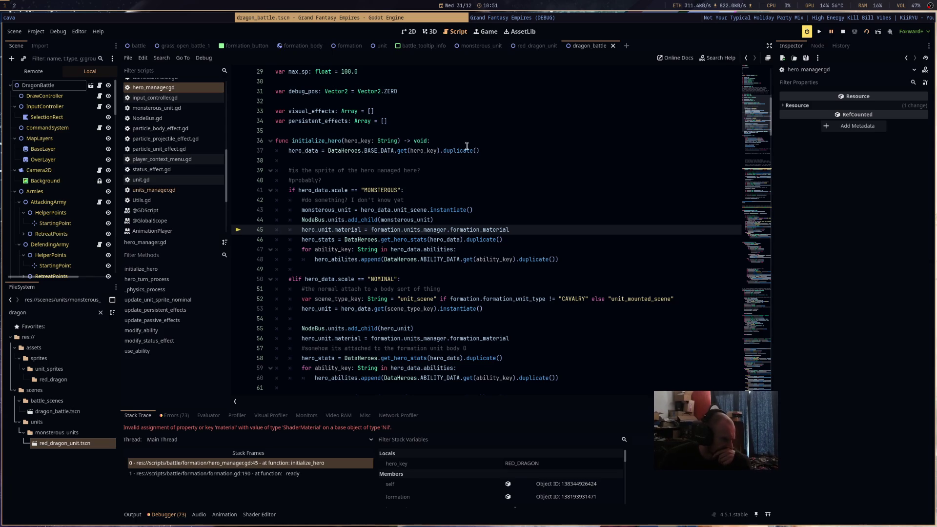
left_click(330, 211)
left_click(322, 231)
double_click(322, 231)
key("ctrl+v")
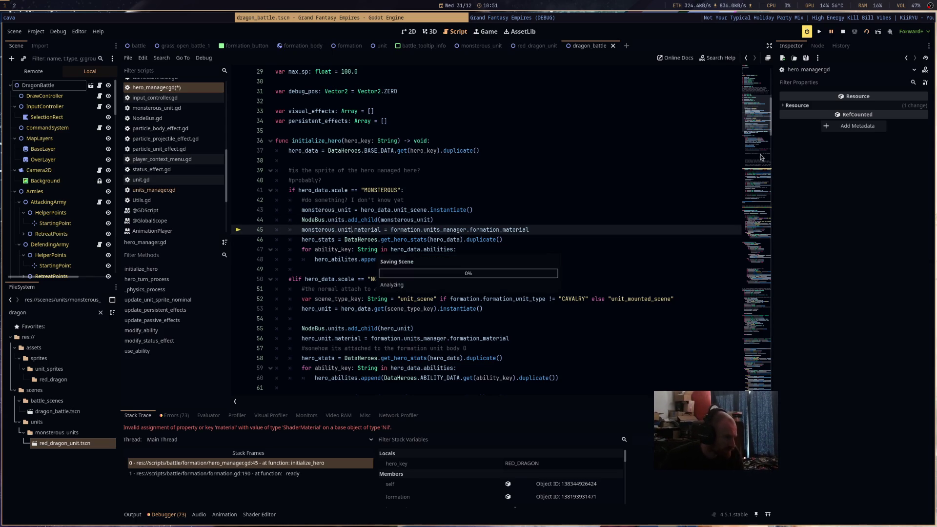
left_click(820, 32)
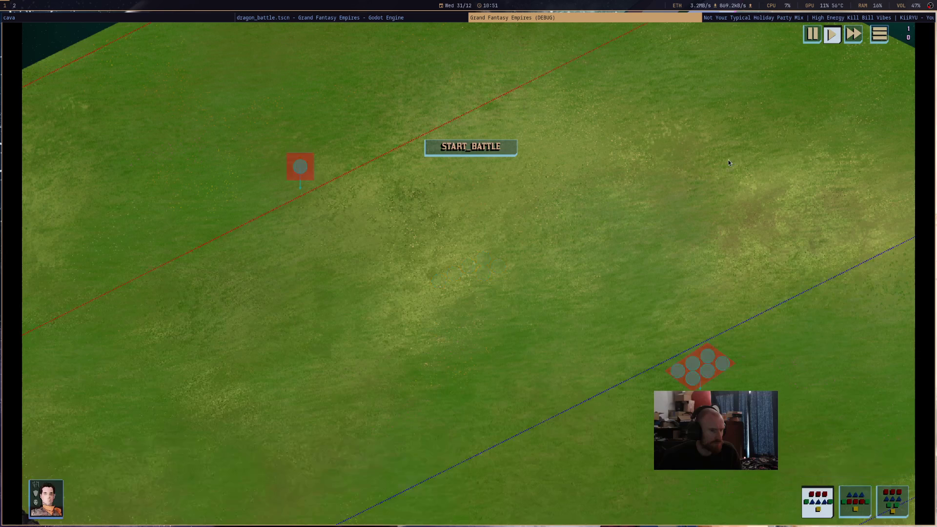
Step: Check the running battle for the red dragon, then return to hero_manager.gd in the editor
left_click(379, 18)
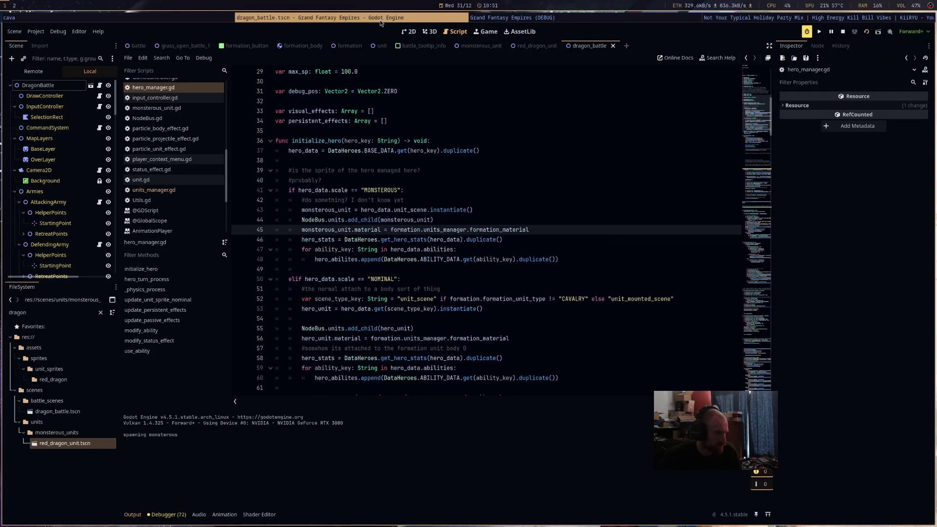
left_click(607, 18)
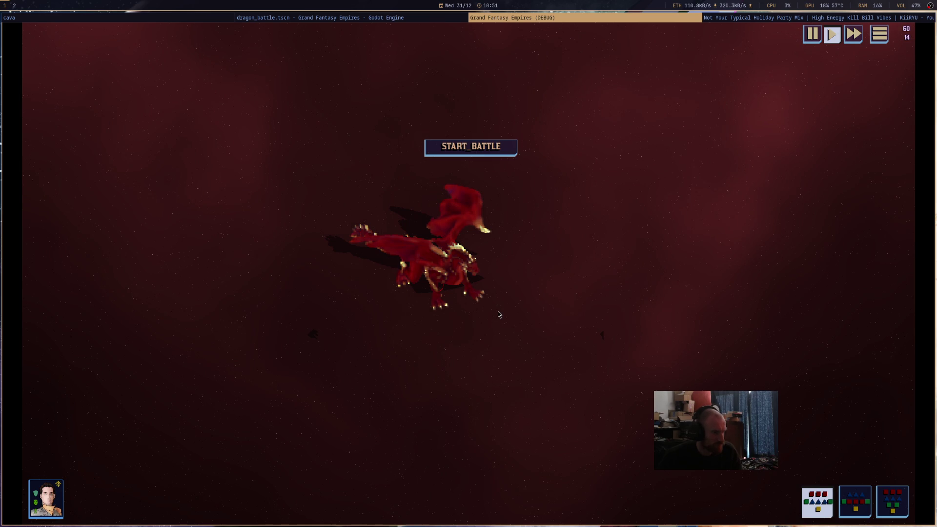
left_click(429, 18)
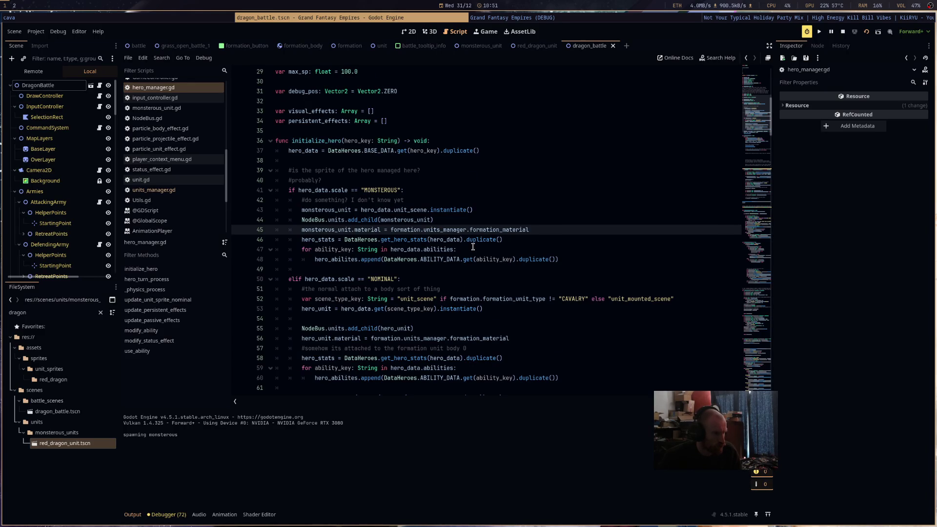
Step: Scroll down to func hero_turn_process and place the caret at the end of line 68
scroll(473, 246, "down", 9)
left_click(497, 190)
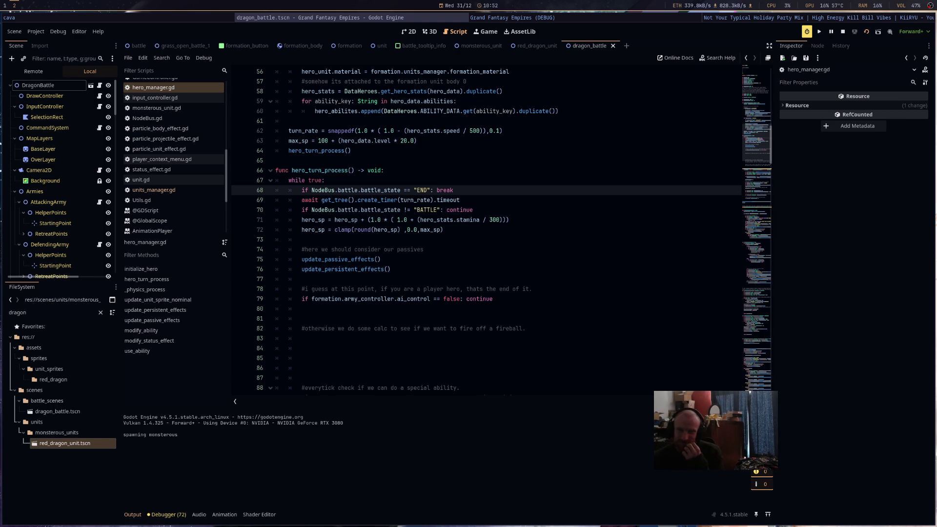
left_click(550, 249)
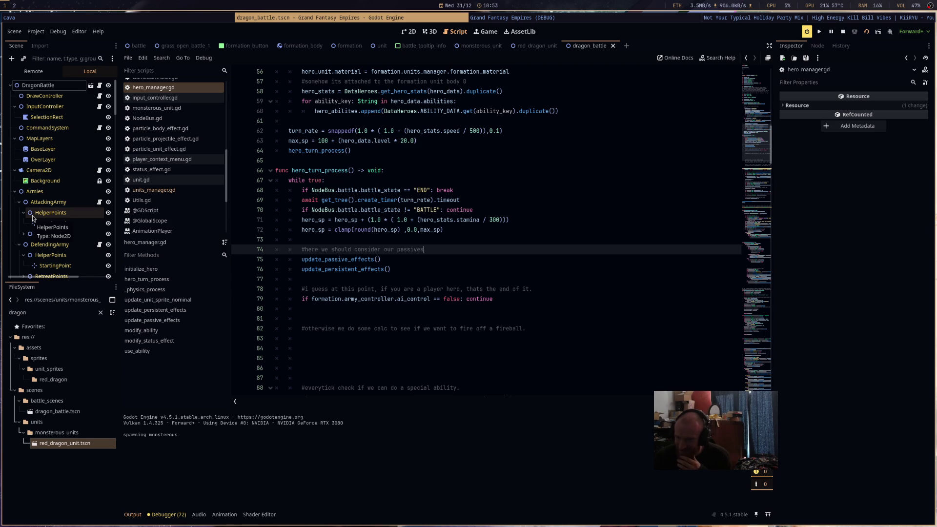
scroll(32, 215, "down", 2)
left_click(613, 270)
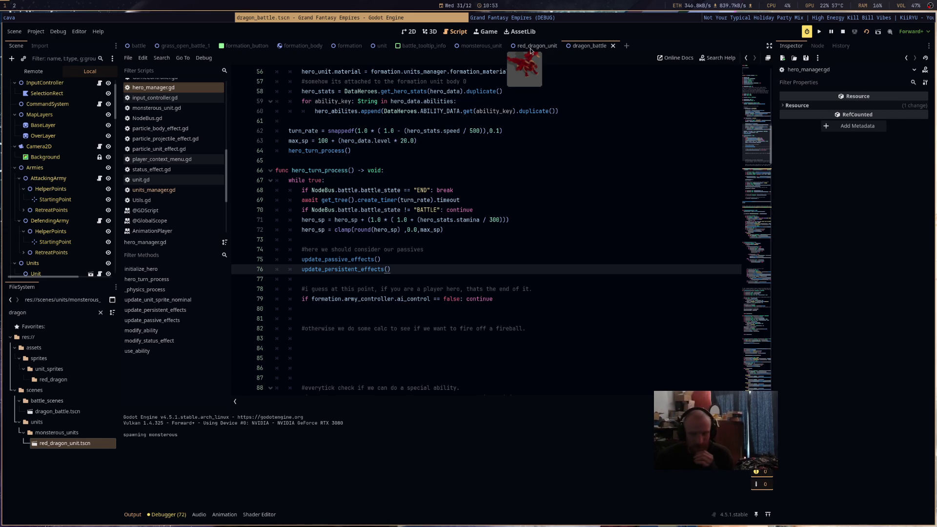
key("super+d")
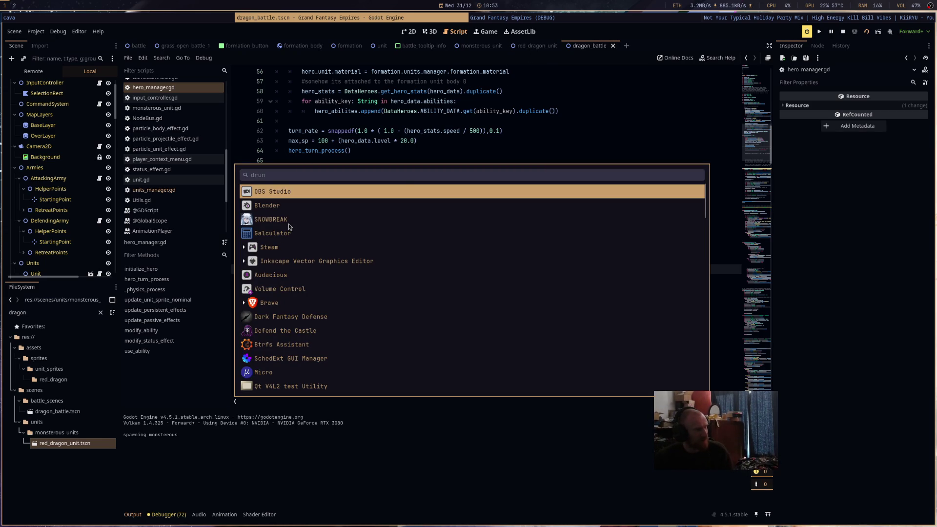
Step: Search the Steam store for 'bobble head' and open the Bobble Shop Simulator page
key("Escape")
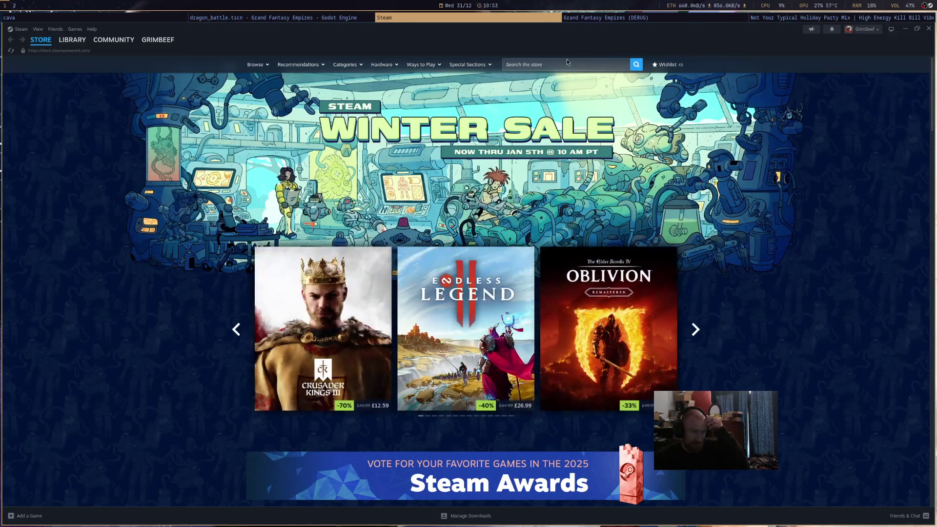
left_click(562, 66)
type("bblehea")
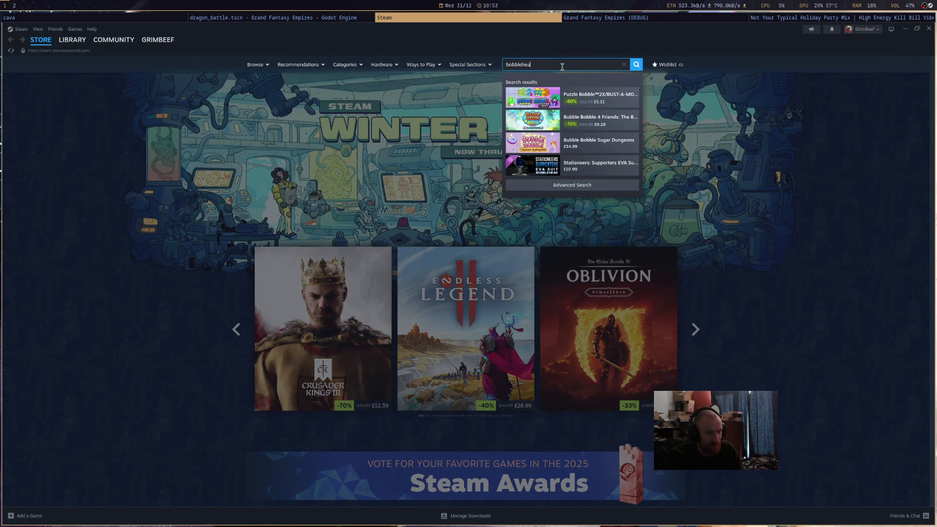
type("d")
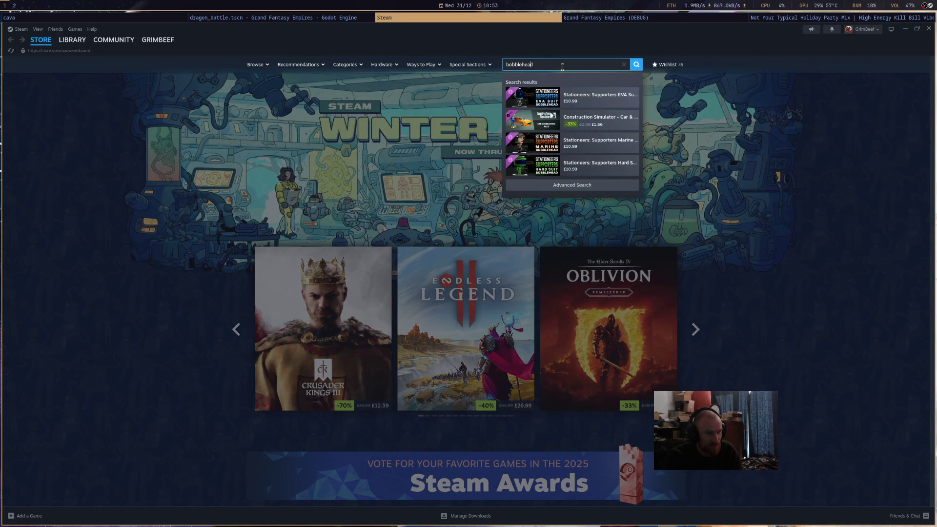
key("Return")
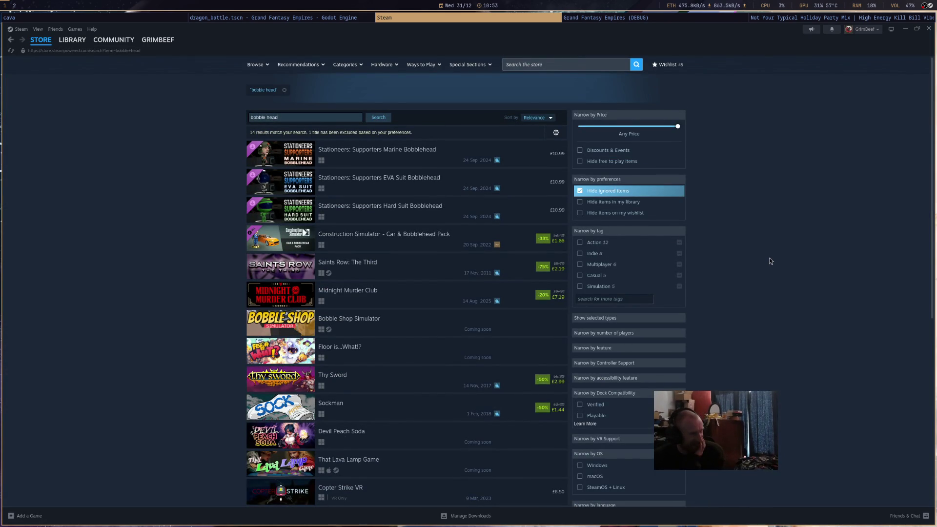
left_click(425, 336)
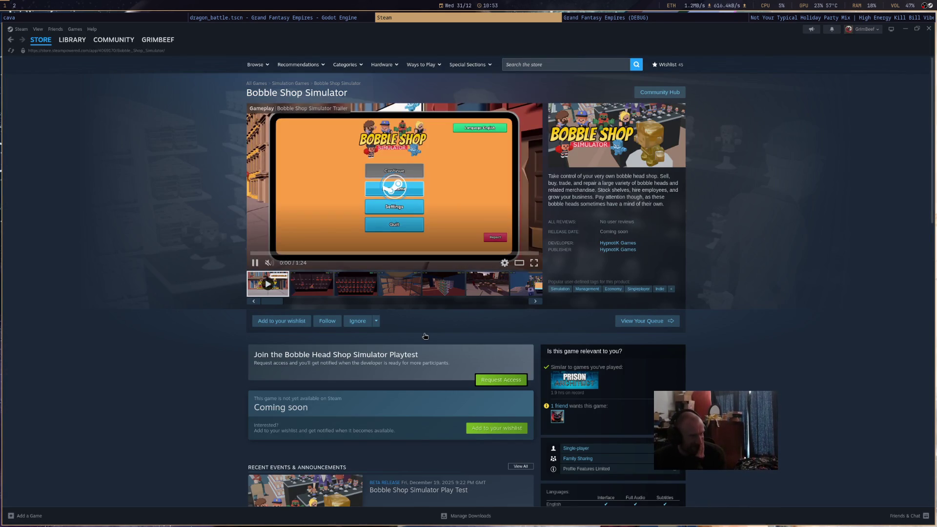
Step: Add Bobble Shop Simulator to the wishlist, request playtest access, and return to Godot
left_click(283, 327)
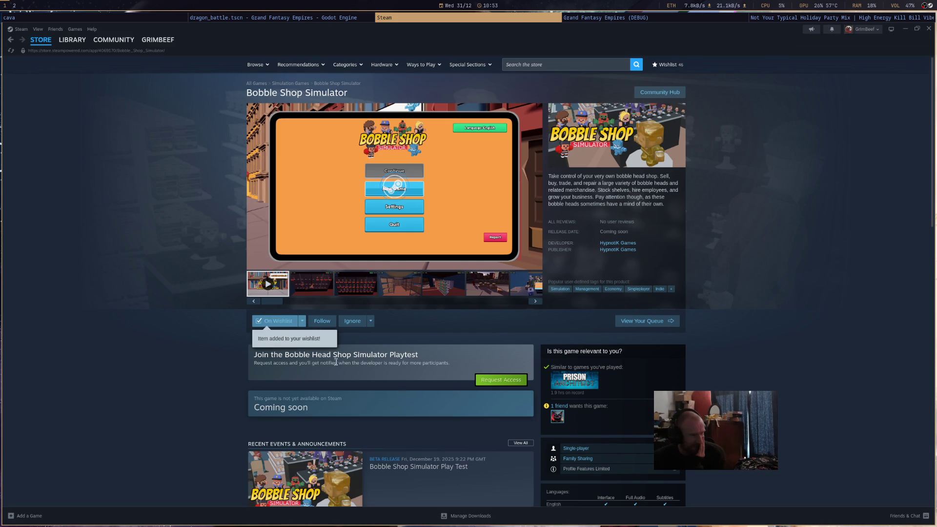
left_click(508, 383)
left_click(529, 303)
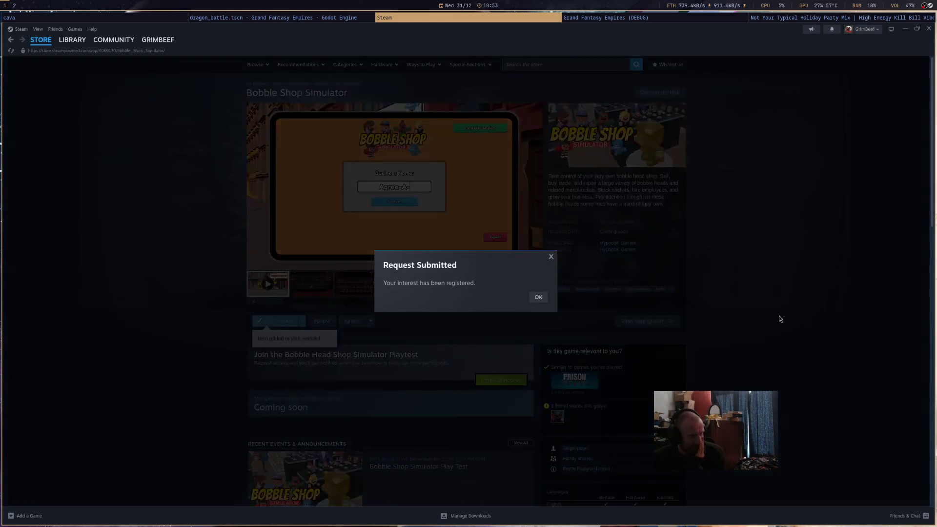
left_click(537, 297)
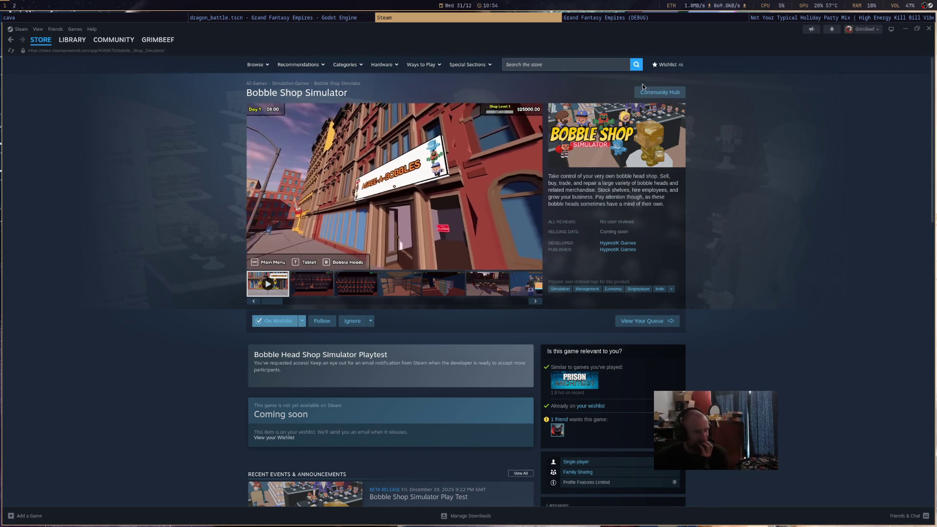
left_click(526, 17)
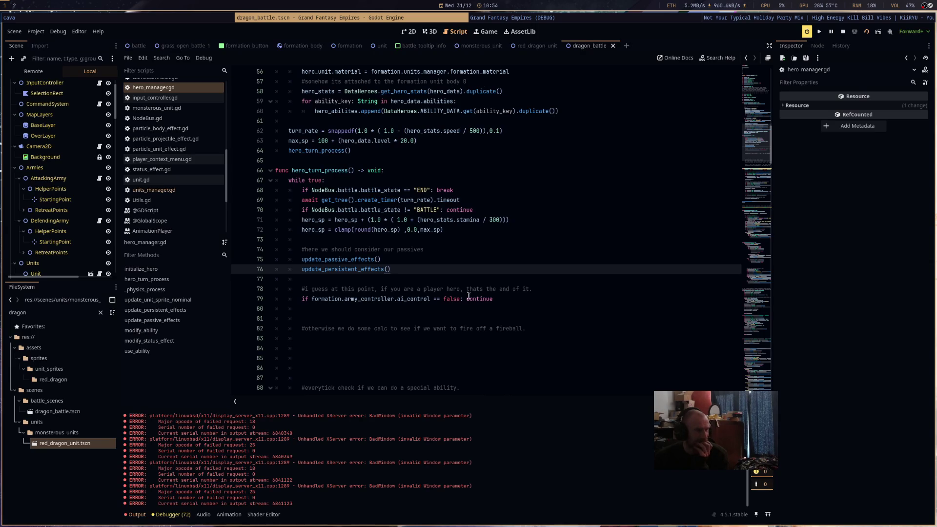
Step: Place the caret on empty line 77, then bring the running dragon battle window forward
left_click(482, 273)
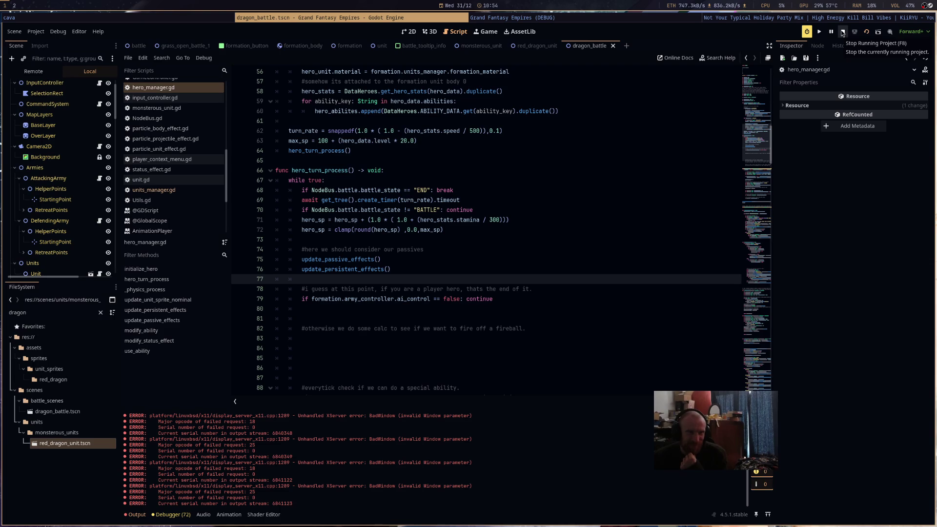
left_click(627, 20)
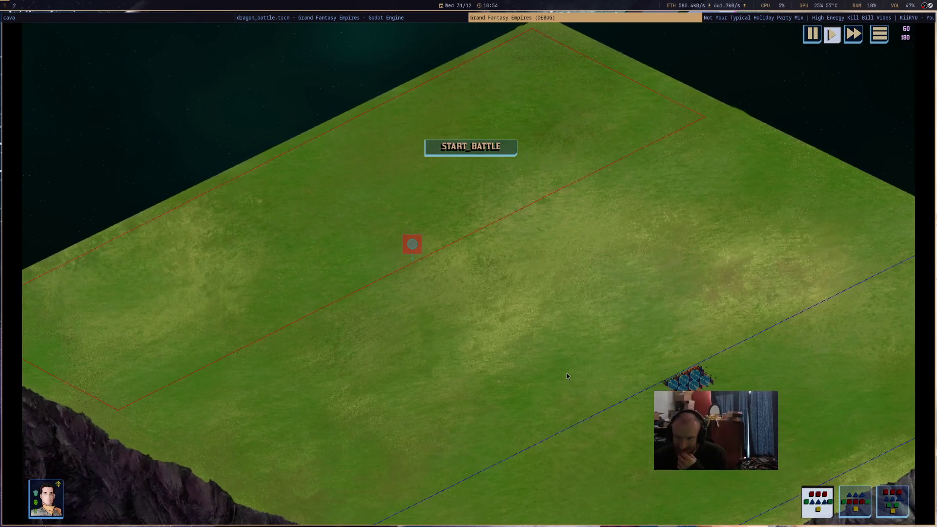
Step: Stop the dragon battle and run the grass_open_battle_1 scene
middle_click(670, 18)
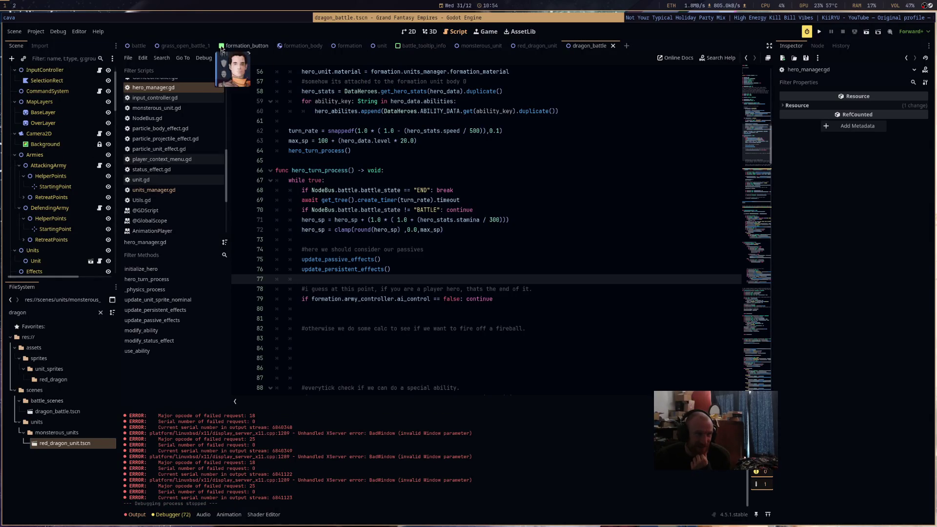
left_click(142, 46)
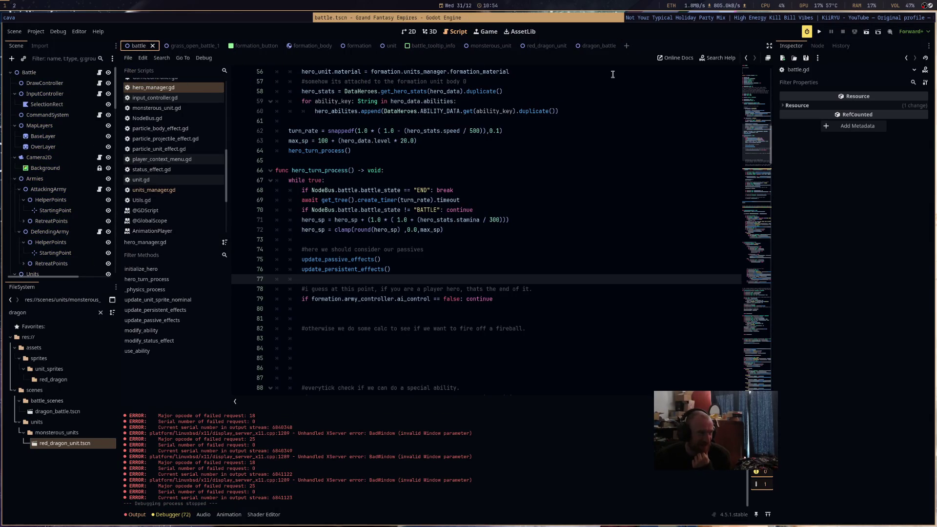
left_click(191, 46)
left_click(820, 32)
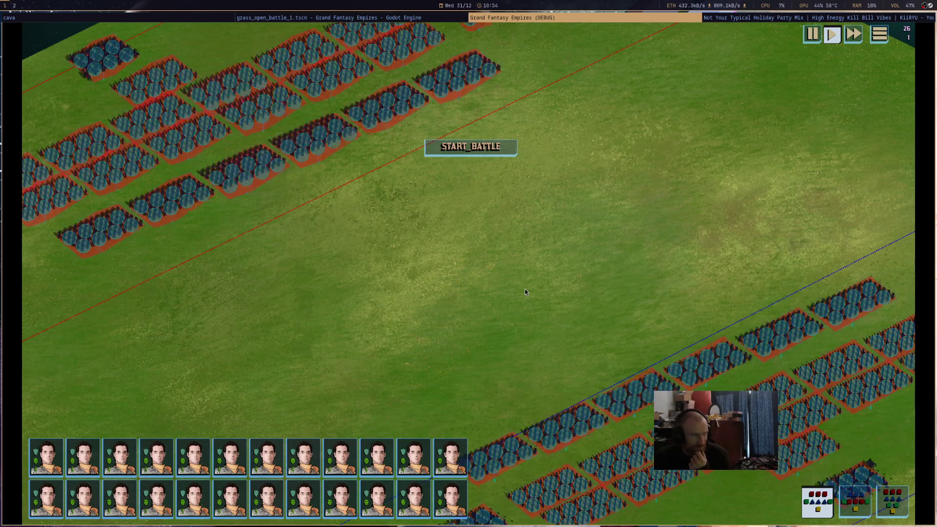
Step: Turn off Debug > Visible Collision Shapes and run grass_open_battle_1 again
key("super+shift+q")
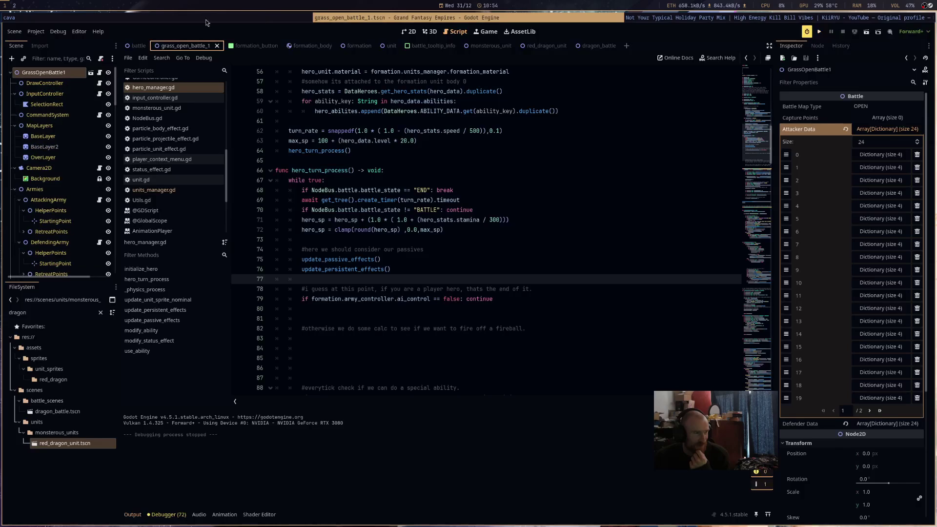
left_click(58, 31)
left_click(81, 69)
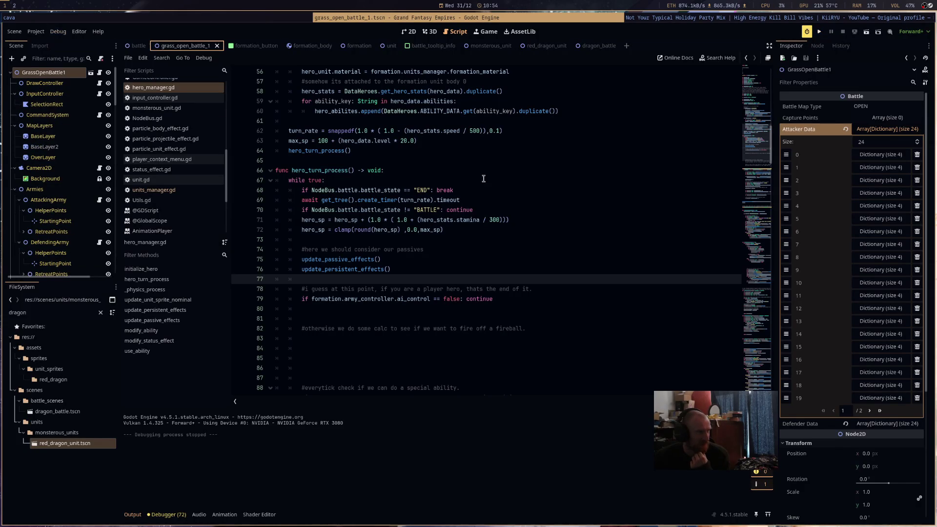
left_click(820, 31)
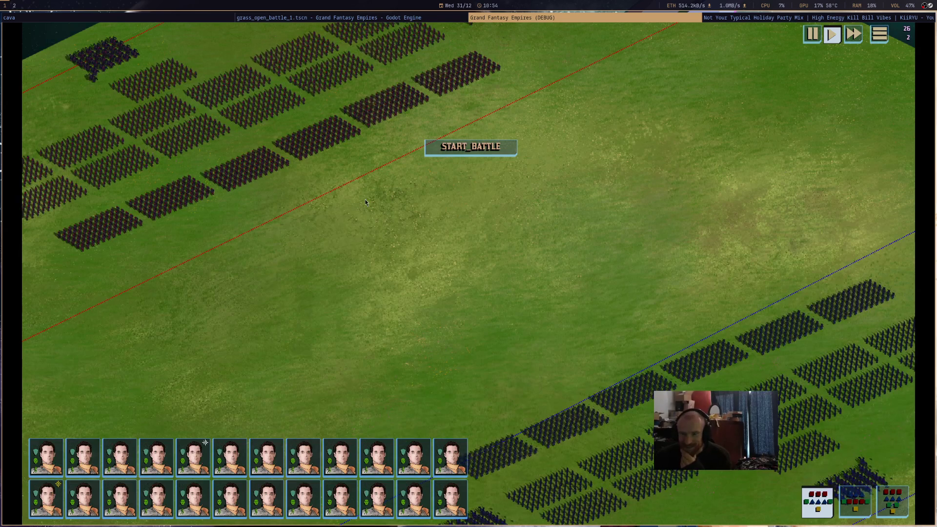
Step: Inspect a ranged formation's status and pan across the battlefield to survey both armies
scroll(318, 288, "down", 5)
left_click(503, 156)
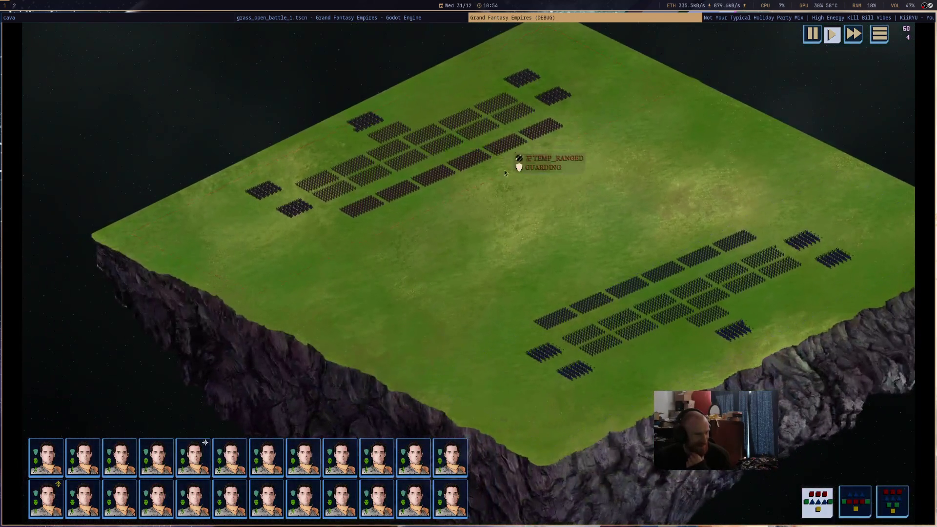
scroll(560, 336, "up", 3)
key("d")
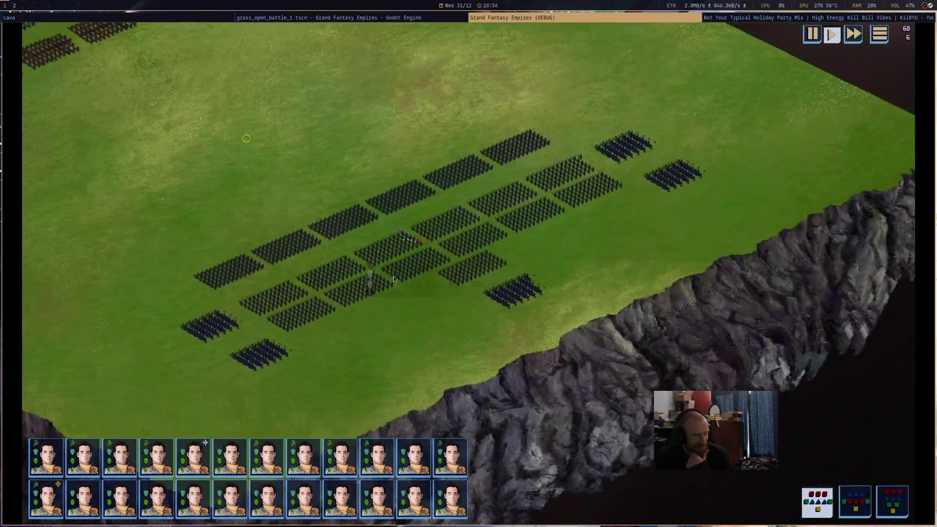
scroll(393, 276, "up", 5)
mouse_move(454, 250)
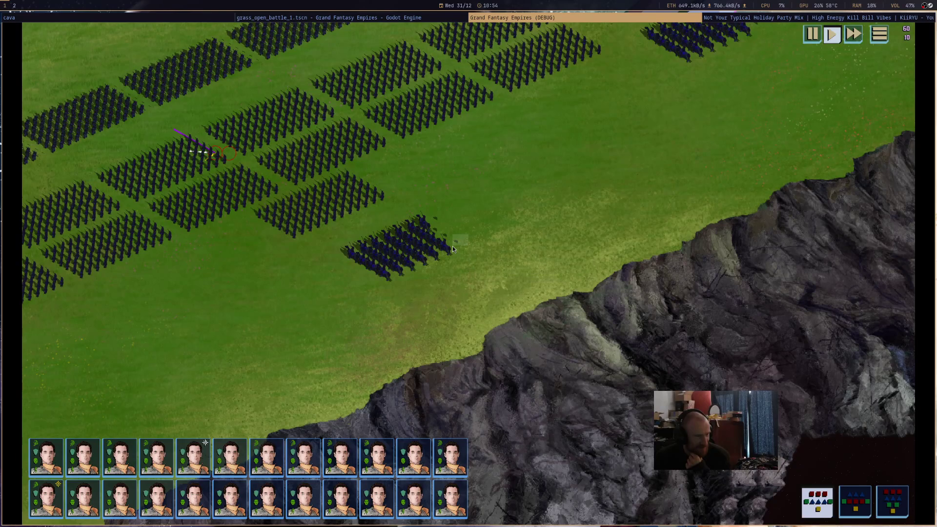
key("w")
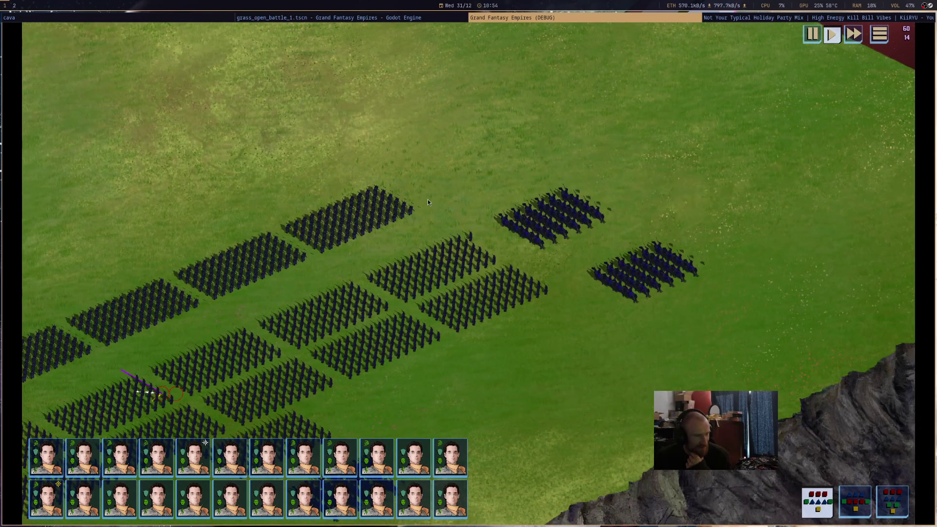
key("w")
key("a")
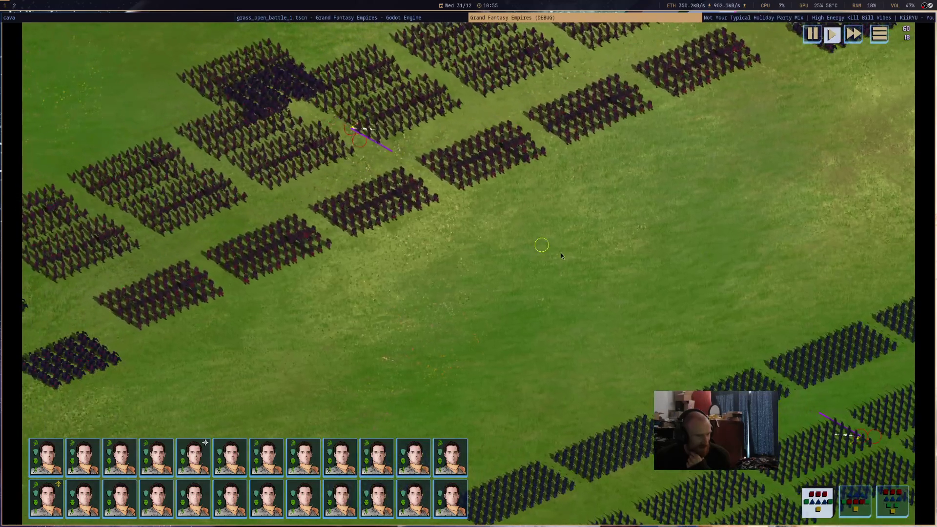
key("a")
key("w")
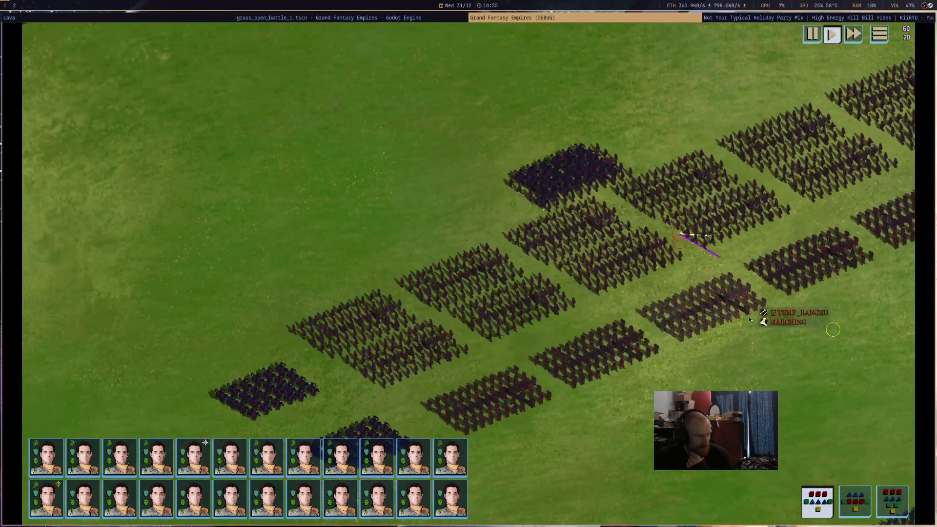
key("s")
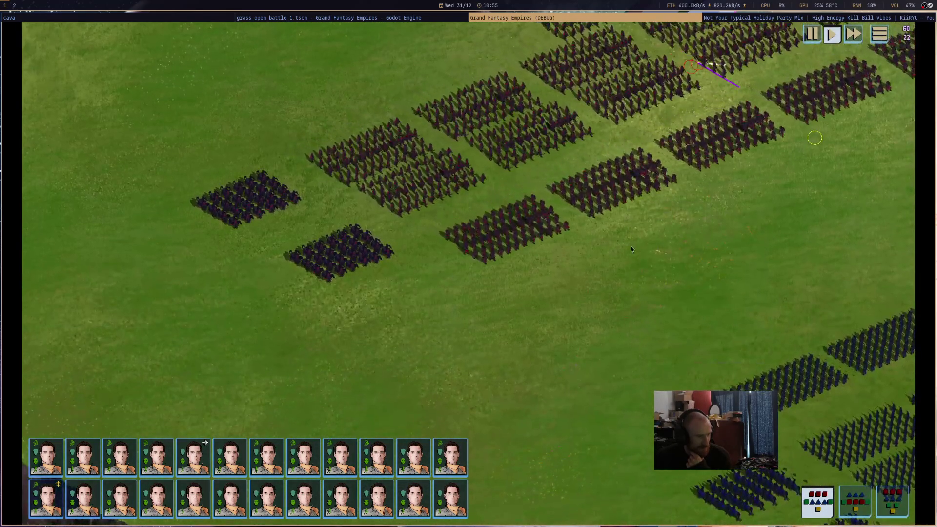
key("w")
key("d")
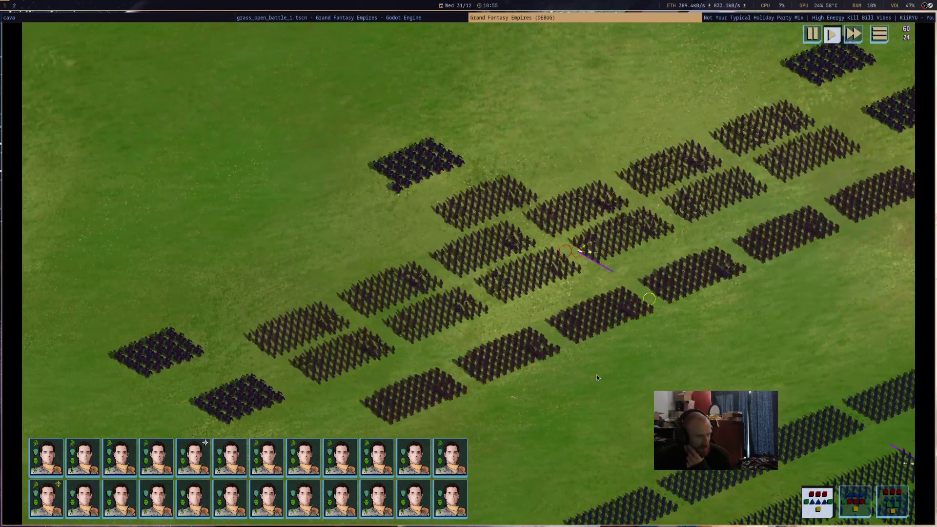
key("d")
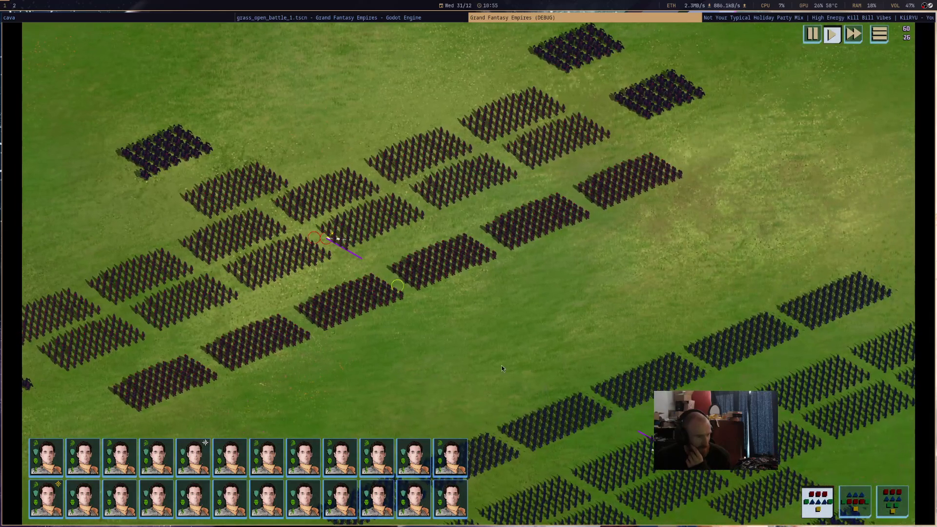
scroll(480, 351, "down", 3)
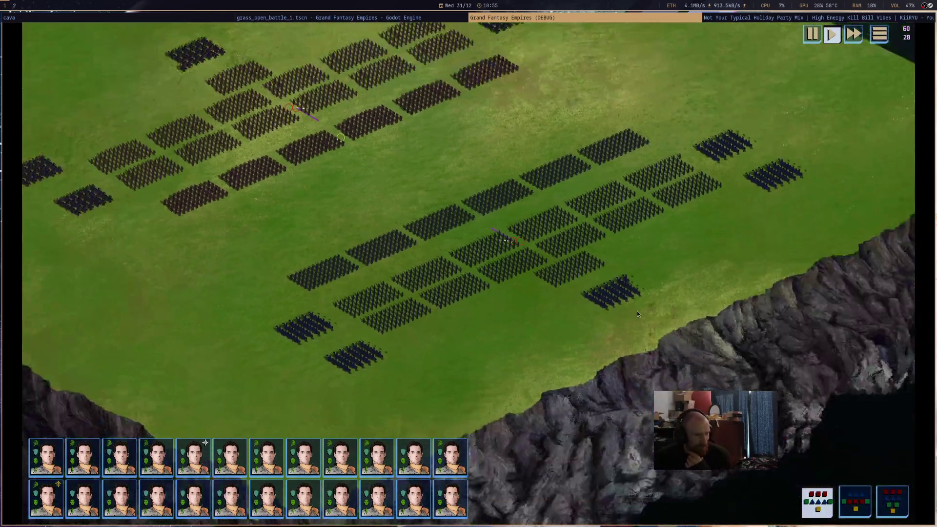
Step: Select the blue cavalry formation and order it toward the lower left of the field
left_click(613, 306)
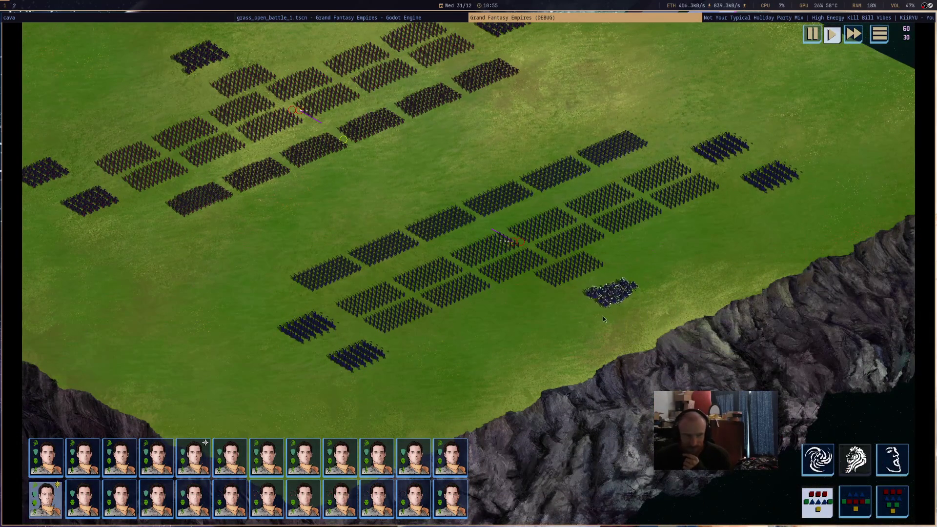
scroll(573, 325, "up", 3)
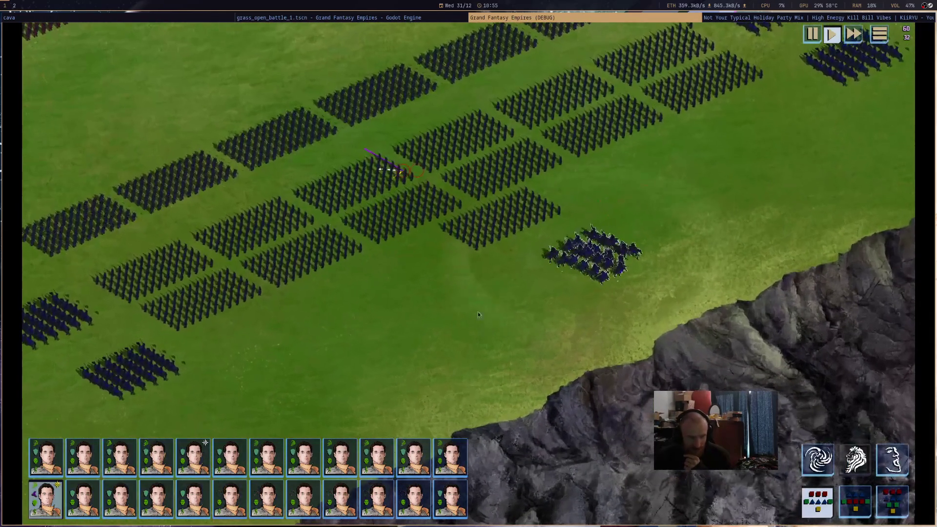
right_click(462, 309)
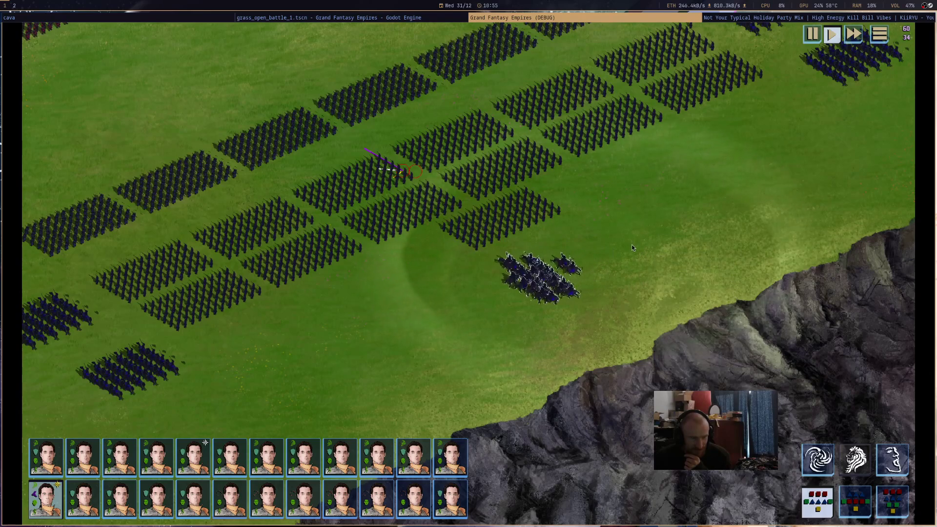
right_click(569, 261)
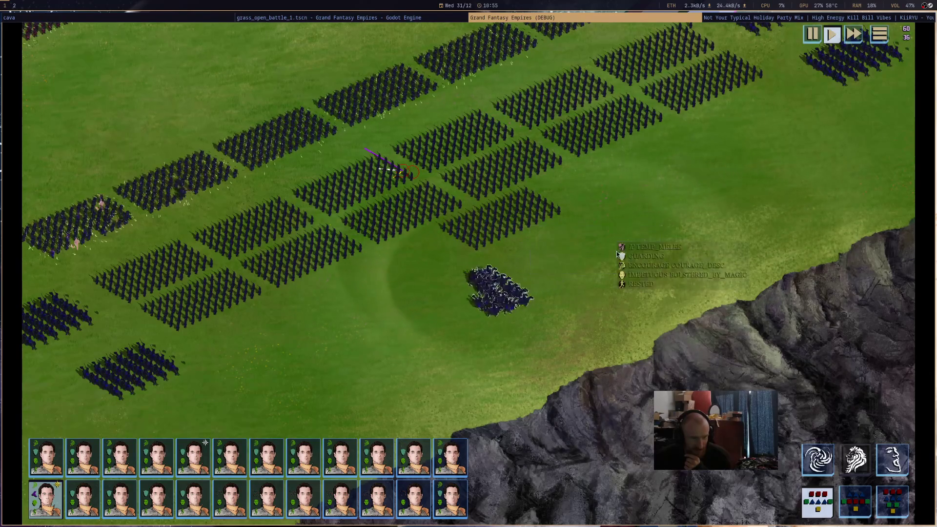
key("w")
key("a")
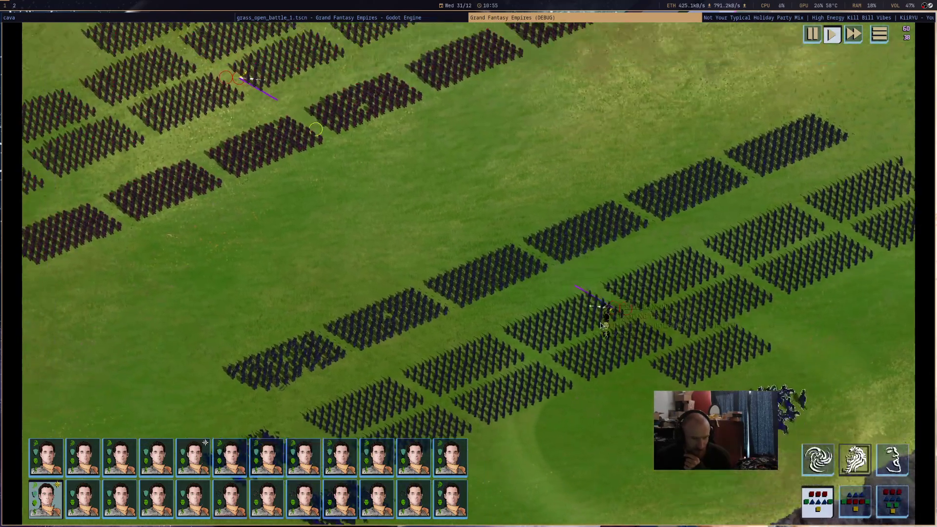
key("w")
key("d")
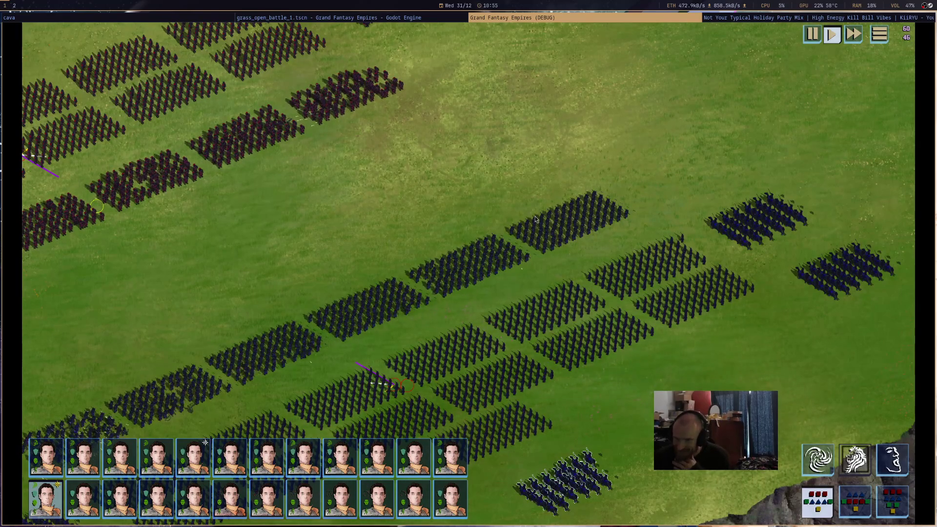
mouse_move(536, 224)
left_mouse_down()
mouse_move(478, 206)
mouse_move(711, 203)
mouse_move(669, 272)
left_mouse_up()
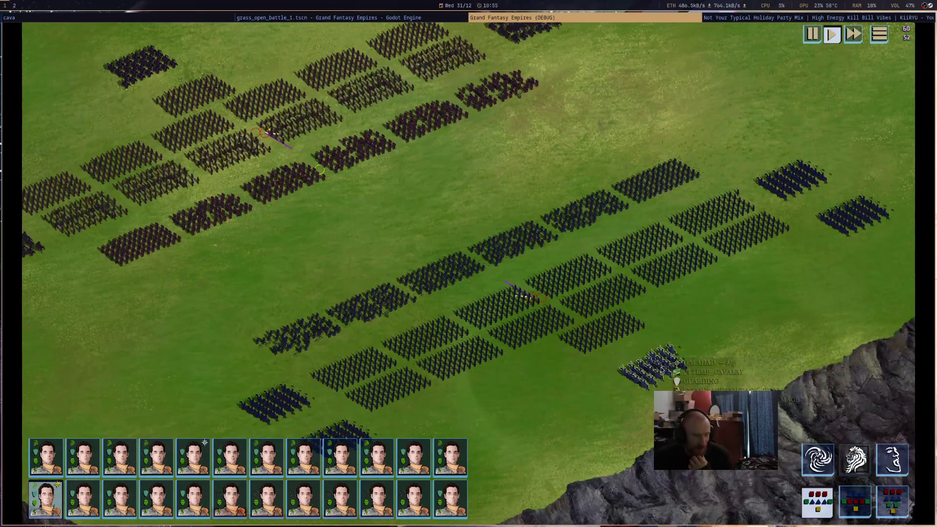
Step: Cast Blizzard on the red formations, then switch heroes and hit them with a fire spell
left_click(818, 460)
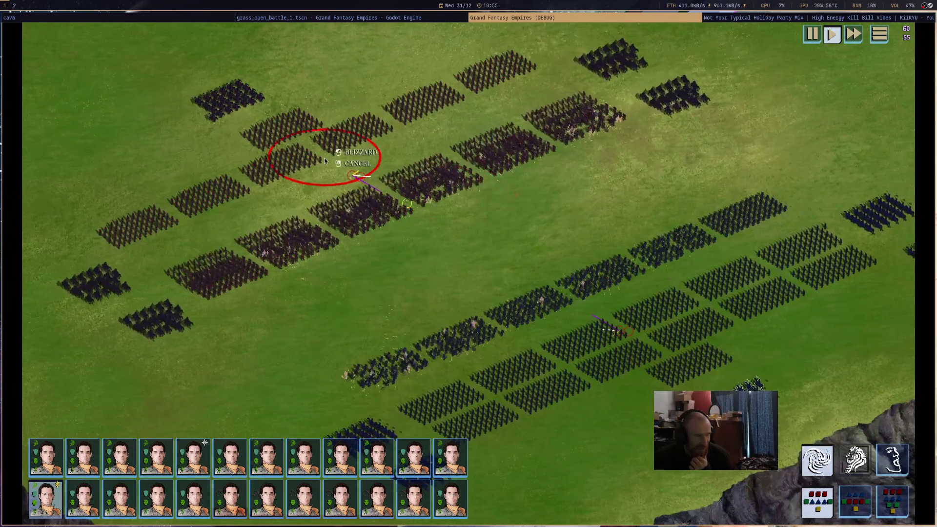
left_click(324, 161)
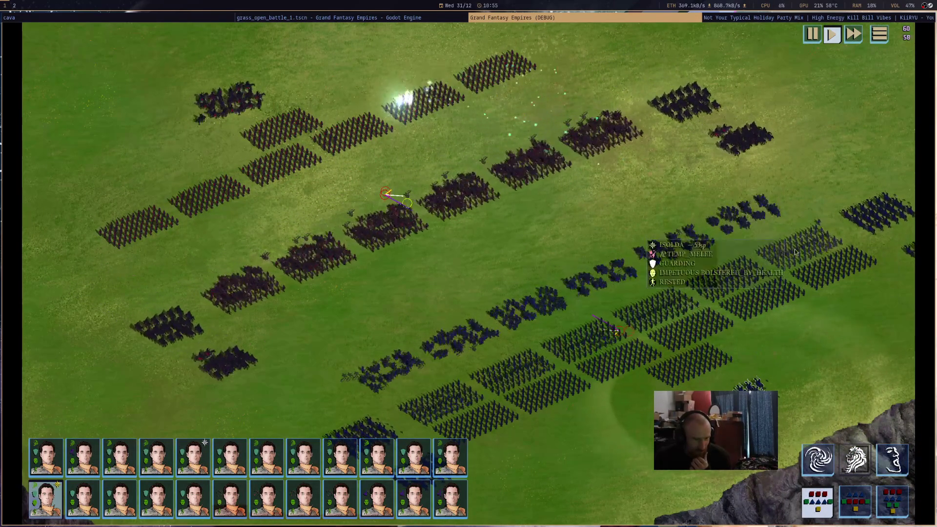
left_click(654, 273)
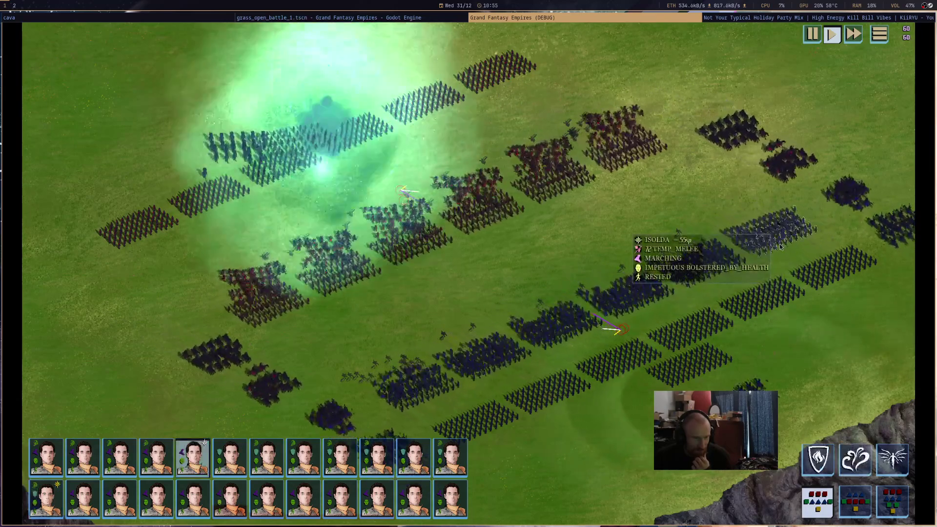
left_click(819, 458)
left_click(654, 264)
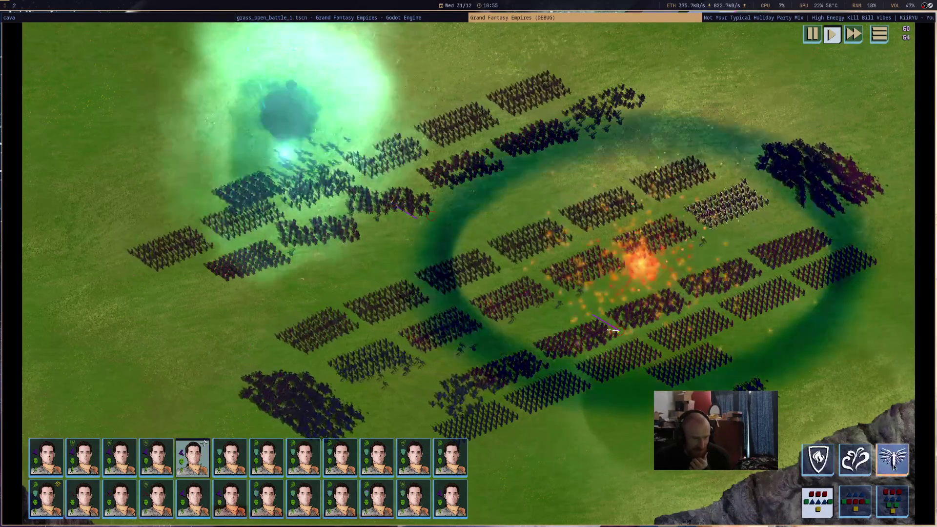
left_click_drag(806, 310, 715, 310)
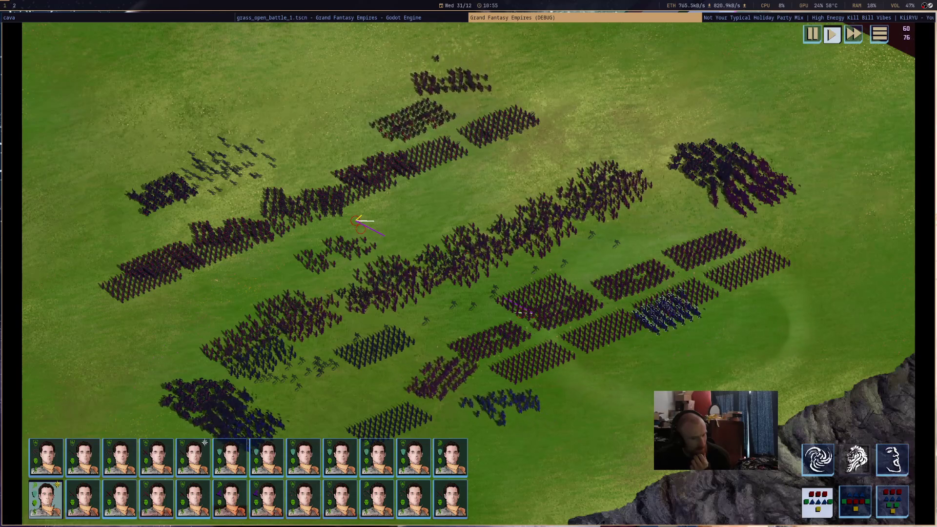
Step: Have the resurrecting hero cast Resurrection on the damaged lower-left formation
key("Down")
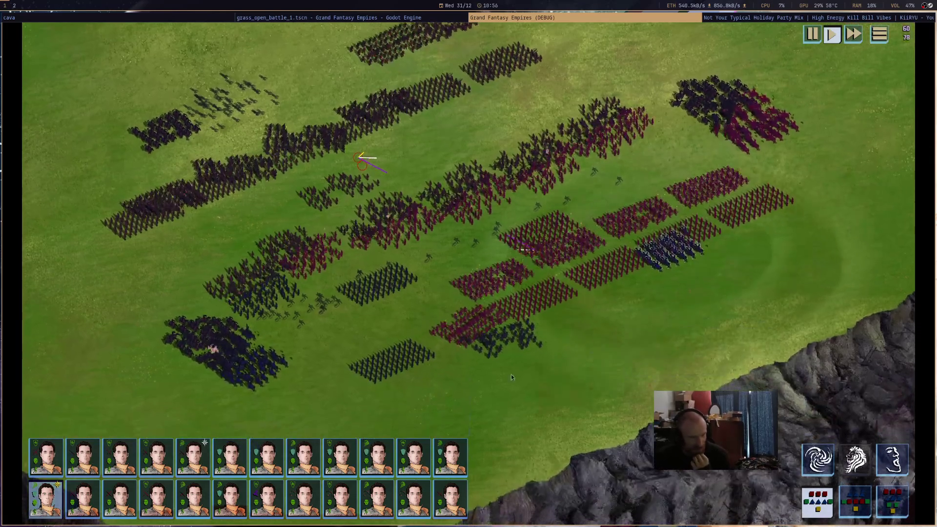
mouse_move(456, 500)
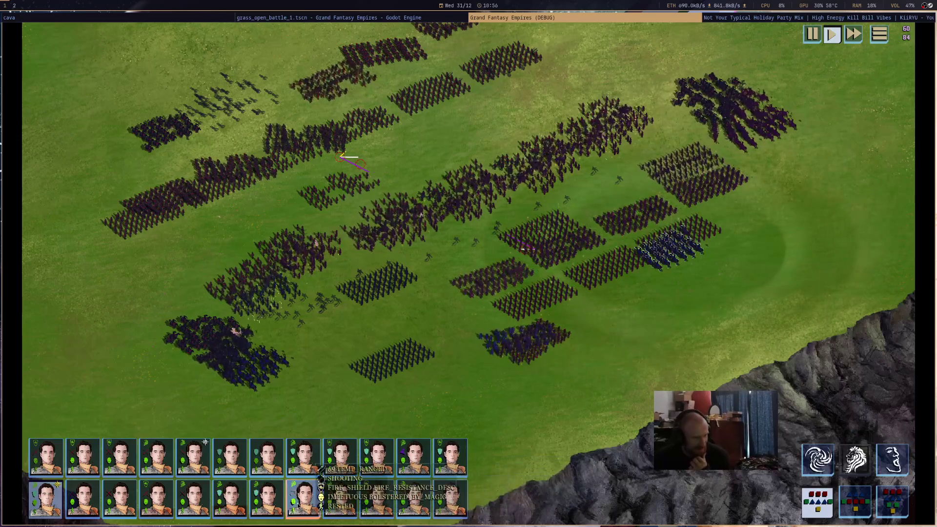
scroll(550, 318, "up", 2)
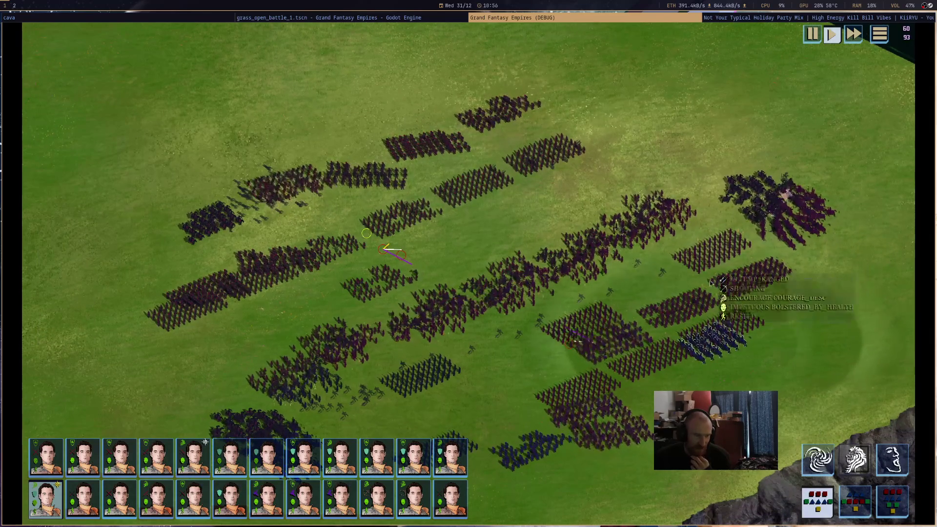
mouse_move(728, 264)
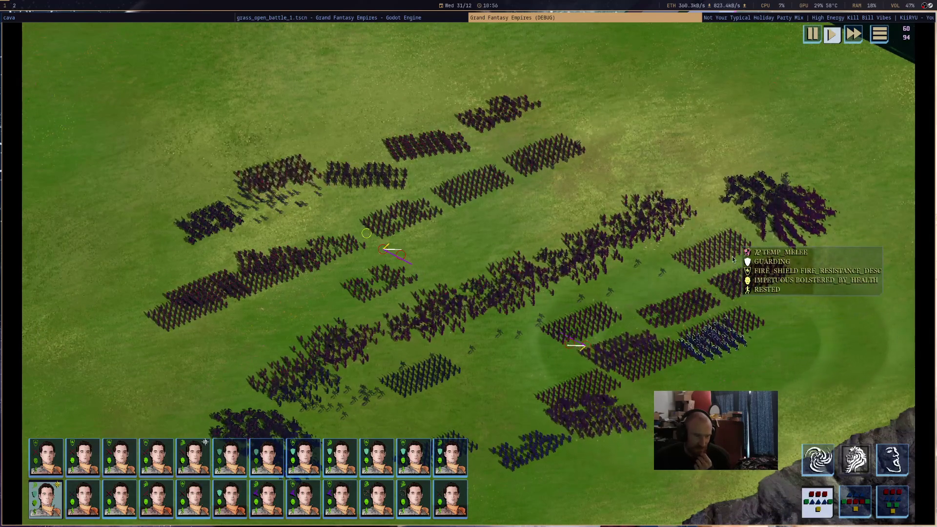
left_click(193, 457)
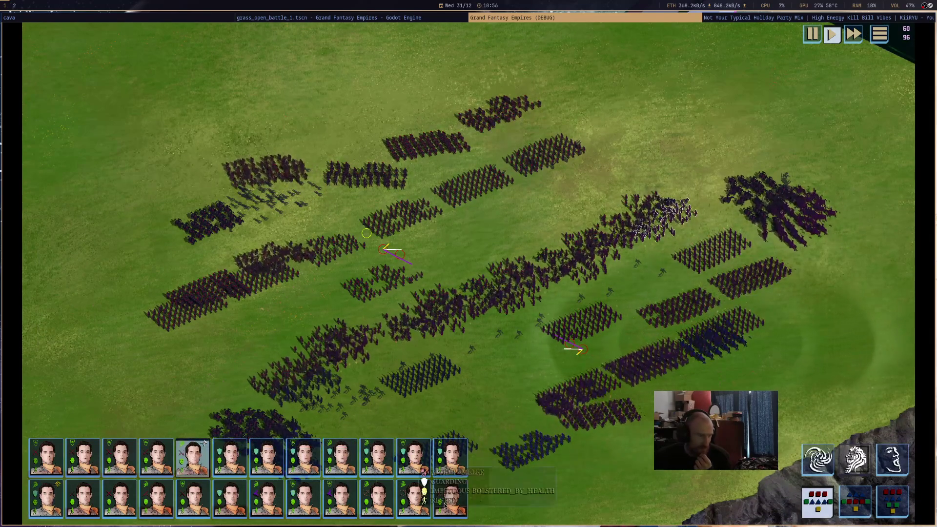
left_click(892, 463)
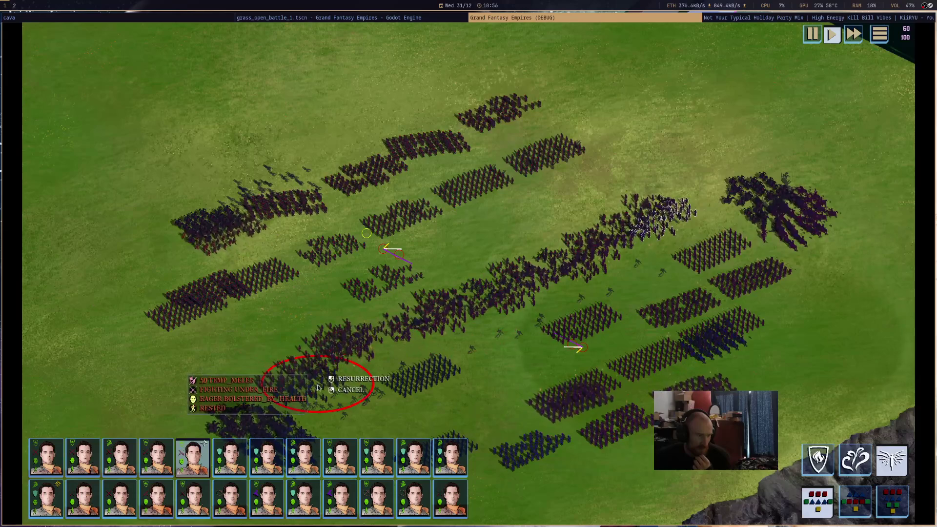
left_click(321, 395)
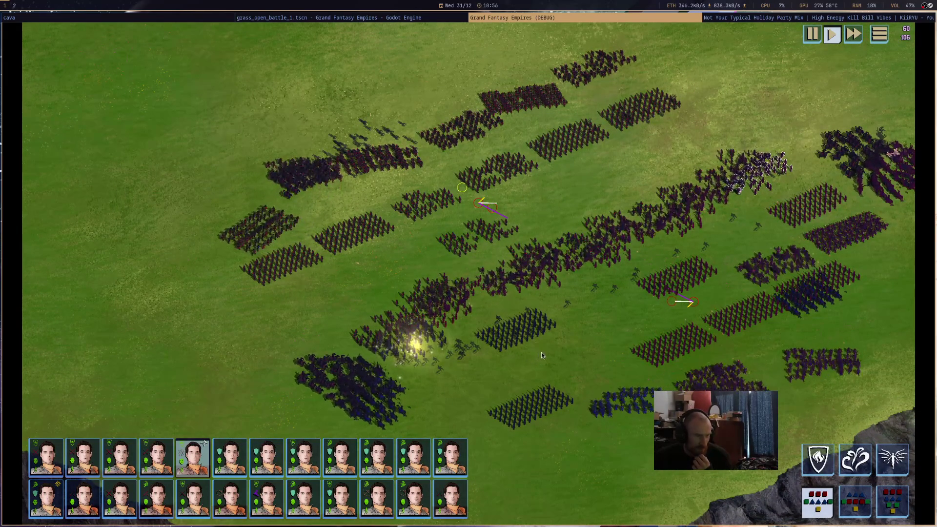
Step: Deselect the hero and pan around to survey the melee across the field's centre
scroll(556, 354, "down", 2)
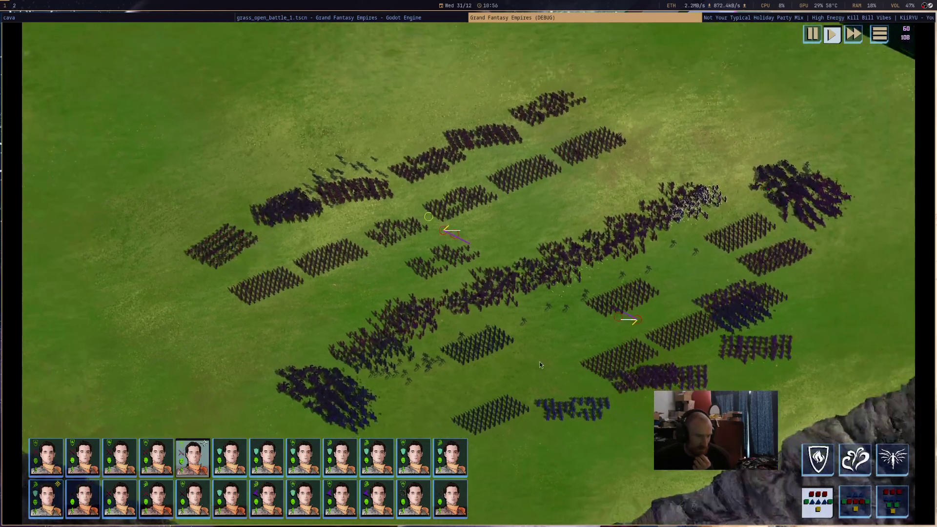
scroll(585, 344, "down", 2)
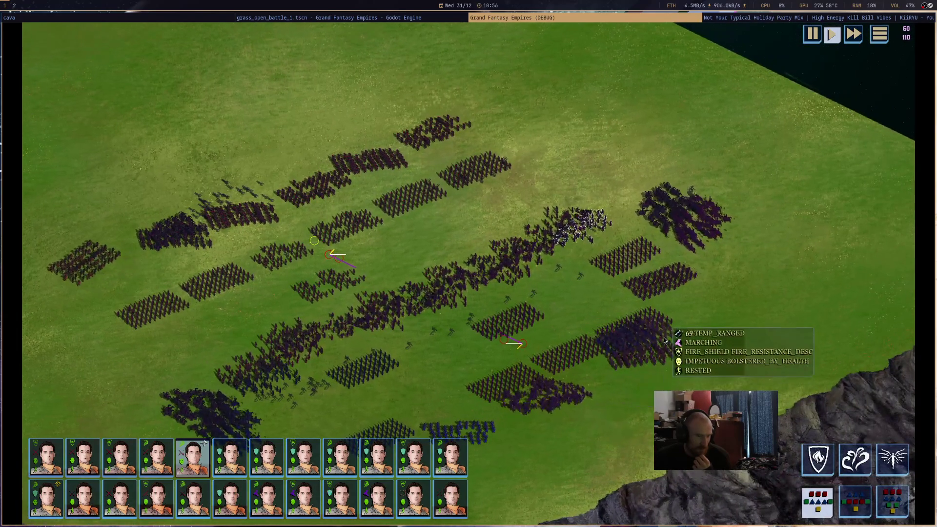
left_click(696, 338)
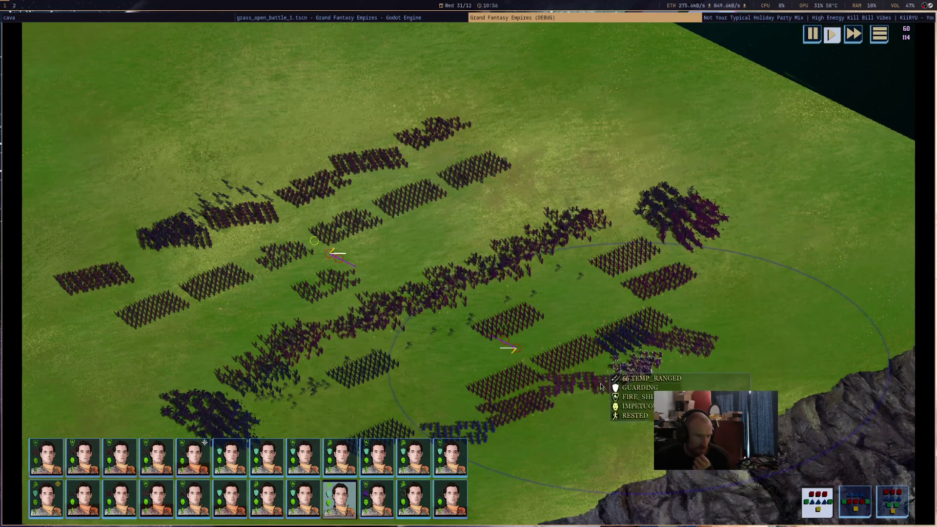
key("s+a")
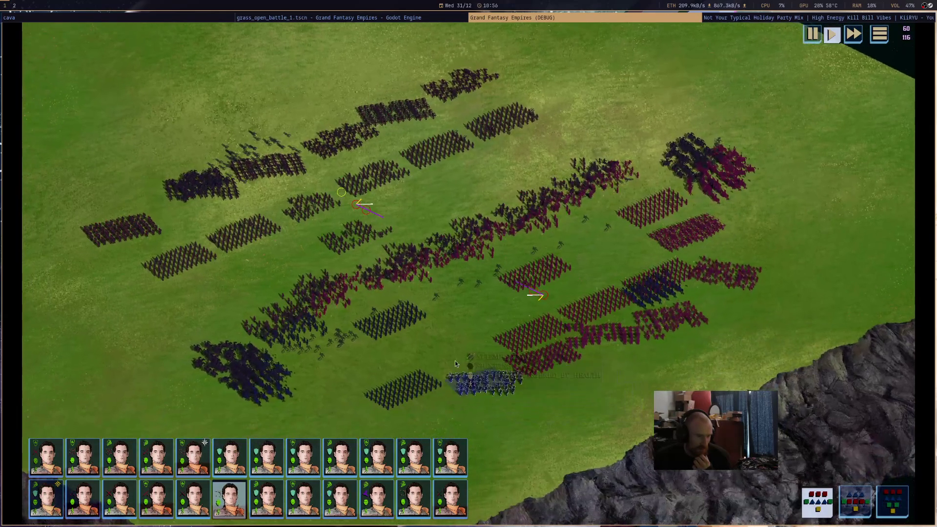
key("a")
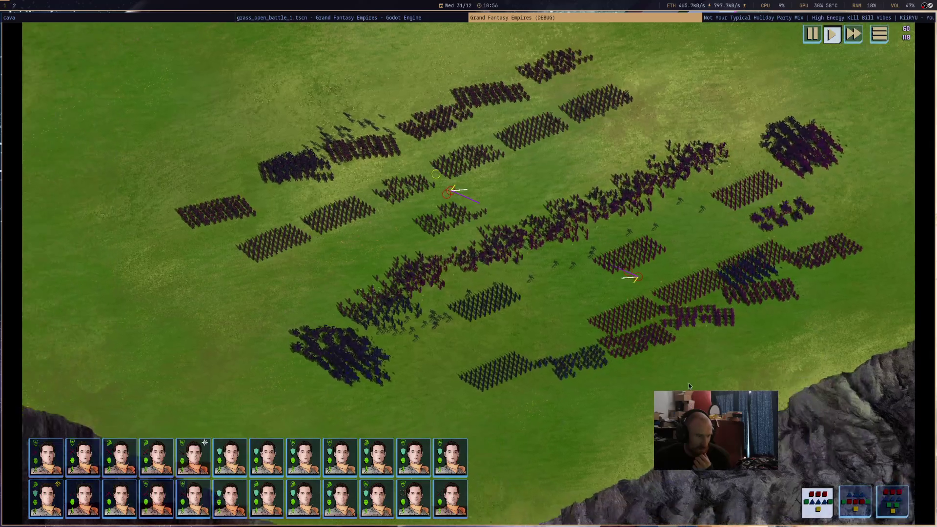
key("w")
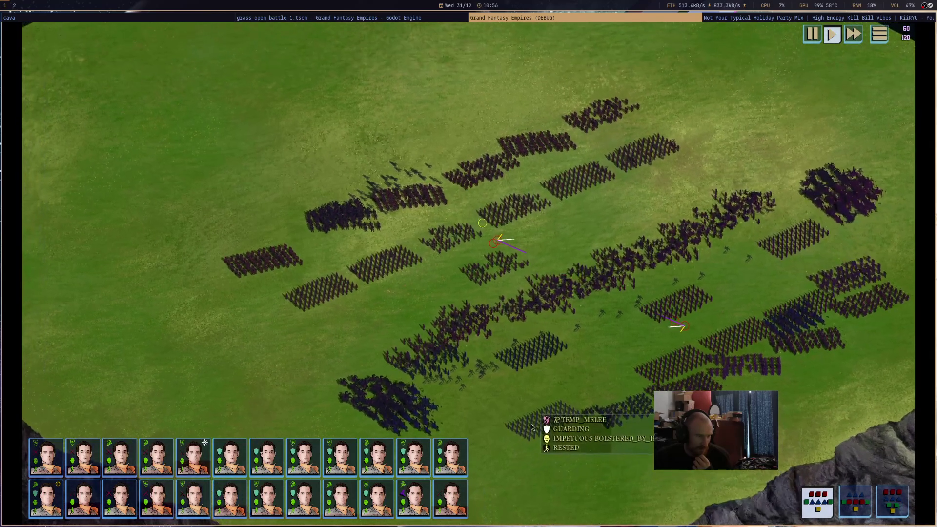
key("d")
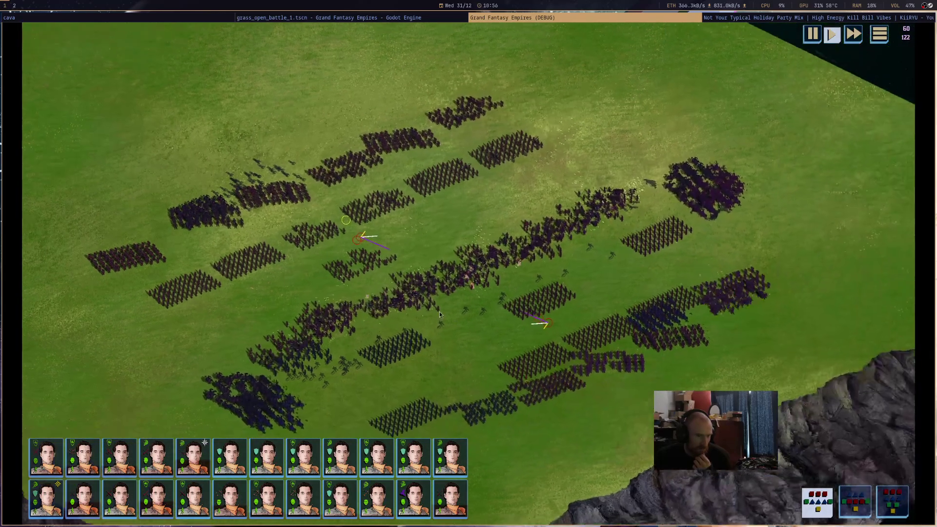
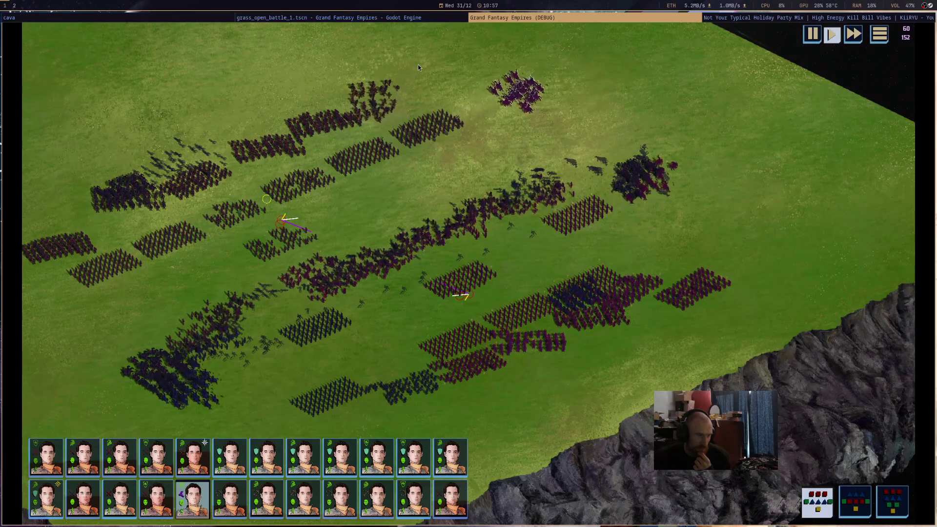
Step: Pan and zoom across the running battlefield to look over the armies
left_click_drag(415, 92, 572, 174)
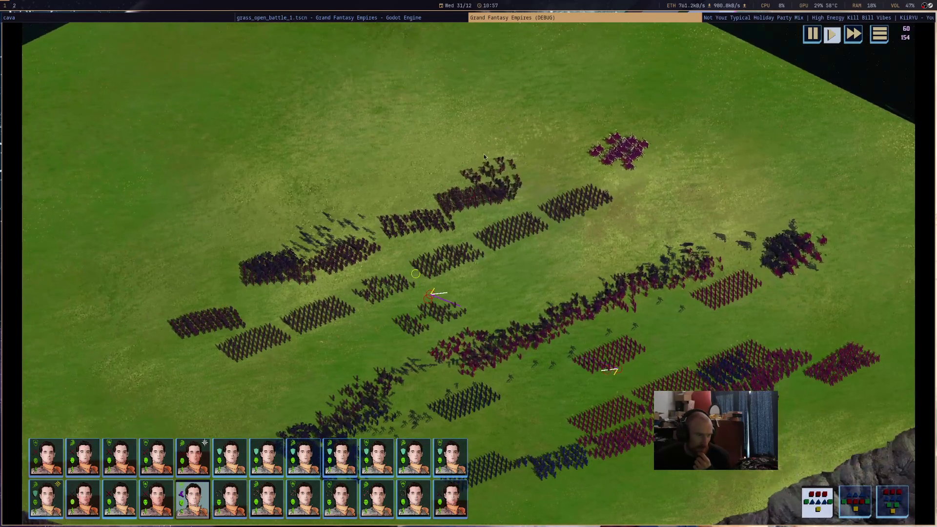
mouse_move(481, 206)
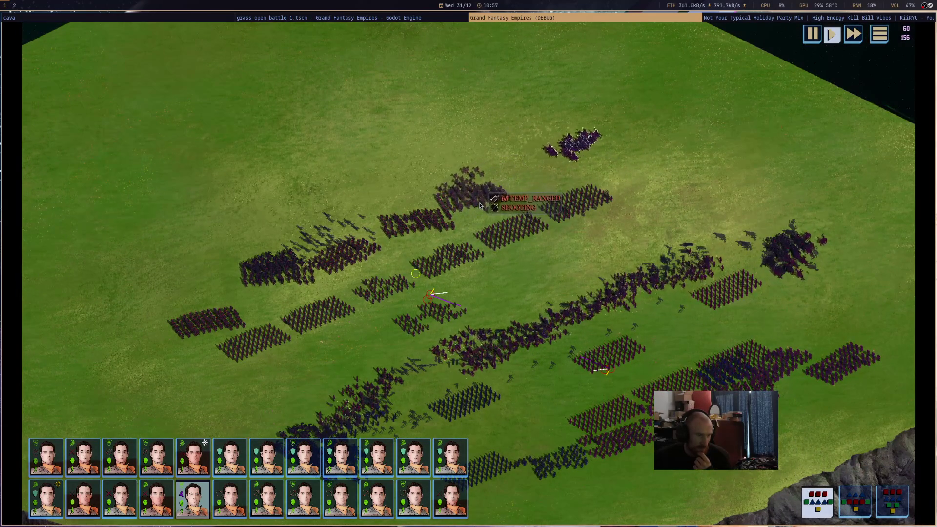
scroll(517, 241, "up", 3)
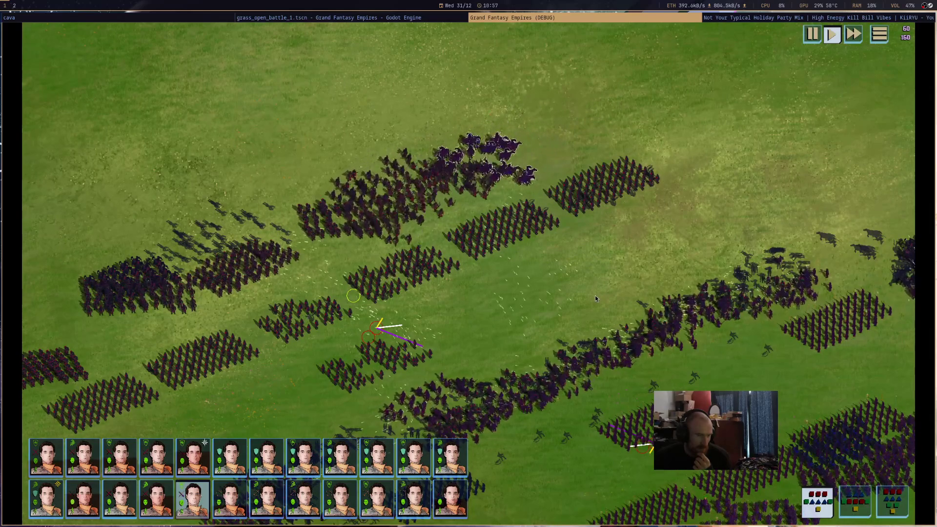
scroll(598, 297, "down", 3)
mouse_move(601, 319)
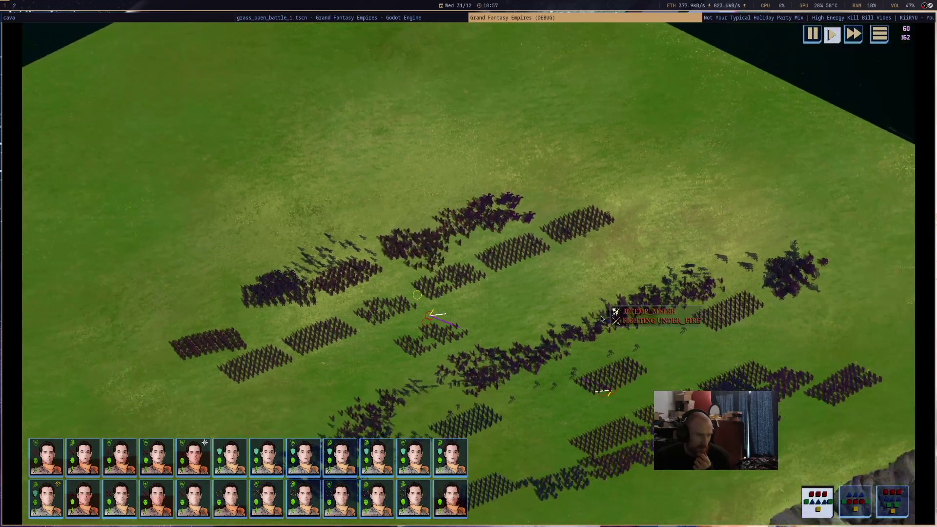
mouse_move(602, 318)
left_mouse_down()
mouse_move(503, 298)
mouse_move(455, 300)
left_mouse_up()
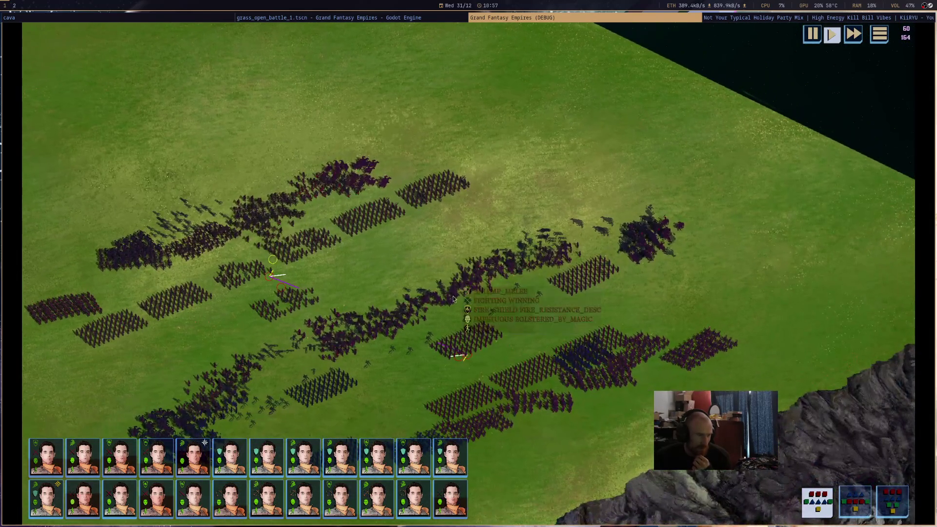
scroll(356, 178, "up", 3)
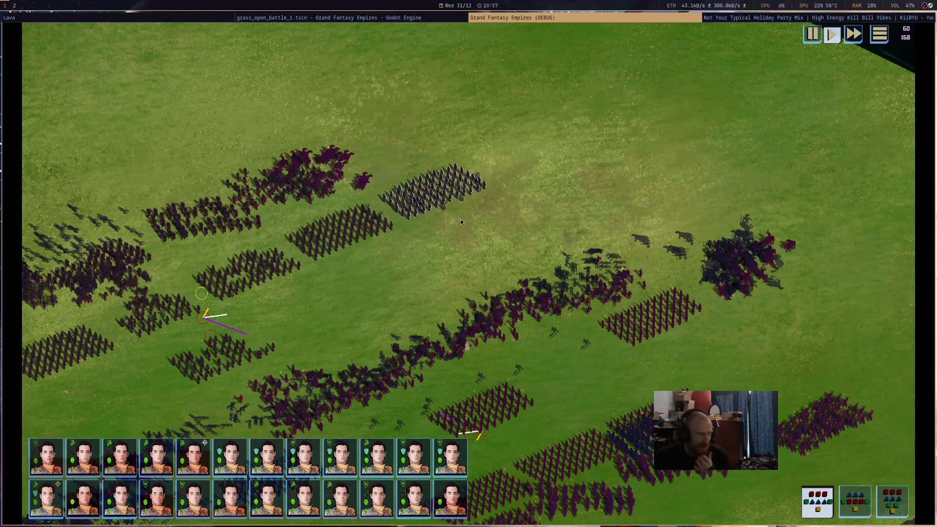
left_click_drag(454, 219, 632, 278)
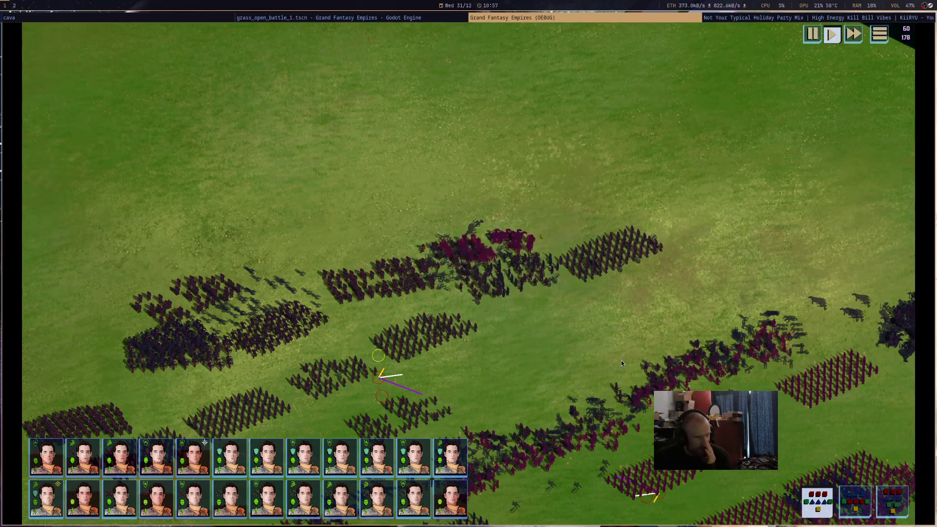
Step: Rotate the battlefield camera with Q and pan the view further across the map
key("q")
scroll(373, 206, "down", 3)
key("q")
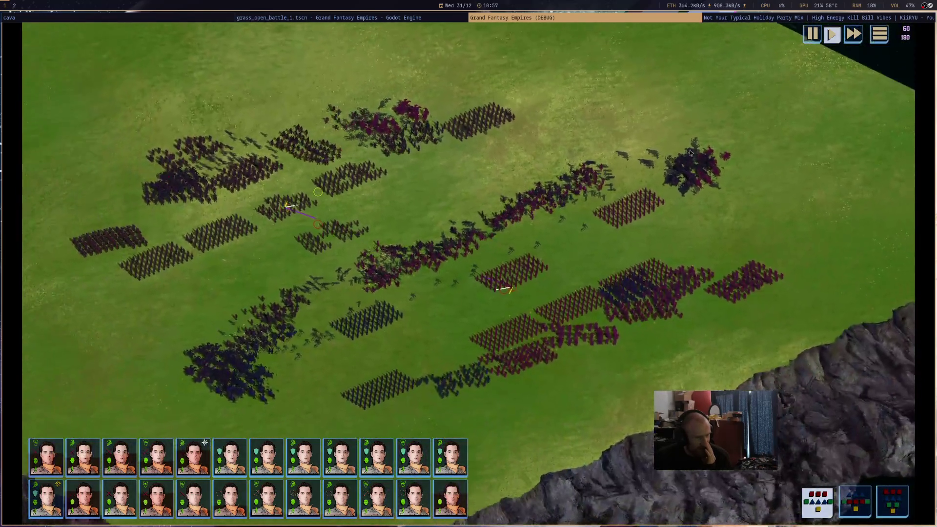
scroll(417, 169, "up", 3)
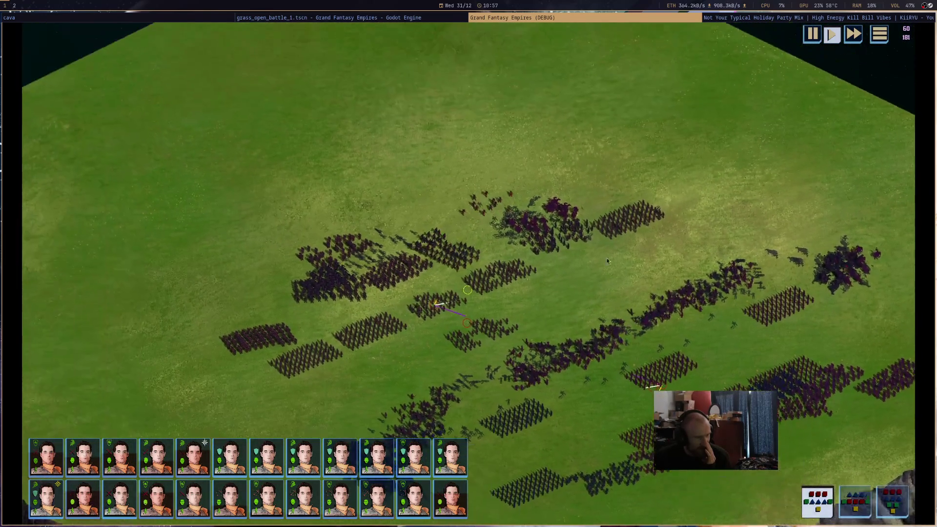
scroll(637, 238, "up", 3)
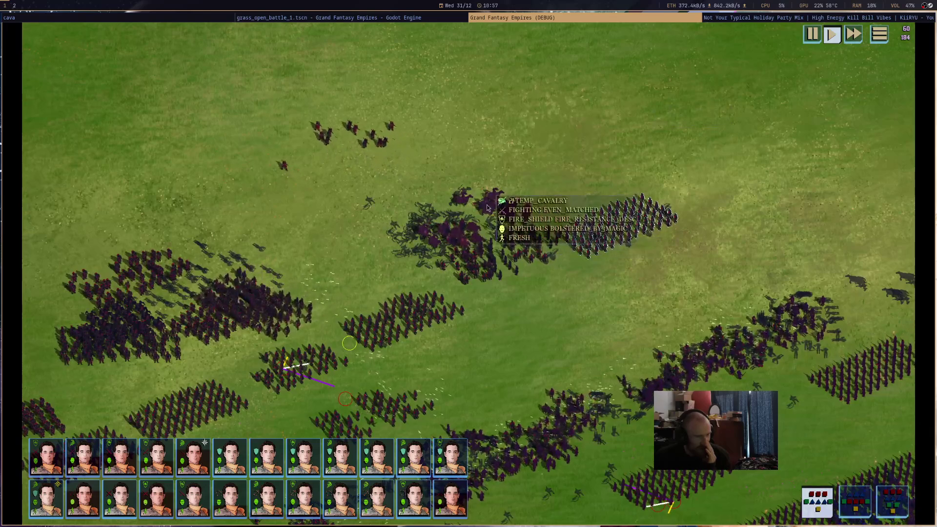
scroll(483, 351, "down", 3)
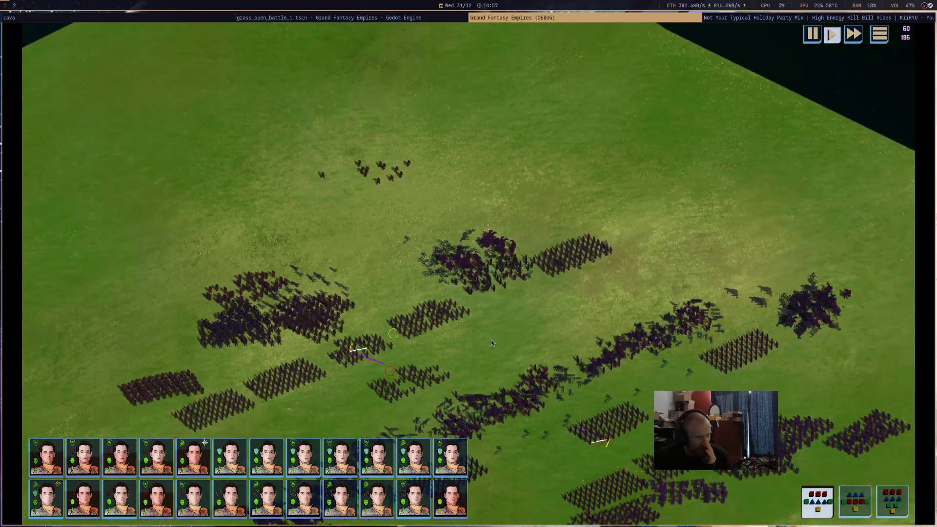
scroll(555, 172, "up", 3)
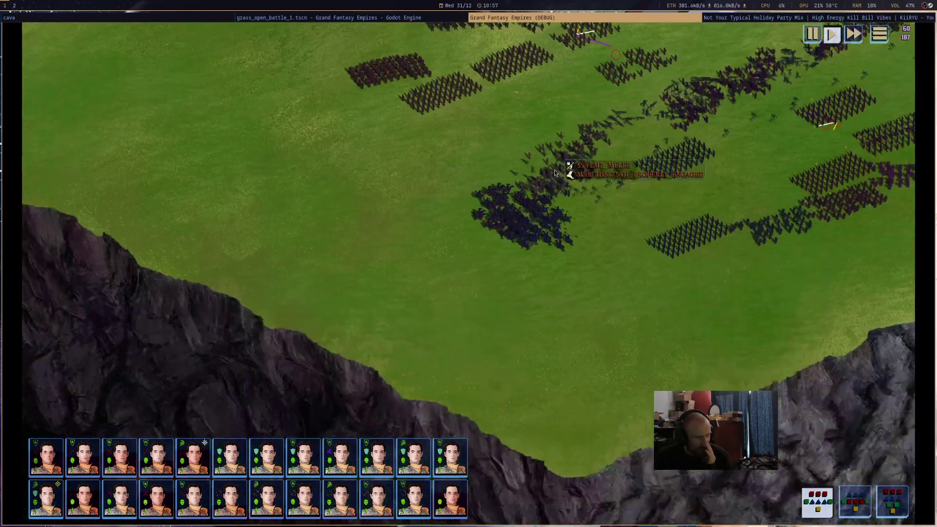
scroll(555, 173, "down", 3)
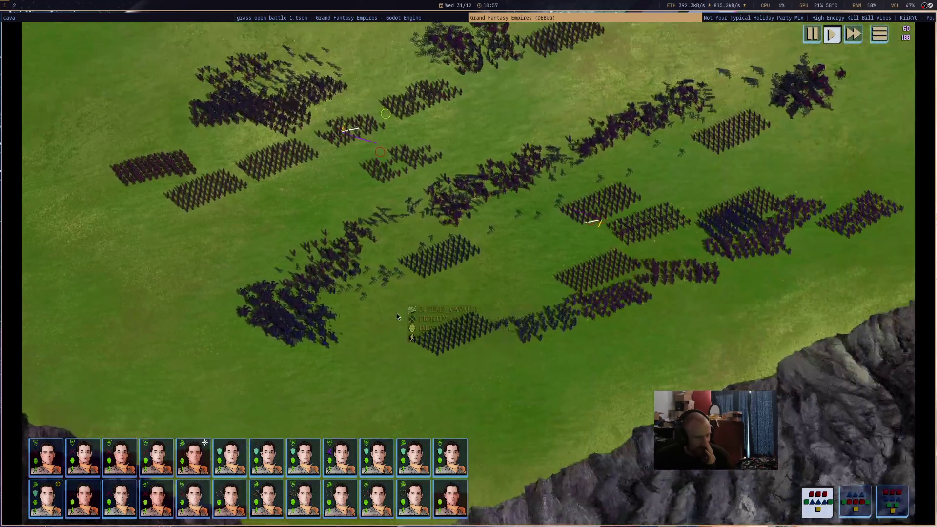
scroll(579, 256, "up", 2)
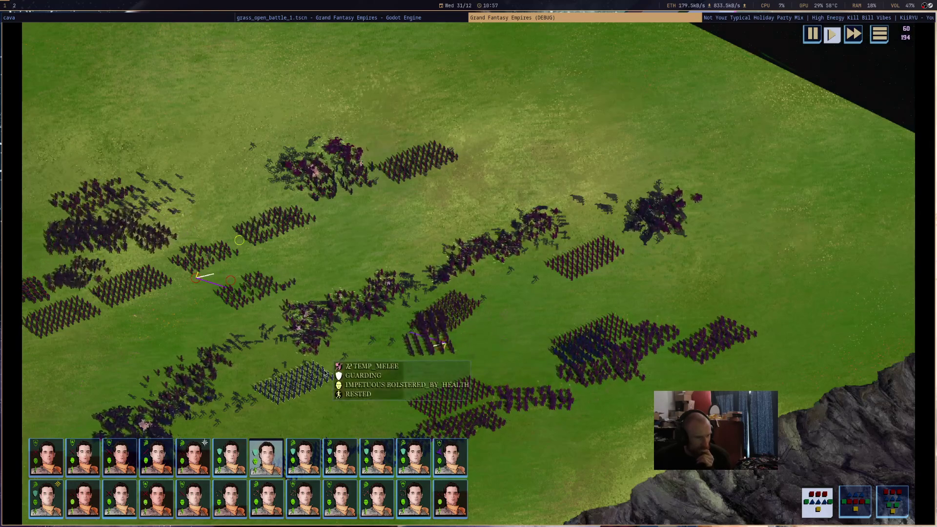
key("Left")
key("Down")
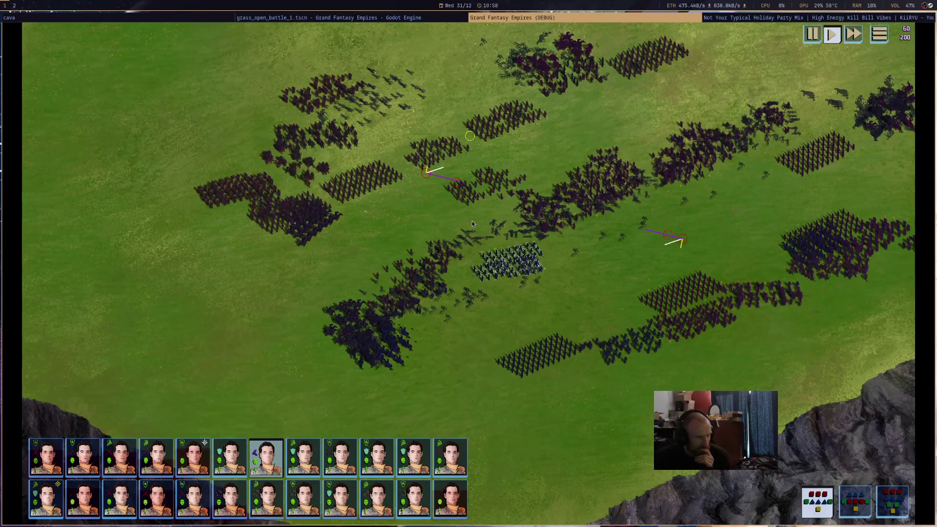
mouse_move(569, 293)
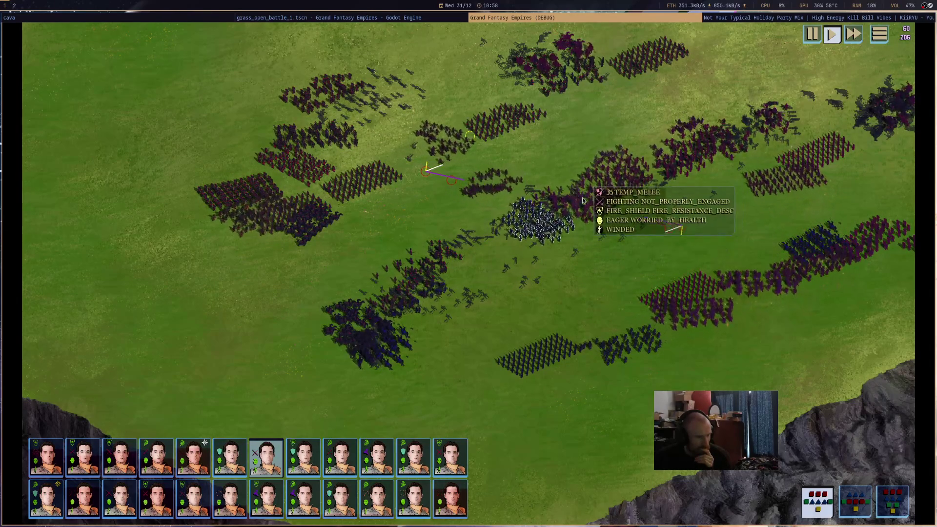
mouse_move(534, 225)
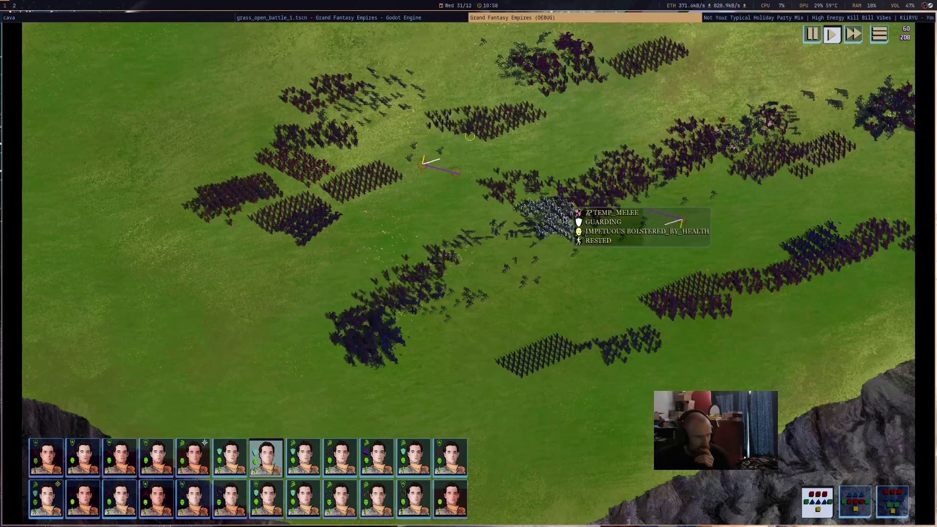
mouse_move(525, 192)
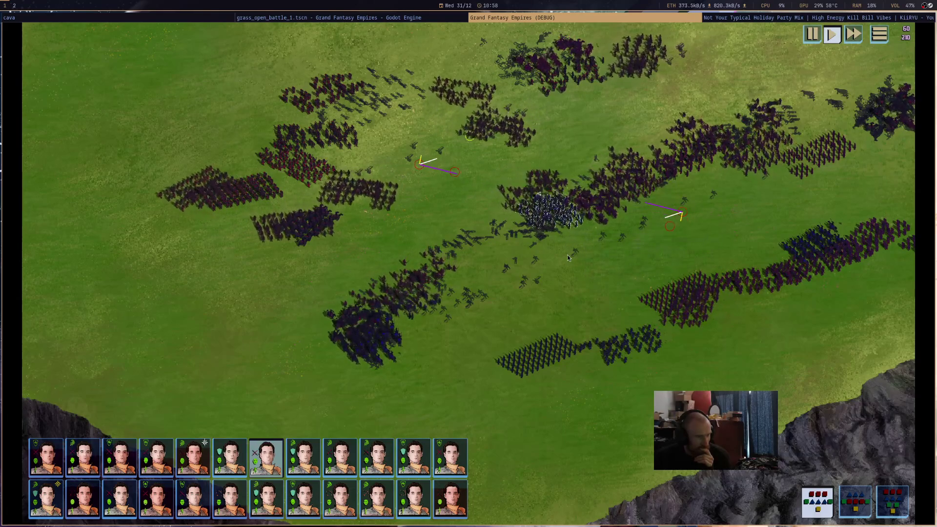
mouse_move(588, 188)
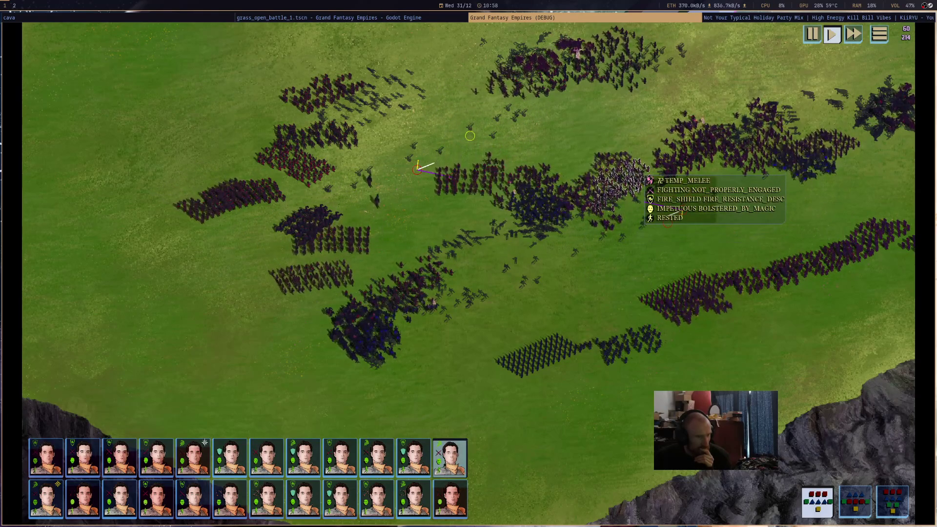
mouse_move(606, 168)
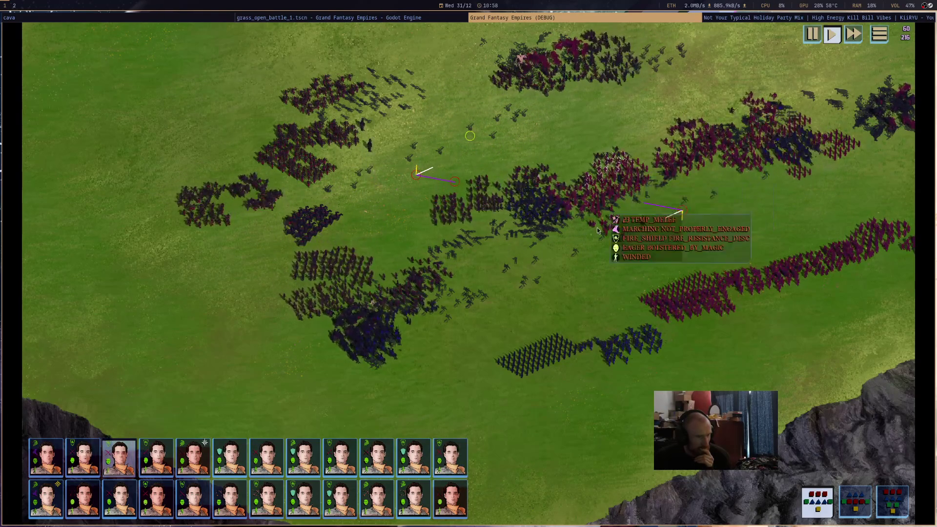
mouse_move(417, 297)
mouse_move(501, 337)
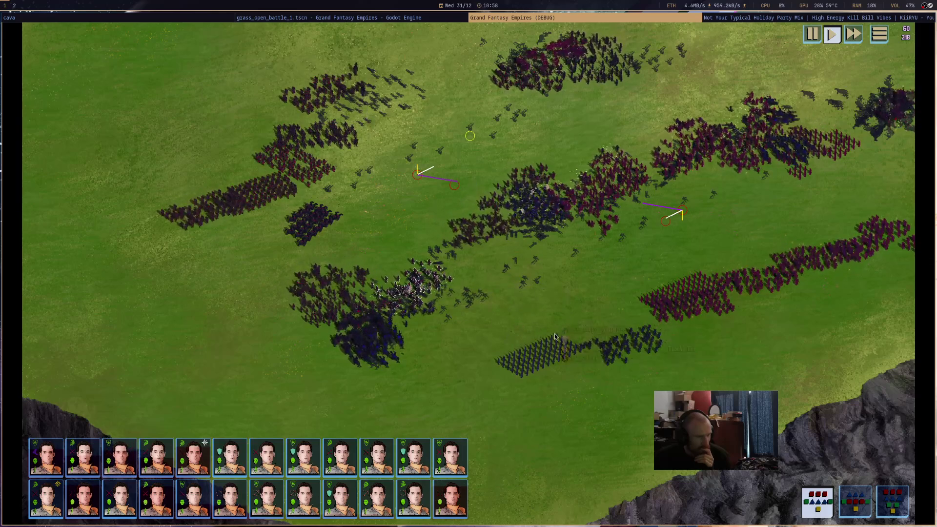
mouse_move(649, 273)
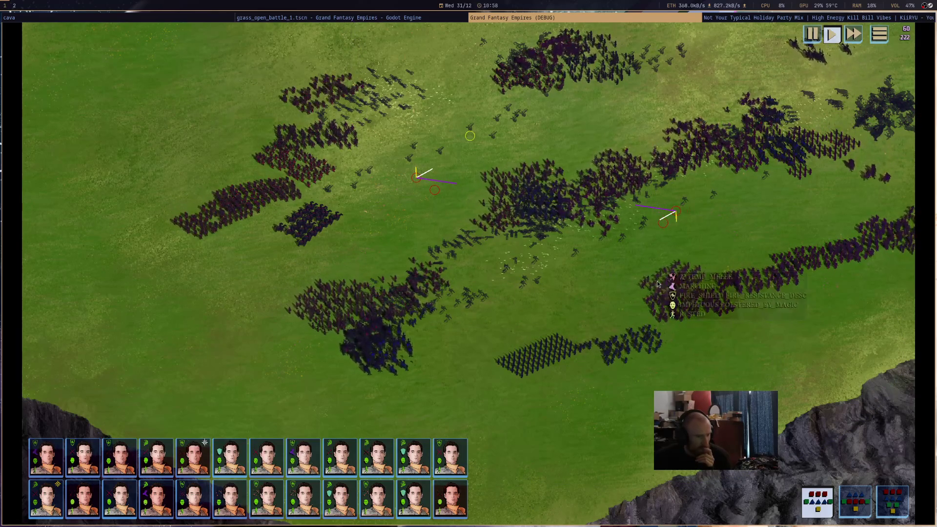
key("d")
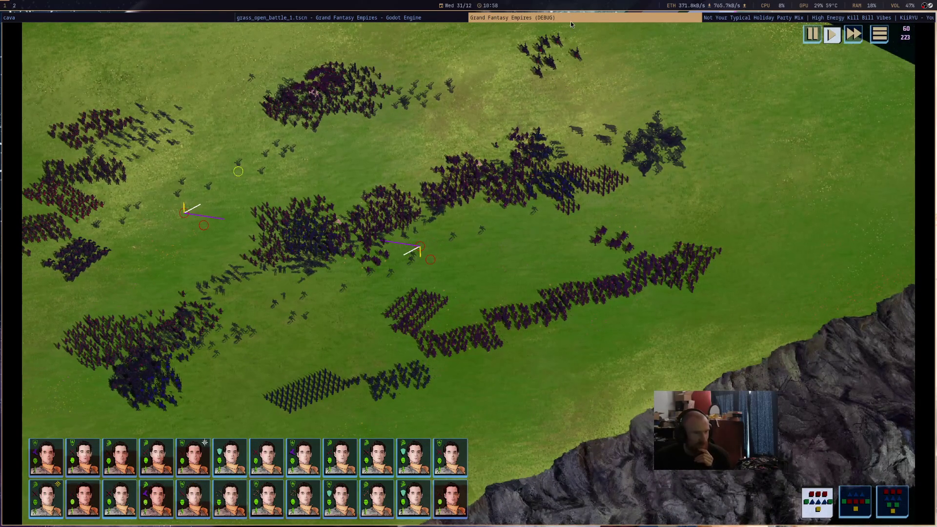
Step: Stop the game, frame the dragon_battle scene in the 2D view, and run it
key("F8")
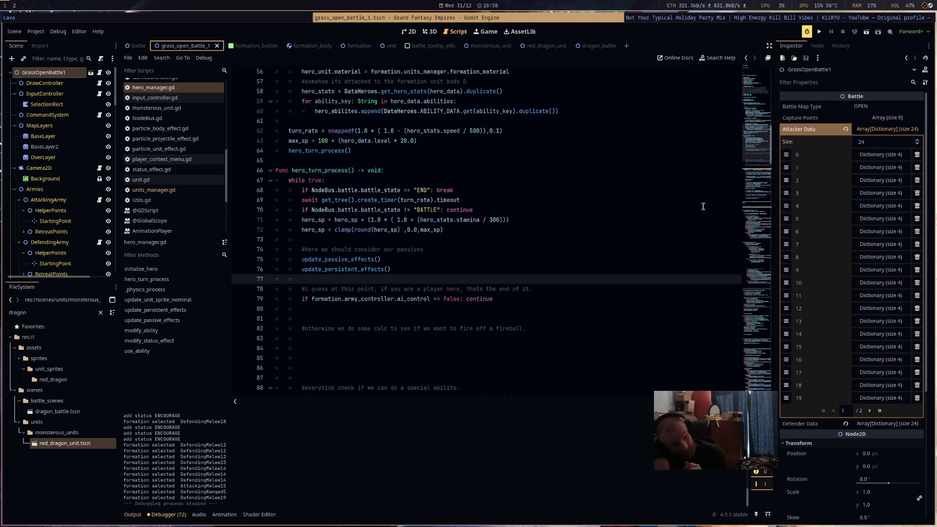
left_click(602, 48)
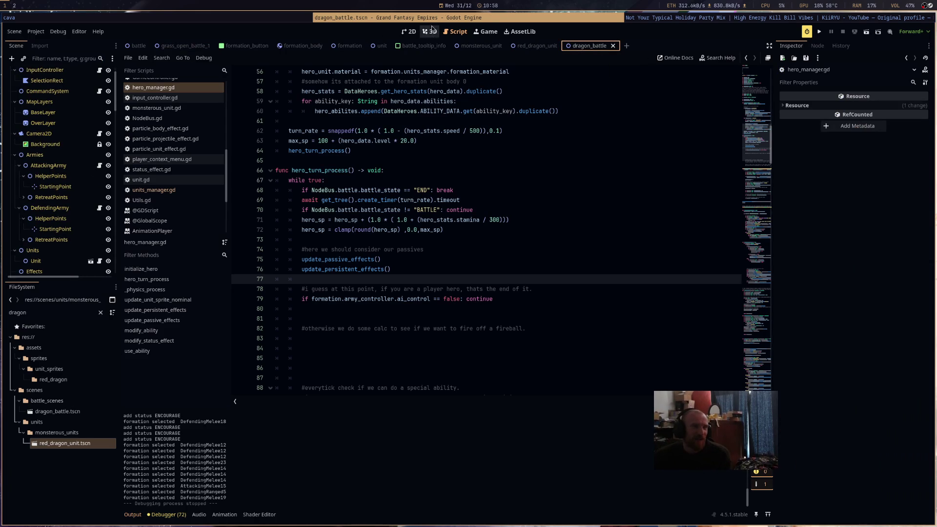
left_click(407, 33)
scroll(523, 171, "down", 2)
scroll(544, 250, "up", 2)
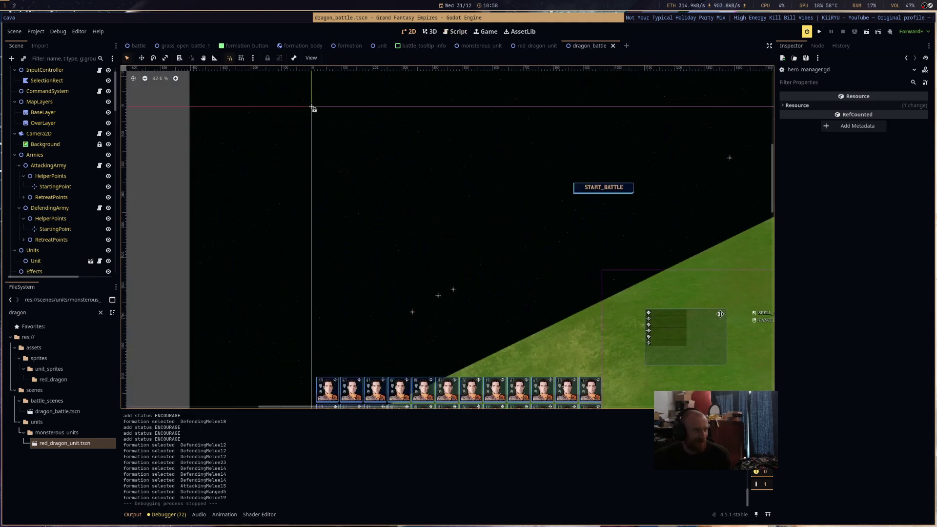
scroll(257, 179, "down", 2)
scroll(491, 251, "up", 2)
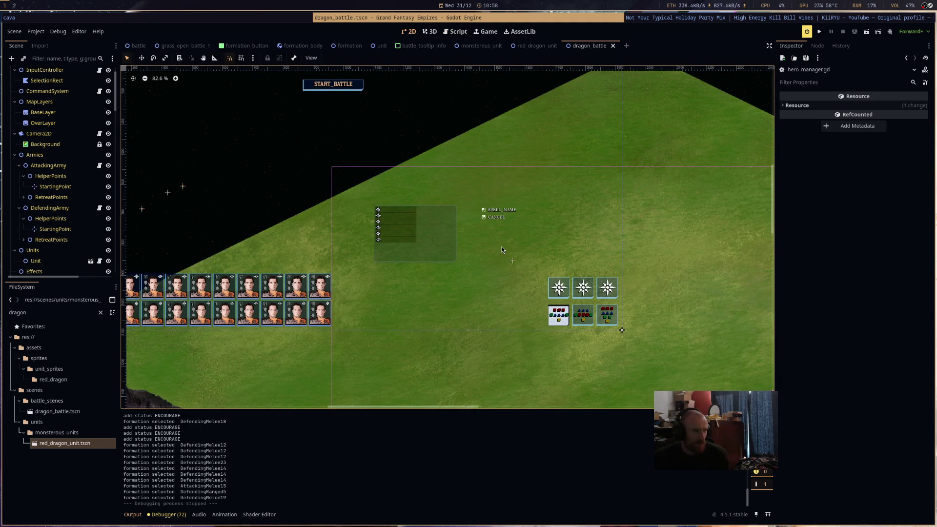
left_click(868, 32)
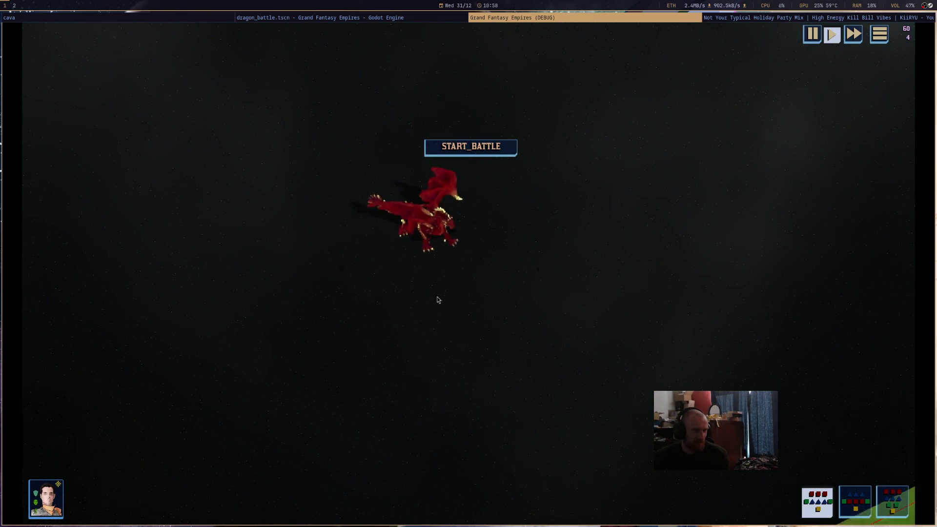
Step: Close the dragon_battle test run and open the scene's root script battle.gd
key("alt+F4")
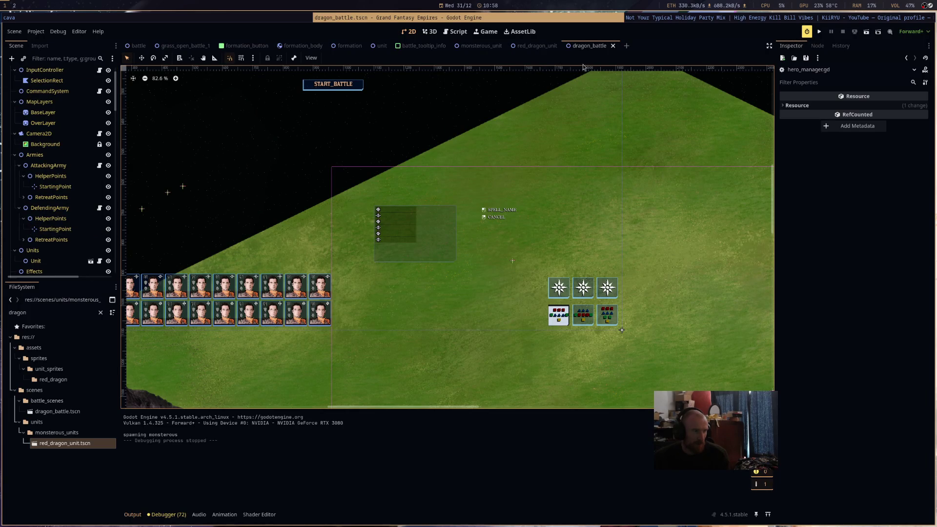
scroll(137, 106, "up", 4)
scroll(68, 98, "up", 2)
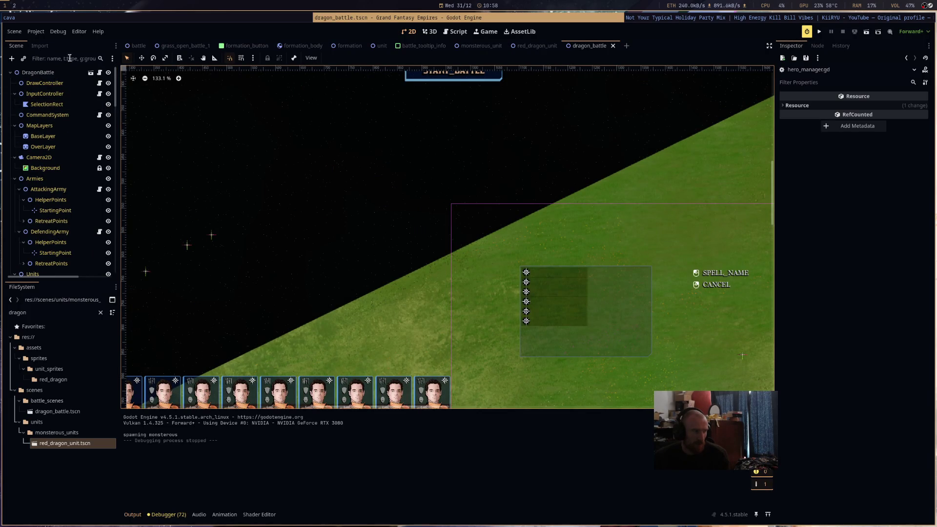
left_click(100, 73)
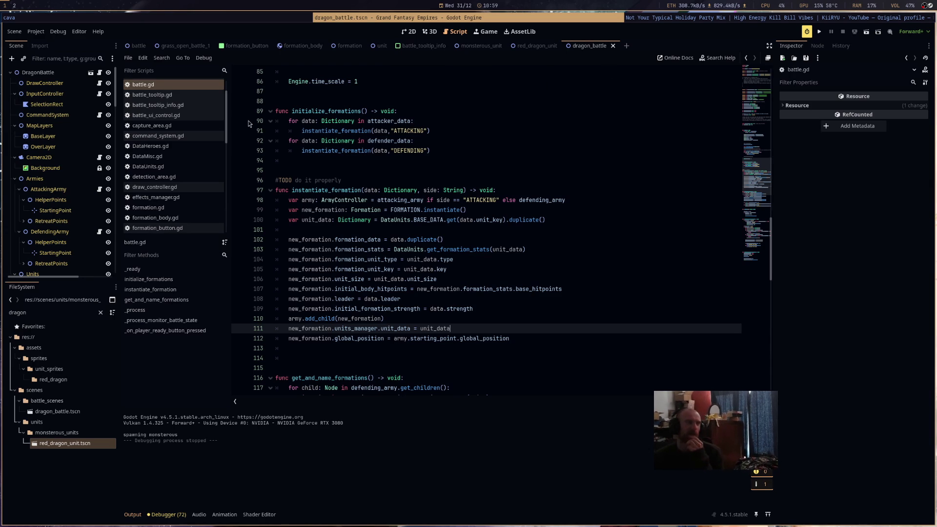
Step: Open hero_manager.gd and inspect the update_unit_sprite_nominal call and hero_unit's uses
scroll(175, 165, "down", 5)
left_click(171, 154)
scroll(481, 248, "down", 10)
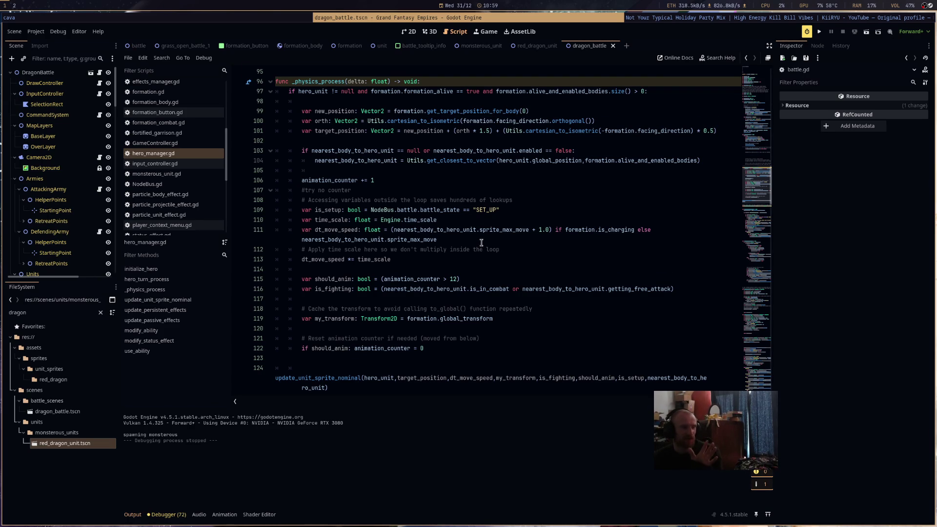
scroll(481, 241, "down", 4)
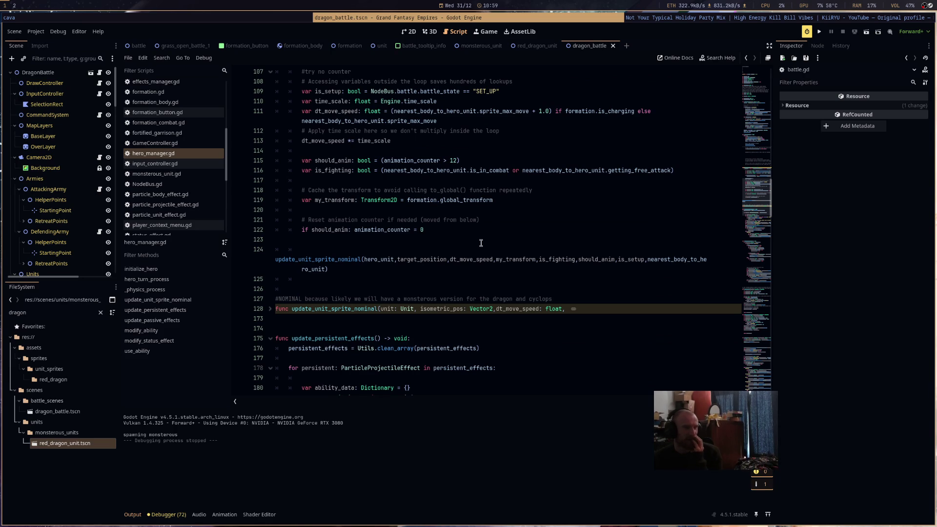
left_click_drag(327, 264, 258, 256)
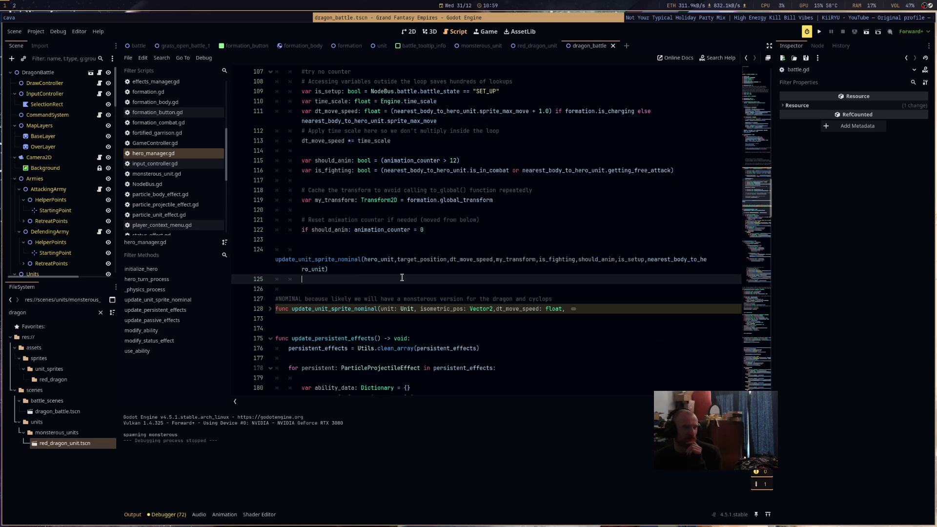
scroll(401, 279, "up", 5)
scroll(399, 279, "down", 2)
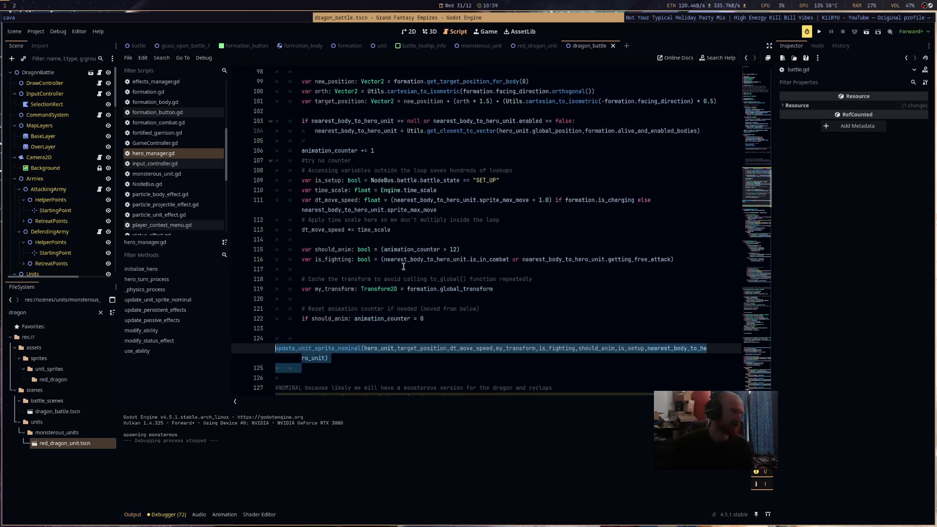
left_click_drag(312, 378, 275, 350)
scroll(319, 182, "up", 4)
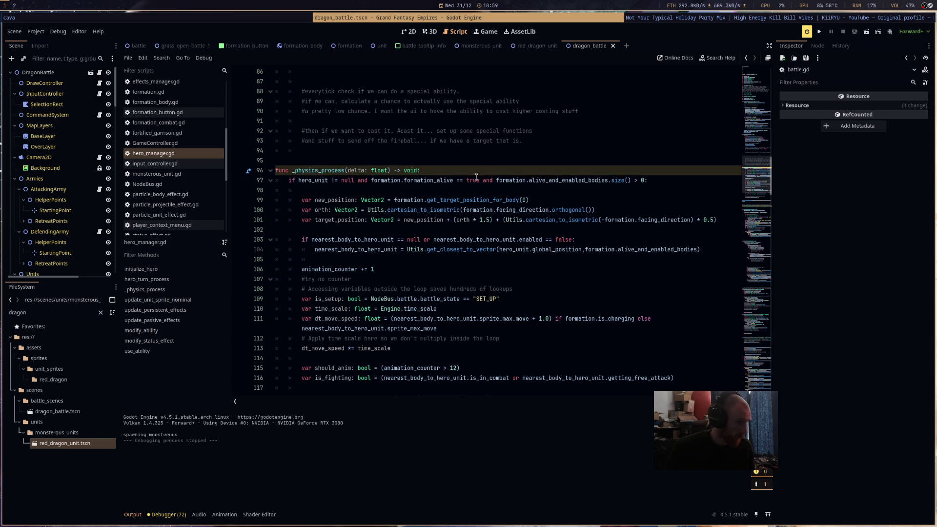
scroll(415, 294, "down", 5)
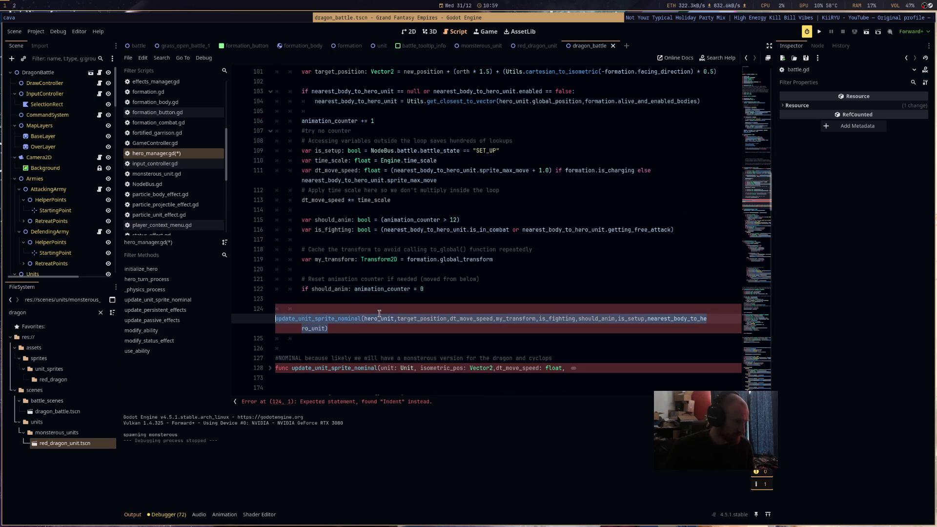
double_click(380, 317)
key("ctrl+d")
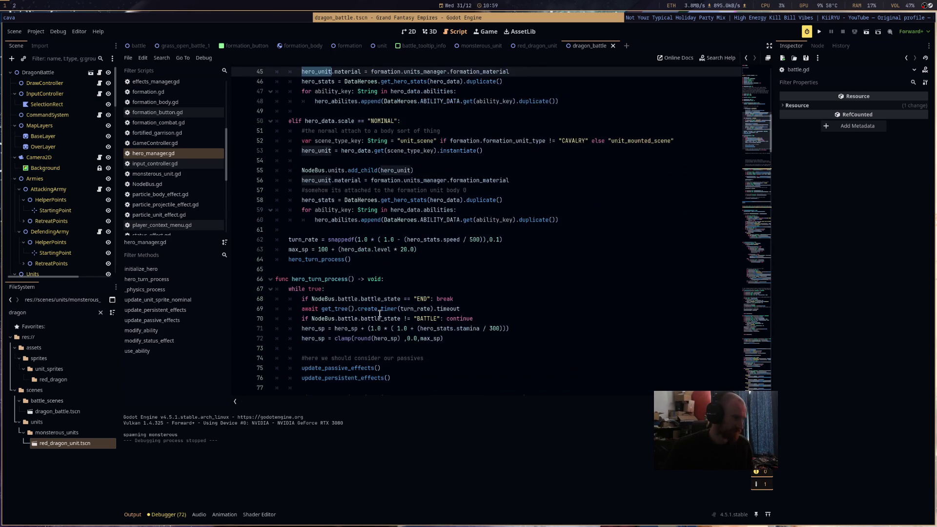
scroll(387, 309, "down", 15)
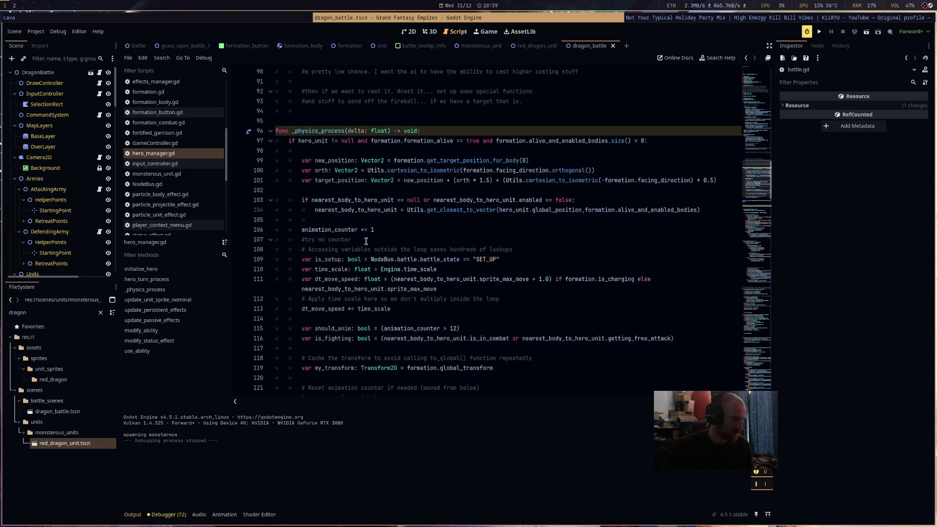
scroll(370, 217, "down", 5)
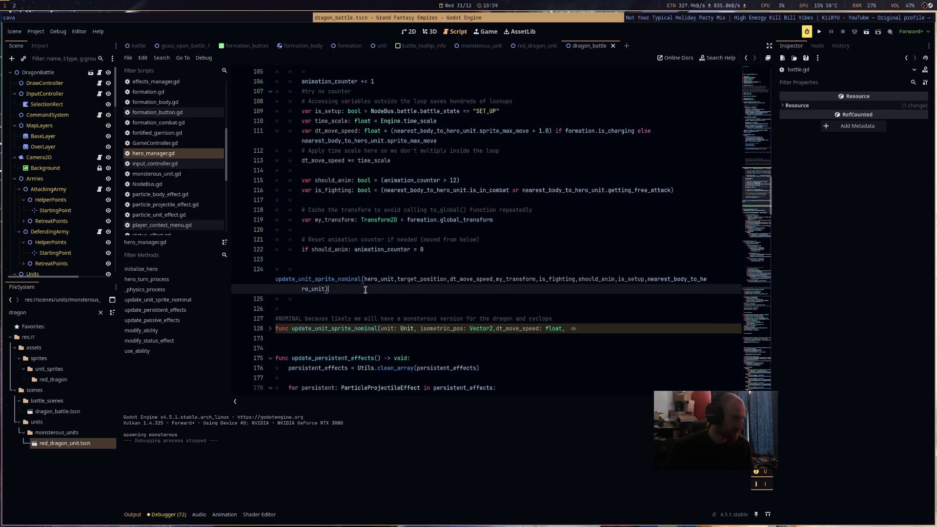
scroll(357, 324, "up", 6)
Step: Duplicate the hero_unit if-check after the sprite update, renaming it to monsterous_unit
left_click(658, 170)
left_click_drag(657, 170, 311, 166)
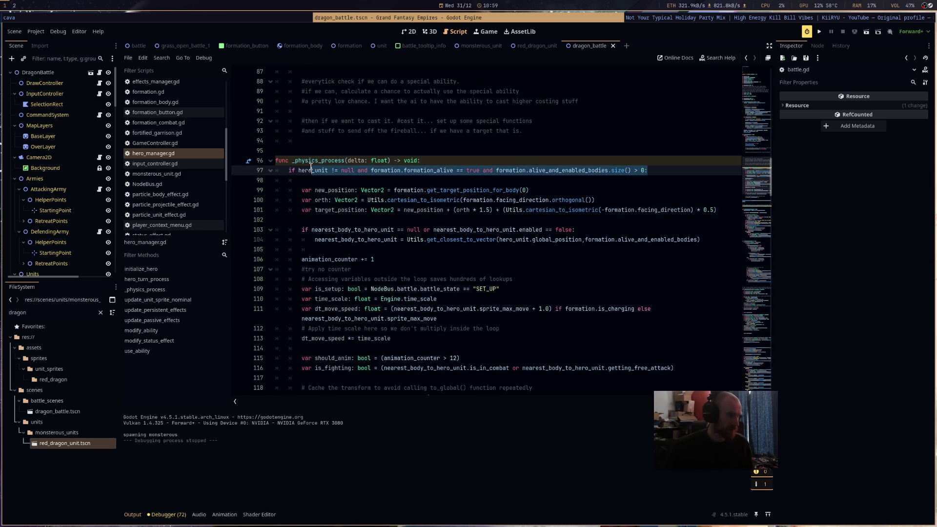
scroll(336, 200, "down", 10)
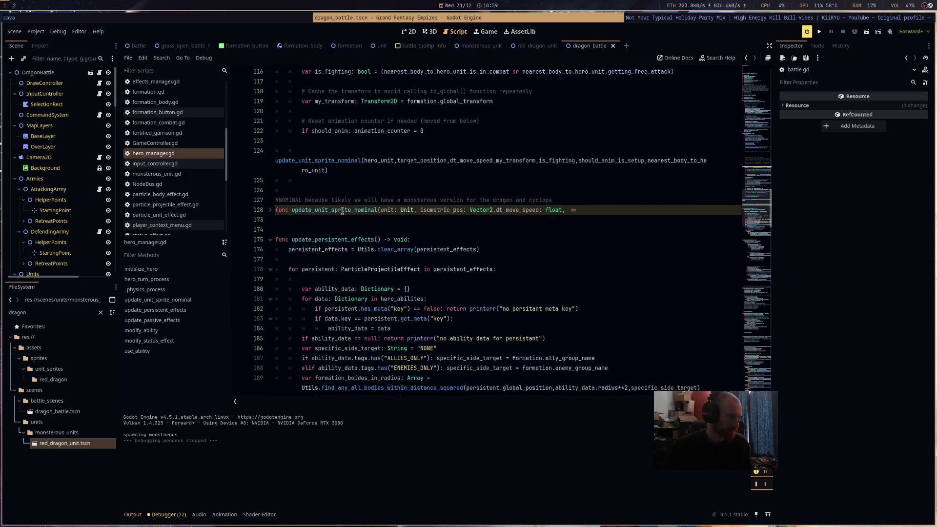
left_click(346, 170)
key("Return")
key("ctrl+z")
key("ctrl+z")
key("ctrl+z")
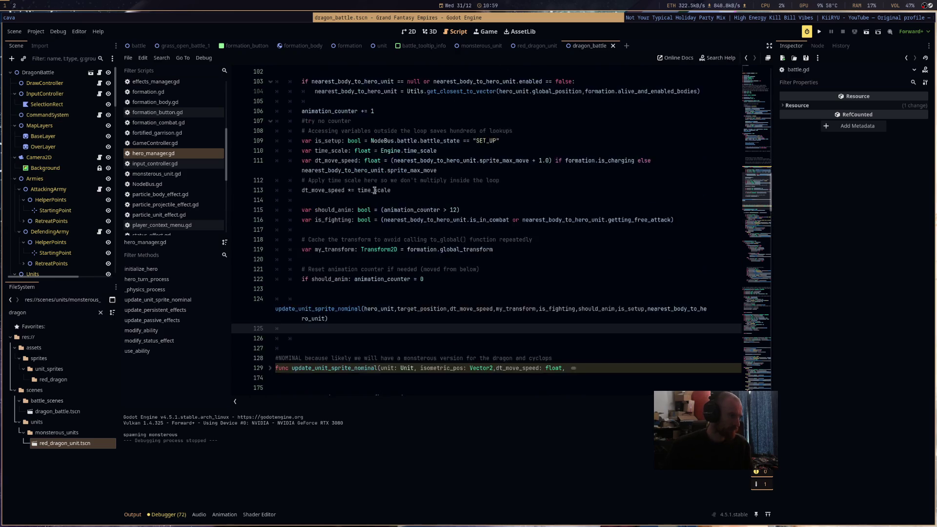
key("ctrl+y")
key("ctrl+y")
key("ctrl+y")
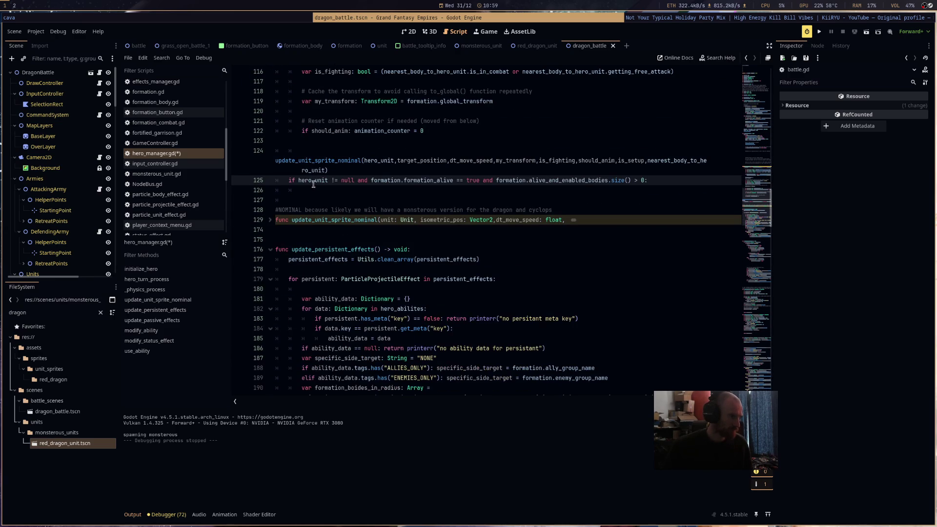
type("mo")
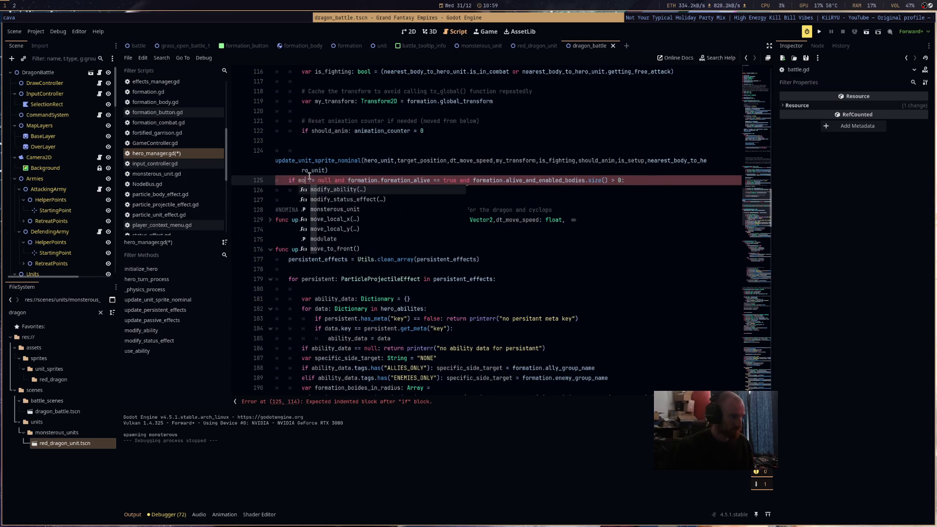
key("Return")
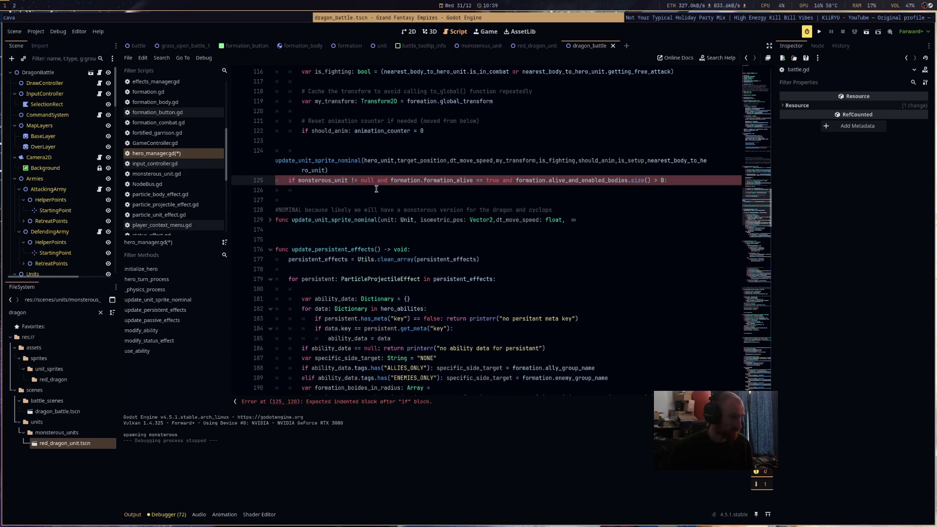
left_click(376, 188)
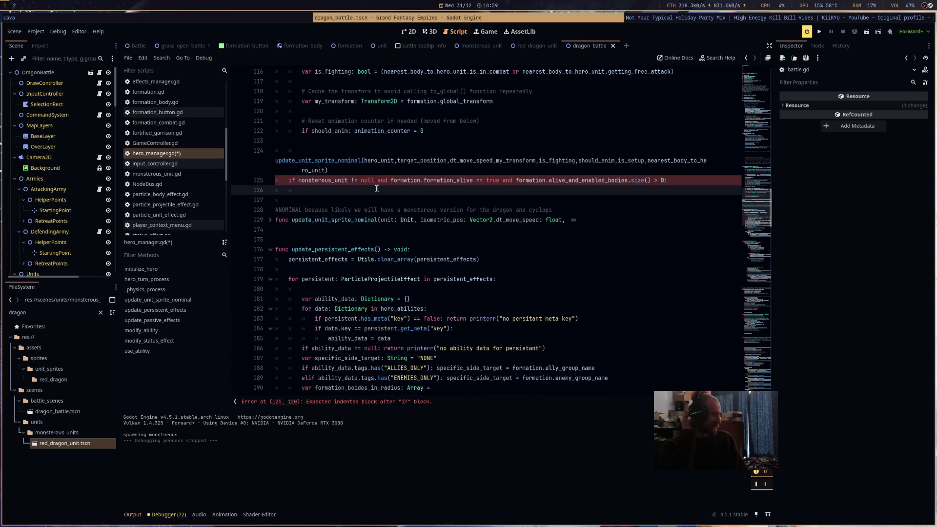
Step: Copy the new_position declaration for reuse inside the new check
scroll(377, 189, "up", 4)
scroll(393, 201, "up", 5)
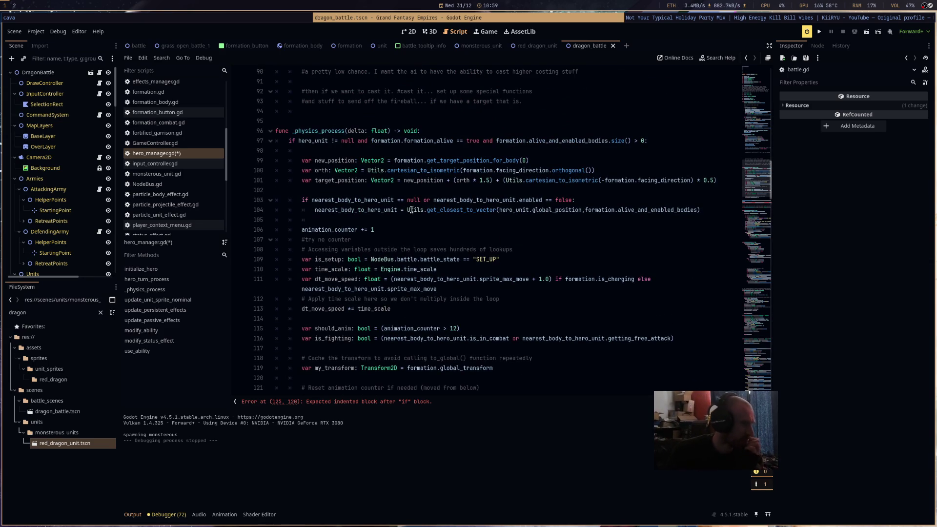
mouse_move(413, 208)
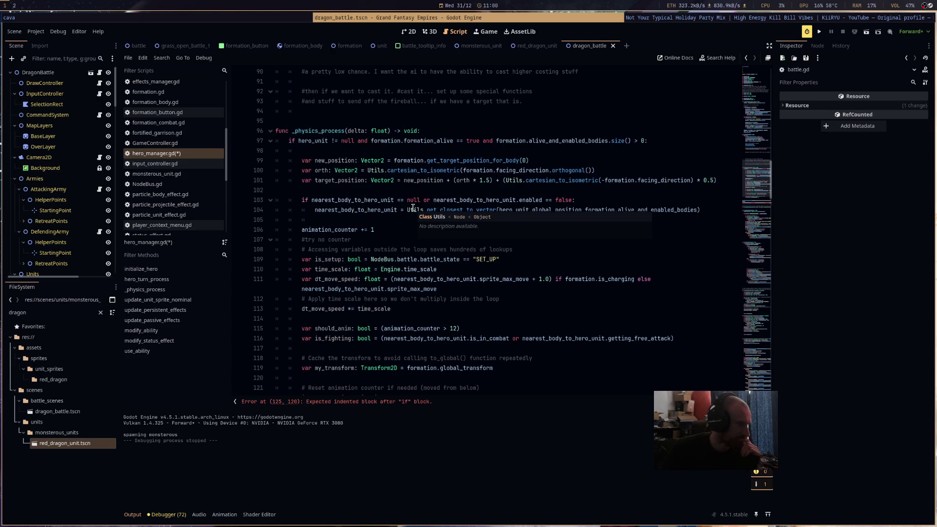
scroll(413, 207, "down", 2)
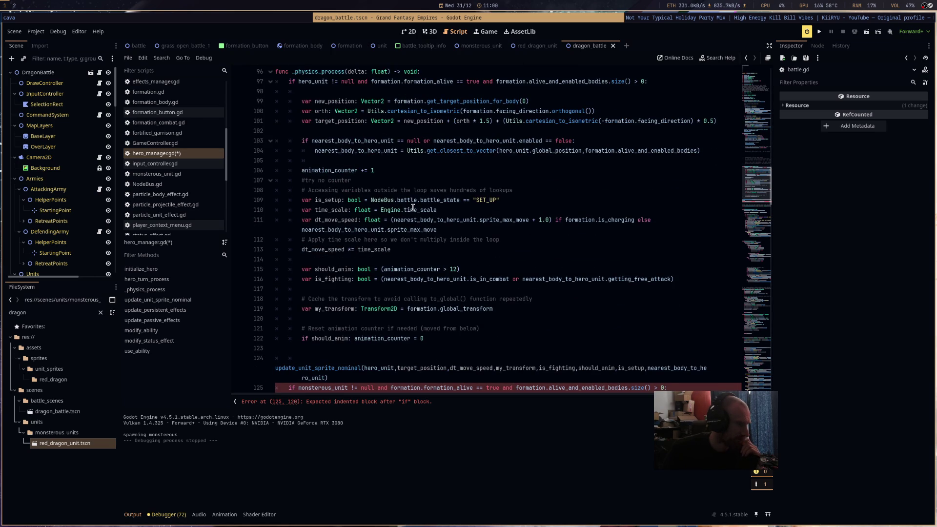
scroll(413, 207, "down", 2)
scroll(412, 207, "up", 3)
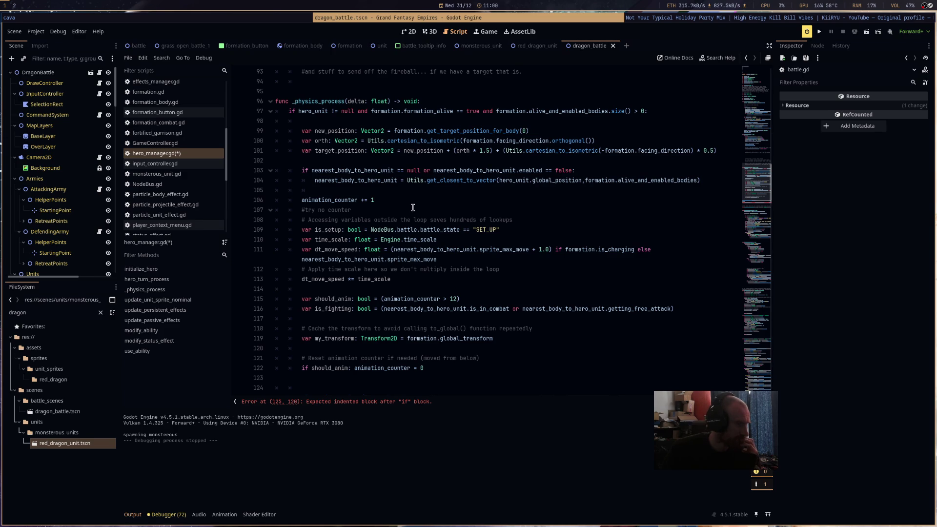
scroll(413, 208, "down", 4)
scroll(413, 208, "up", 5)
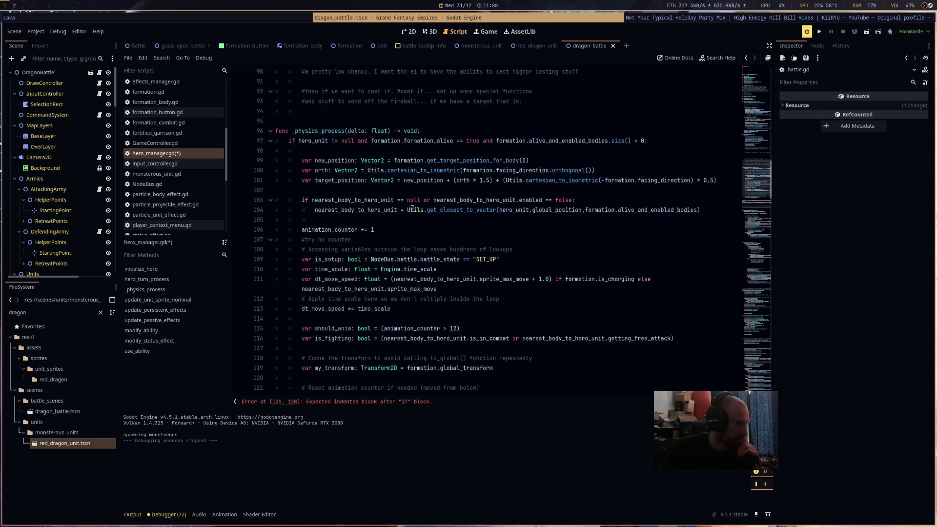
scroll(413, 209, "down", 5)
scroll(412, 211, "up", 4)
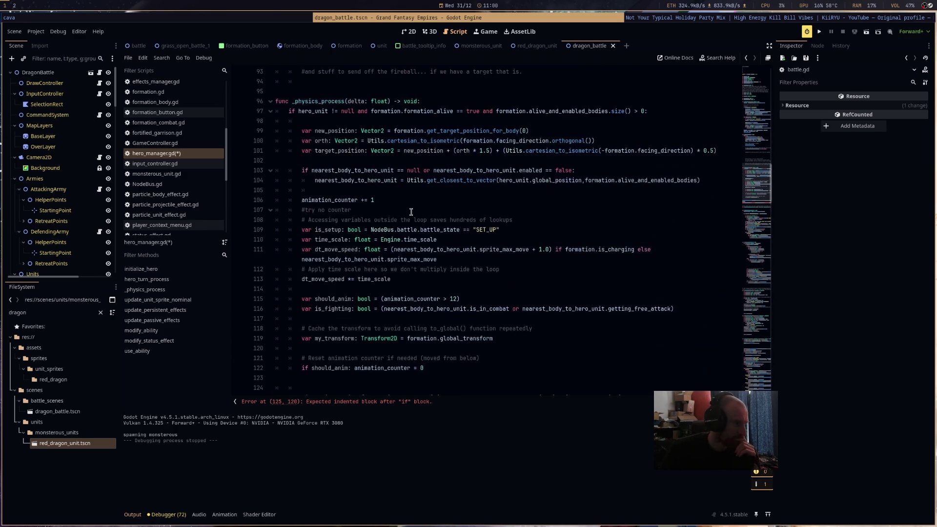
left_click_drag(302, 131, 382, 131)
key("ctrl+c")
scroll(424, 292, "down", 4)
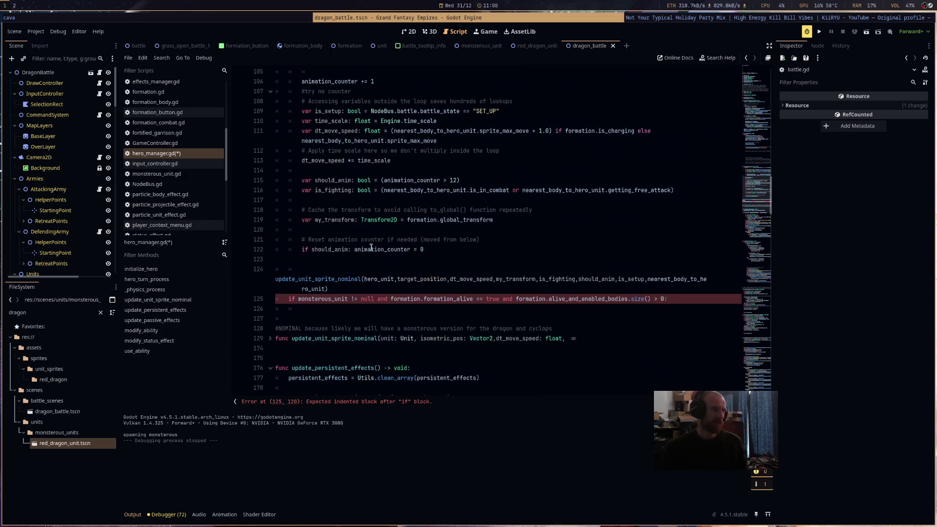
Step: Paste the new_position declaration under the check, set to formation.average_body_position
left_click(424, 308)
key("ctrl+v")
type("=")
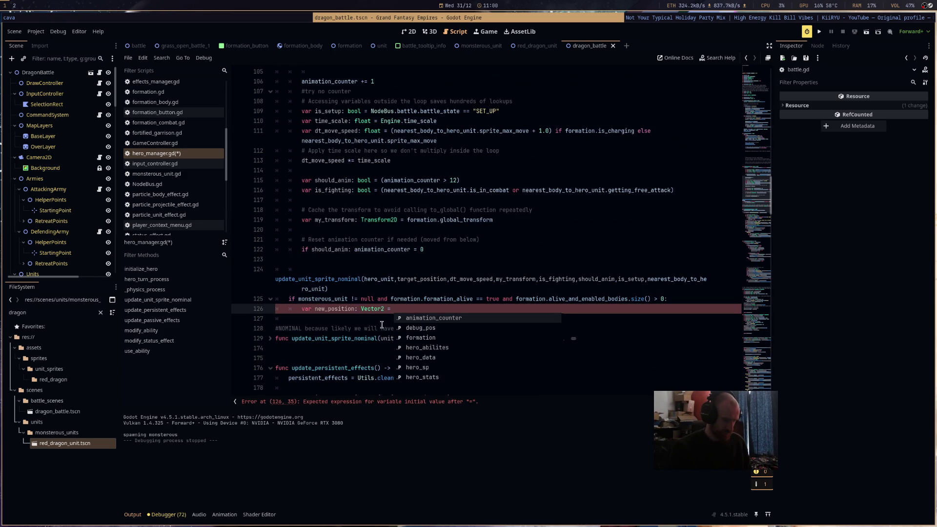
type("formation.get_a")
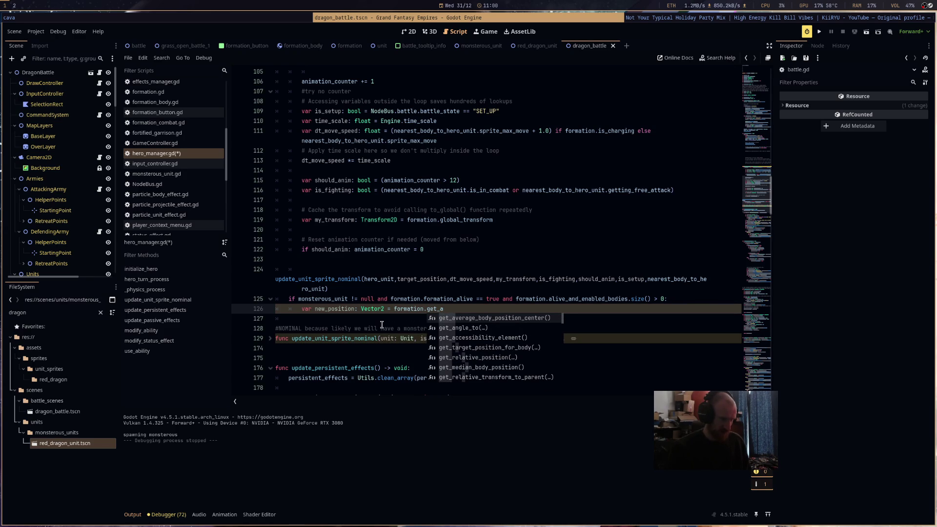
key("BackSpace")
key("BackSpace")
key("BackSpace")
key("BackSpace")
key("BackSpace")
type("average_body_position")
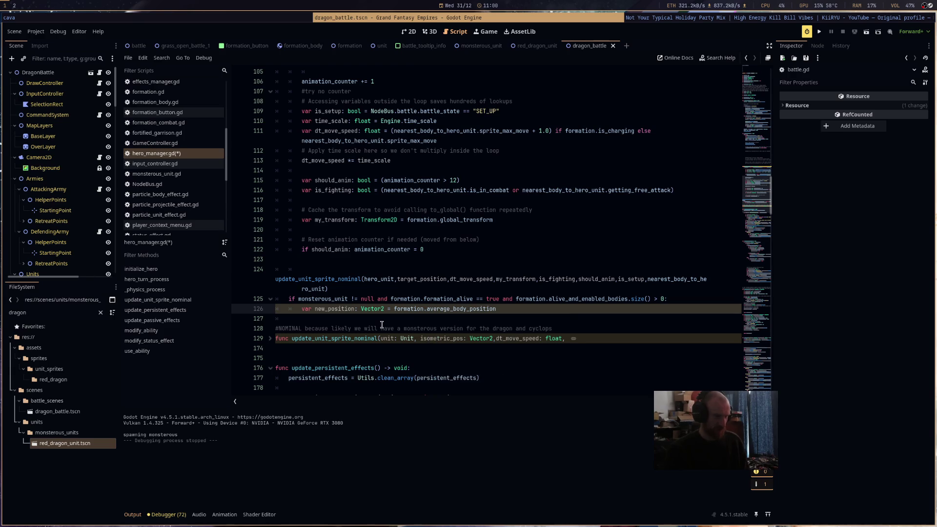
key("Return")
scroll(382, 312, "up", 7)
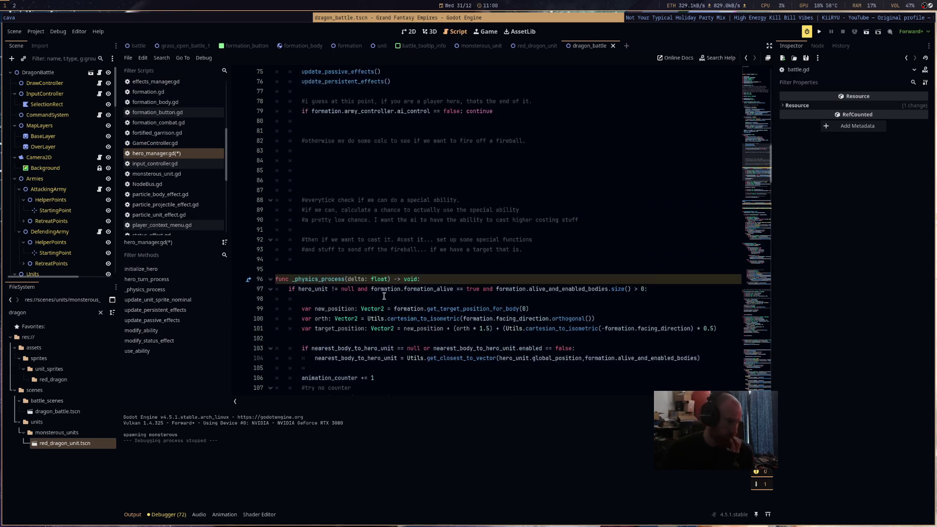
scroll(386, 293, "down", 3)
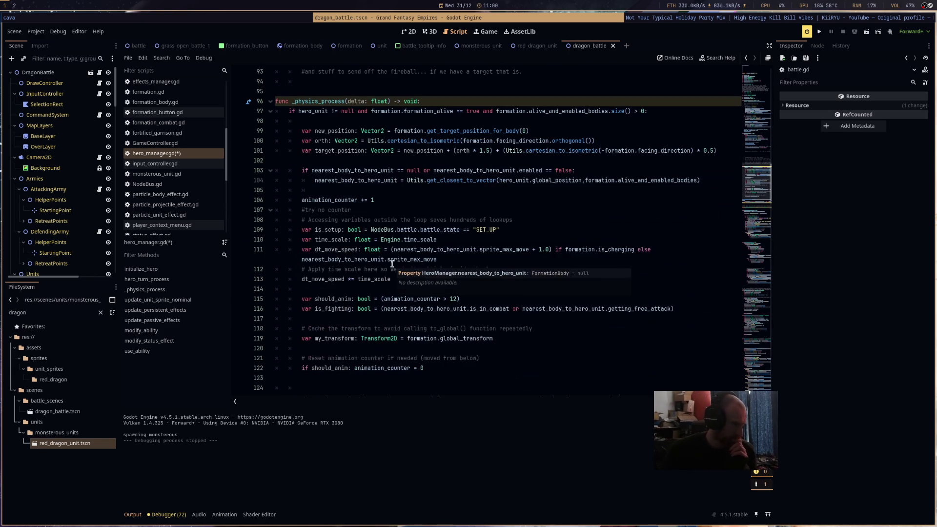
scroll(392, 263, "down", 8)
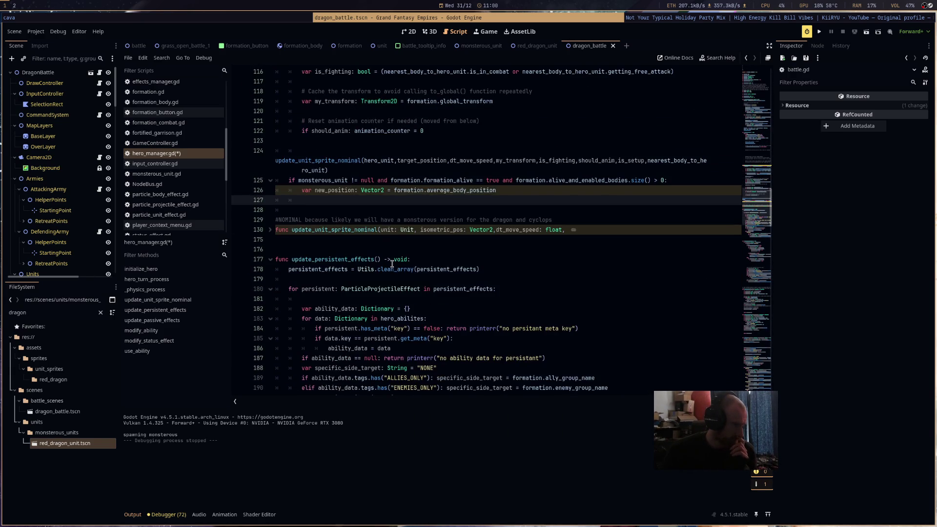
scroll(392, 264, "down", 3)
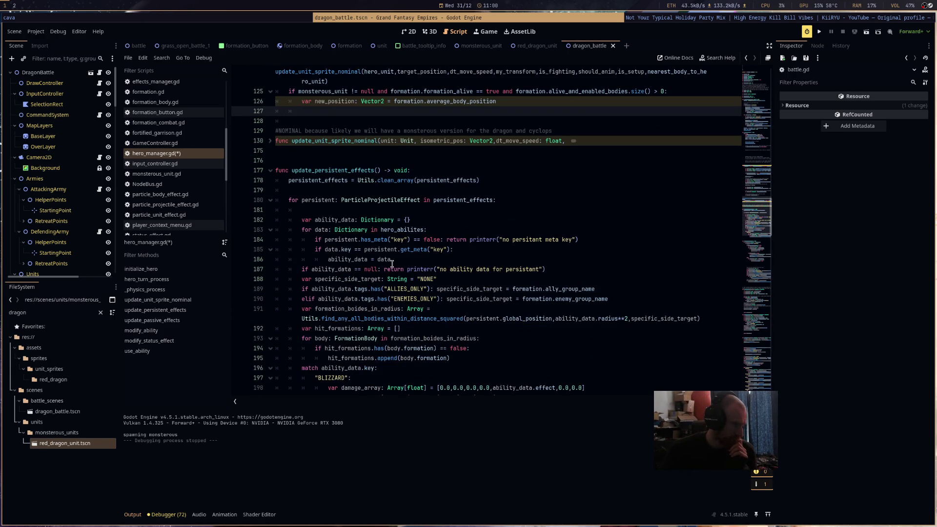
scroll(392, 263, "up", 2)
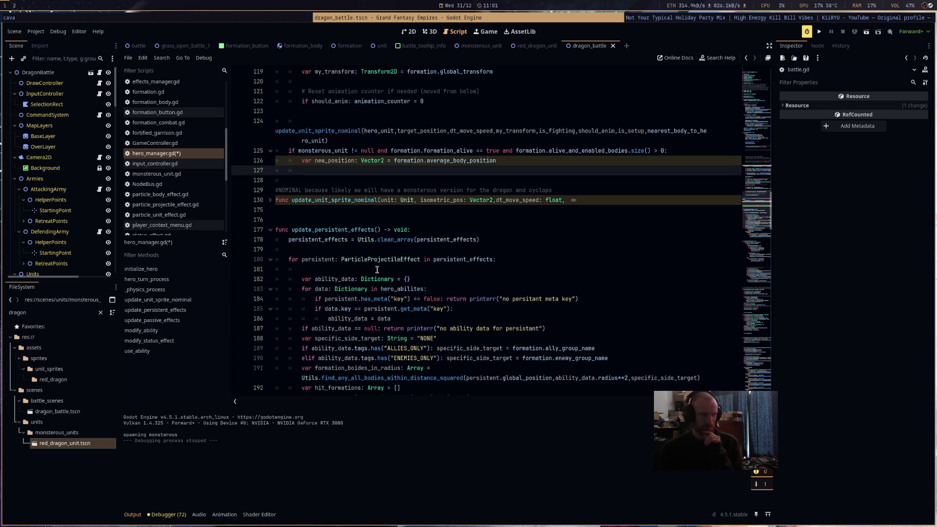
scroll(439, 202, "up", 2)
scroll(439, 202, "up", 1)
Step: Add monsterous_unit.global_position = new_position, save hero_manager.gd, and run the game
type("mon")
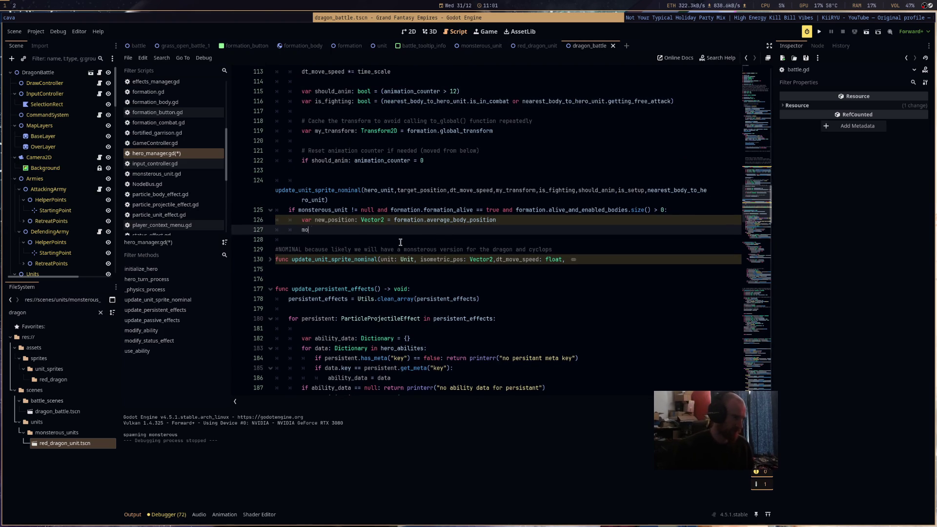
key("Return")
type(".")
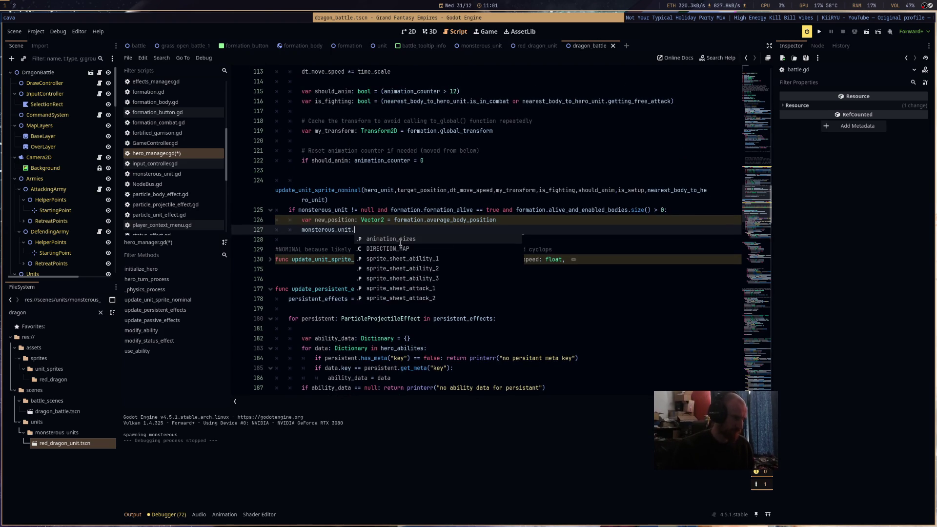
type("global_position")
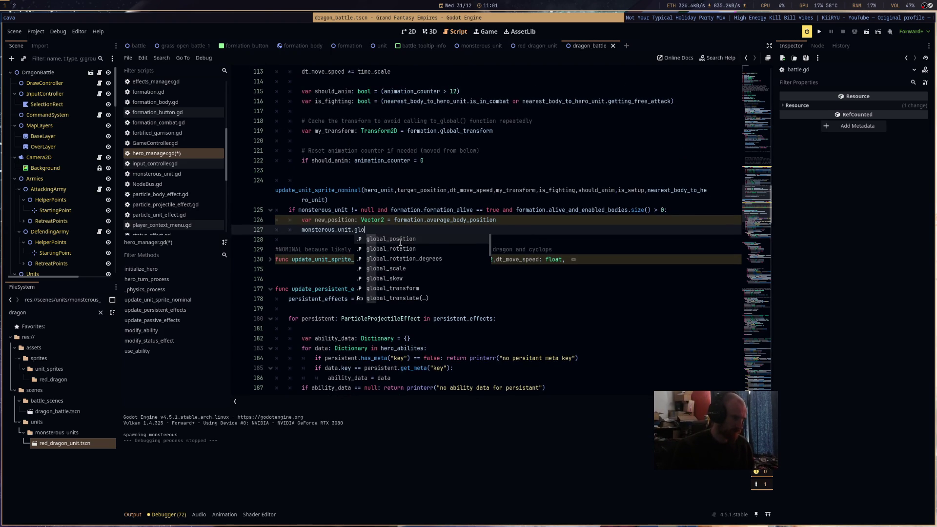
key("Return")
type("= new")
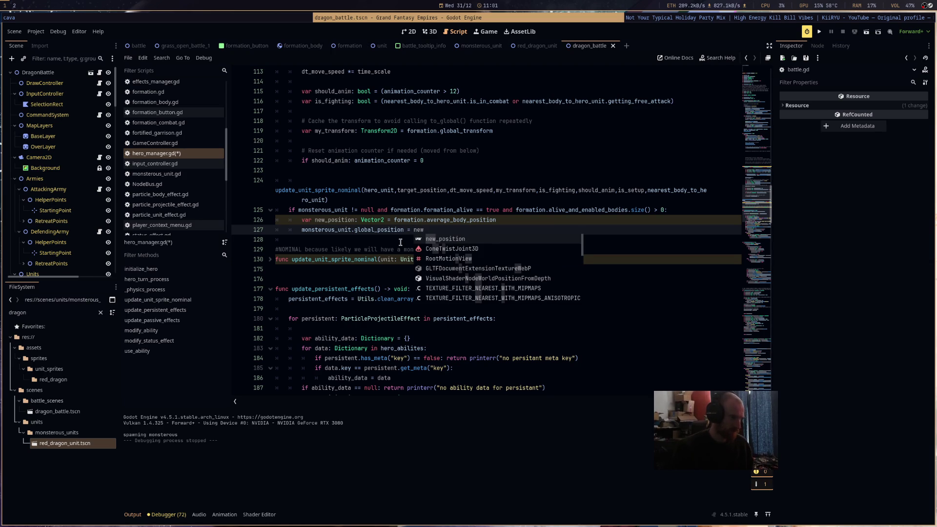
key("Return")
key("ctrl+s")
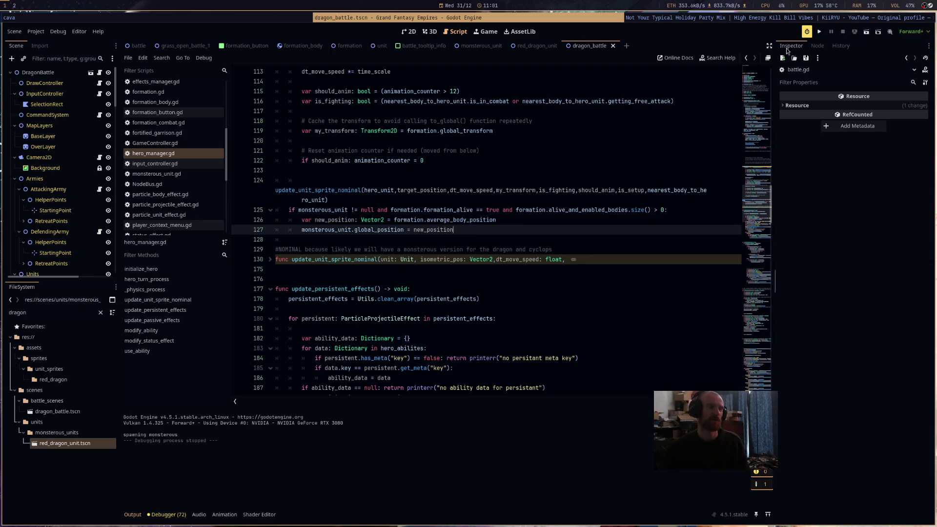
left_click(862, 33)
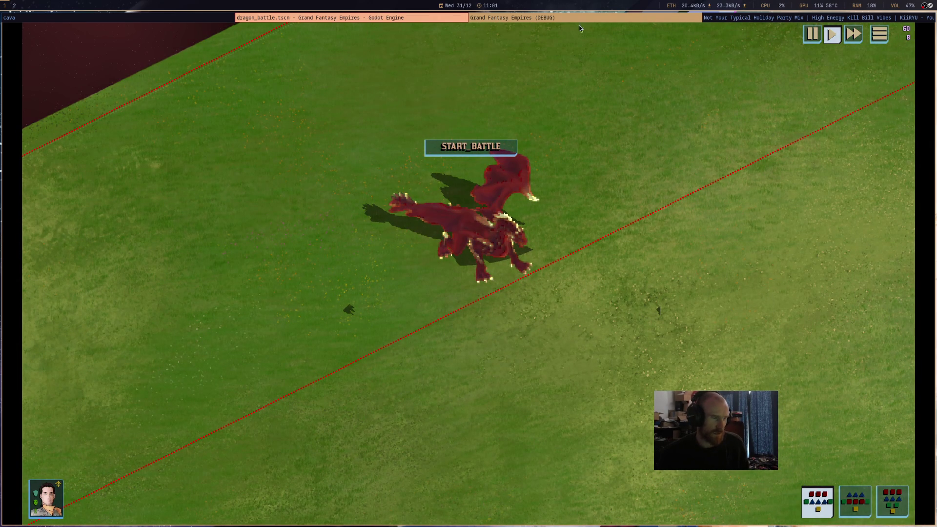
Step: Return to the editor to view the battle_tooltip.gd line 80 error
left_click(420, 23)
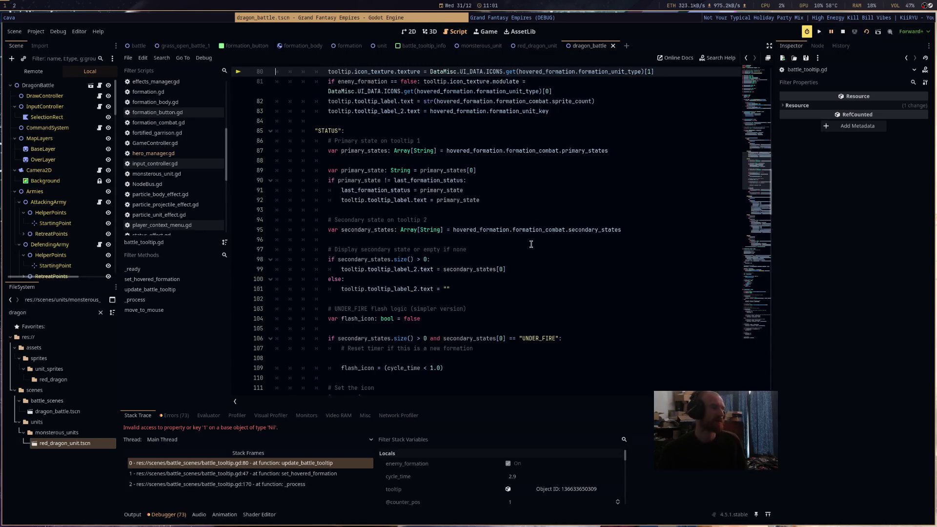
Step: Comment out line 45's monsterous_unit material assignment in hero_manager.gd and stop the game
scroll(531, 248, "up", 10)
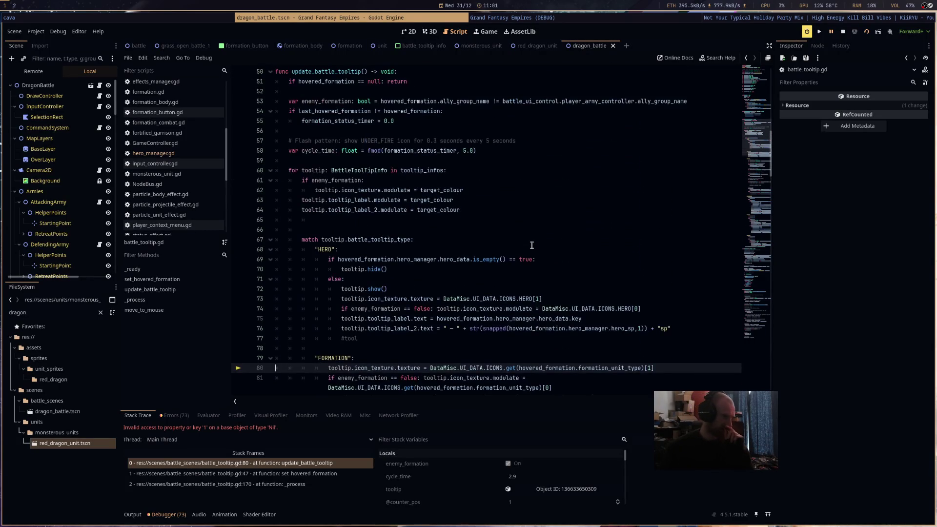
scroll(532, 245, "up", 5)
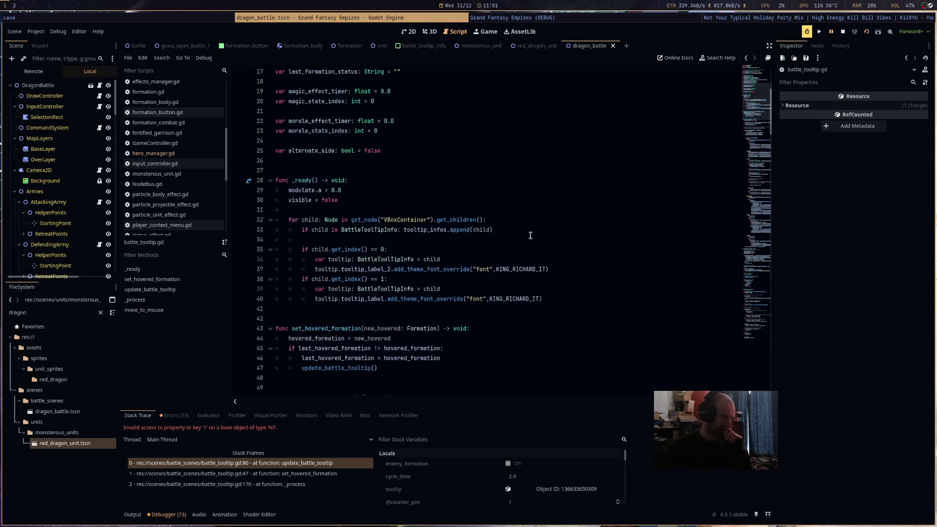
key("alt+Left")
key("alt+Left")
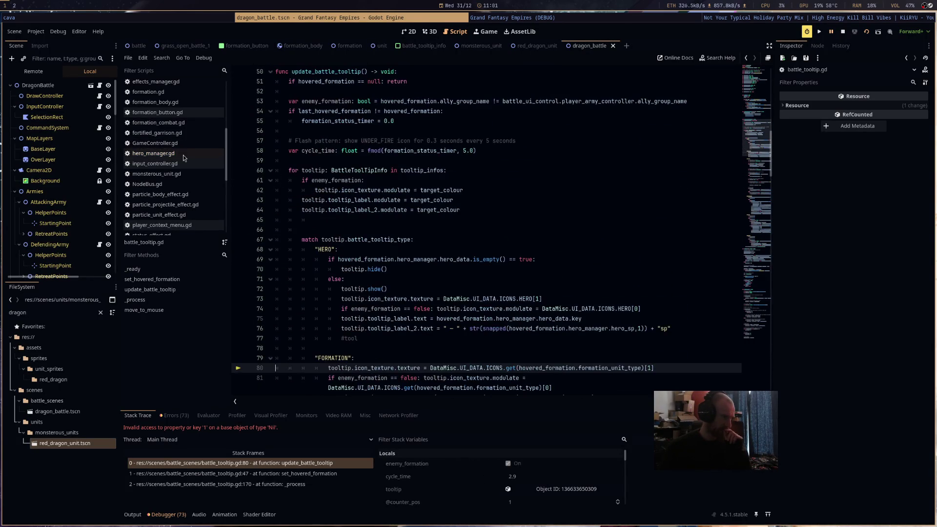
scroll(531, 267, "up", 9)
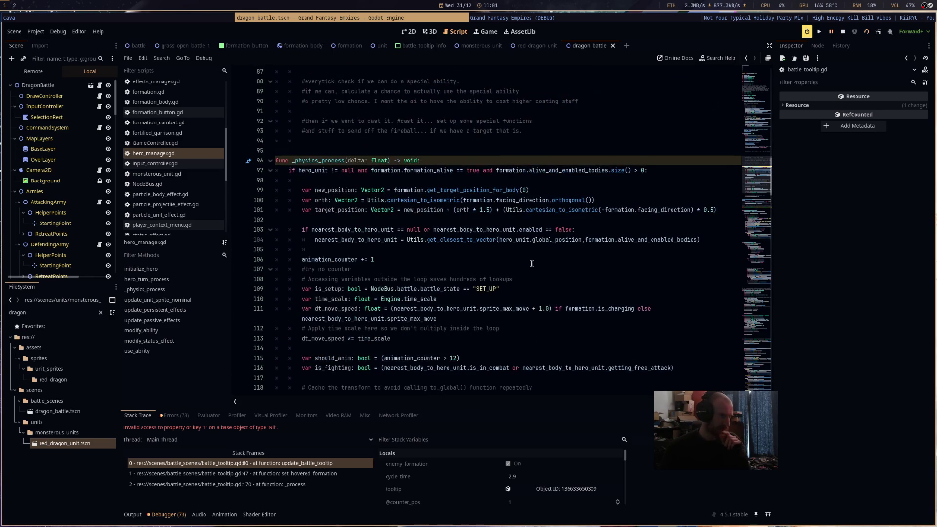
scroll(532, 263, "up", 14)
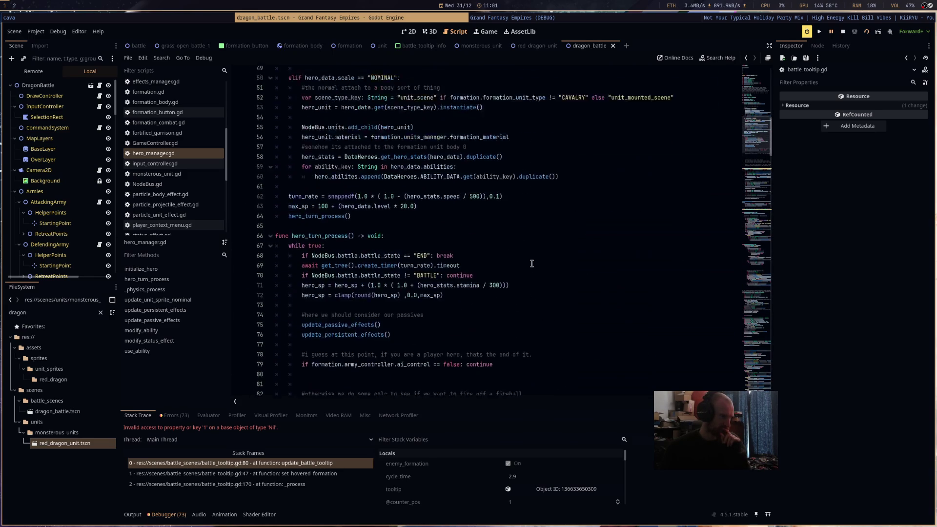
scroll(532, 263, "up", 10)
scroll(532, 263, "down", 7)
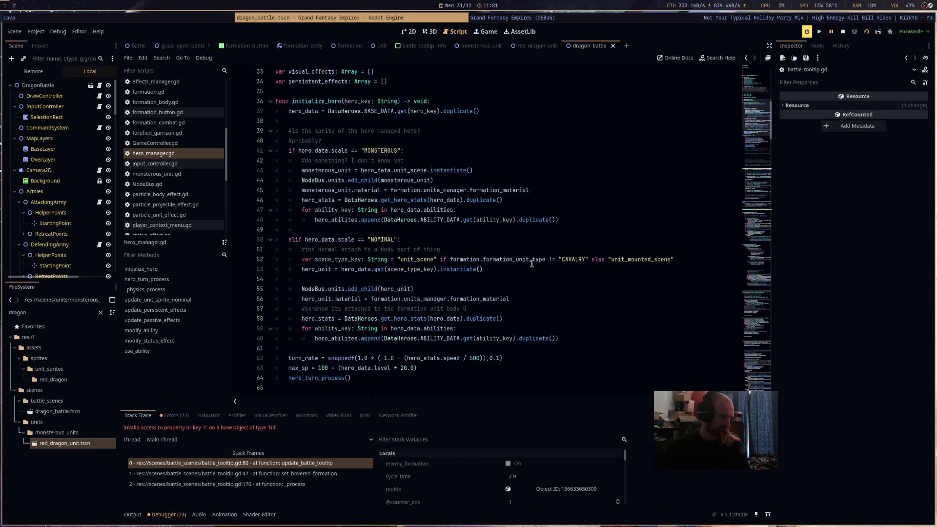
mouse_move(550, 192)
left_mouse_down()
mouse_move(293, 181)
mouse_move(276, 191)
left_mouse_up()
key("ctrl+k")
left_click(521, 230)
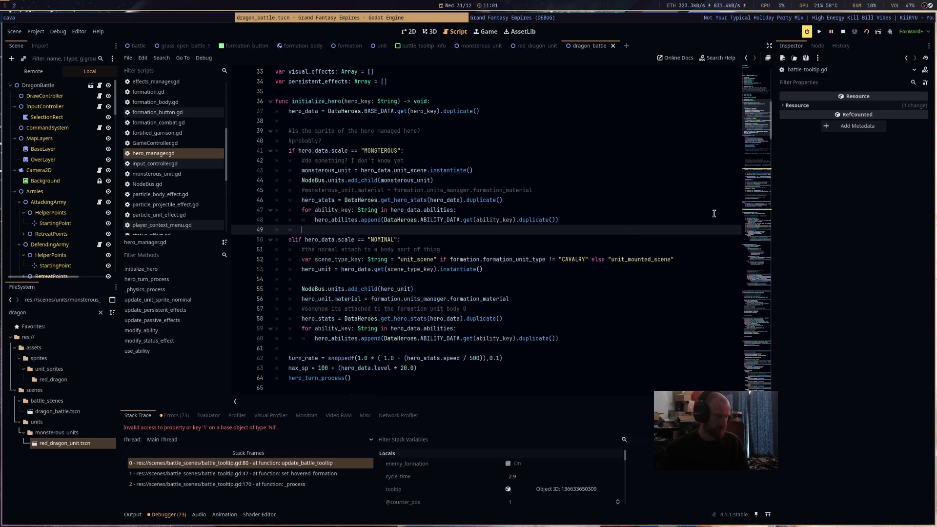
left_click(843, 31)
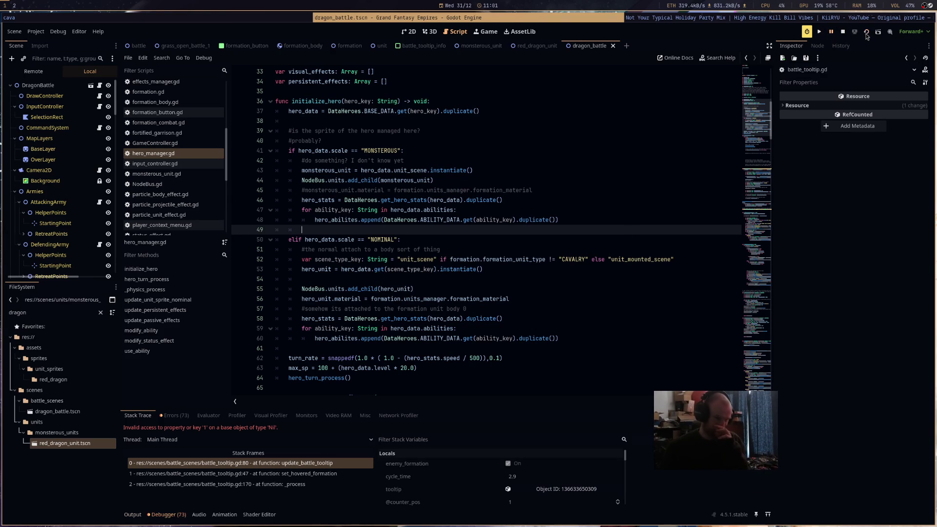
left_click(878, 31)
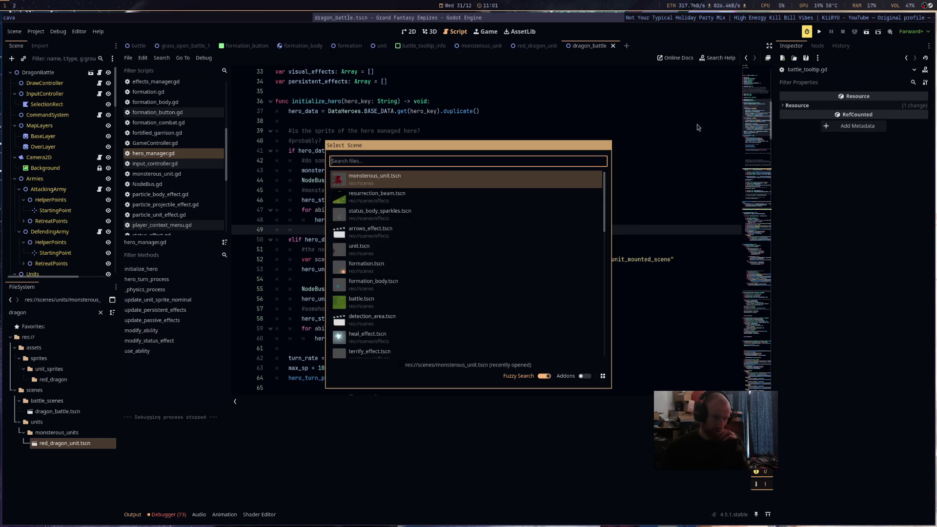
key("Escape")
left_click(866, 31)
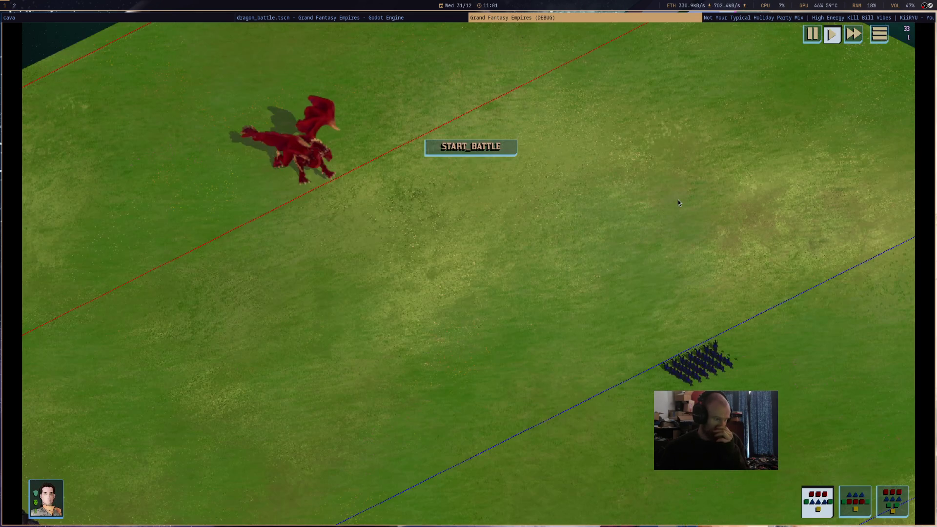
scroll(689, 247, "down", 3)
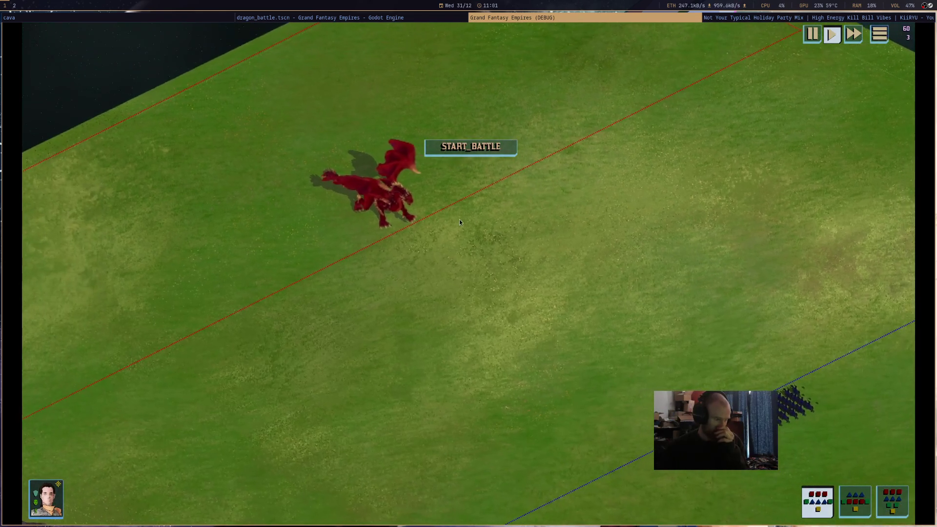
scroll(458, 211, "up", 3)
scroll(594, 262, "down", 2)
scroll(485, 234, "down", 4)
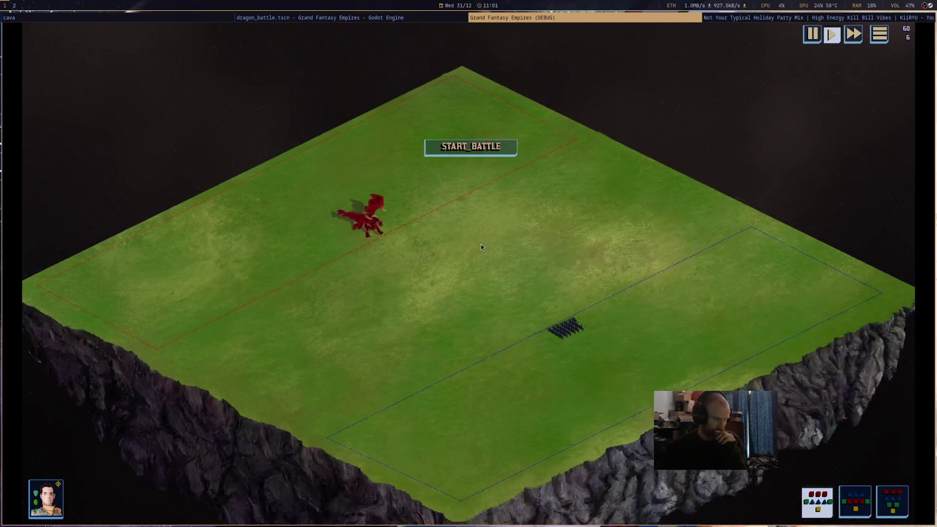
scroll(468, 249, "up", 4)
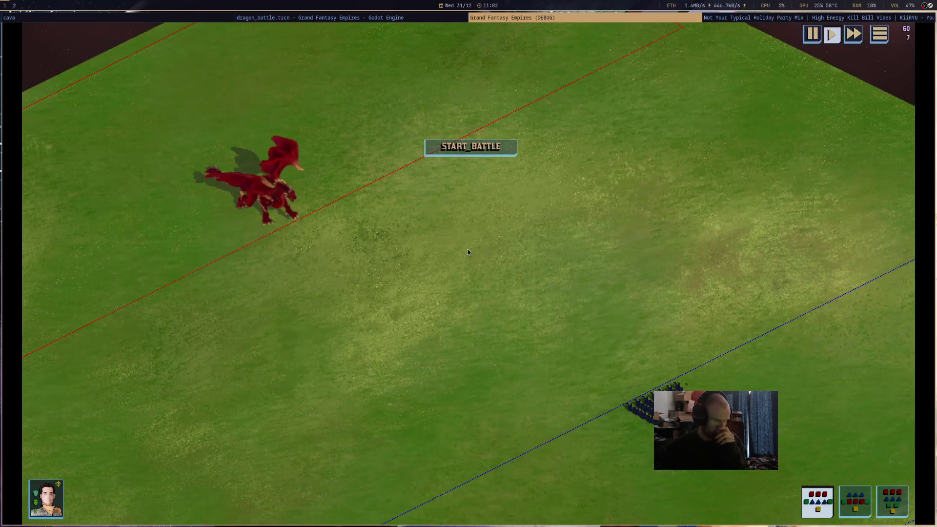
scroll(468, 250, "down", 3)
scroll(468, 250, "up", 3)
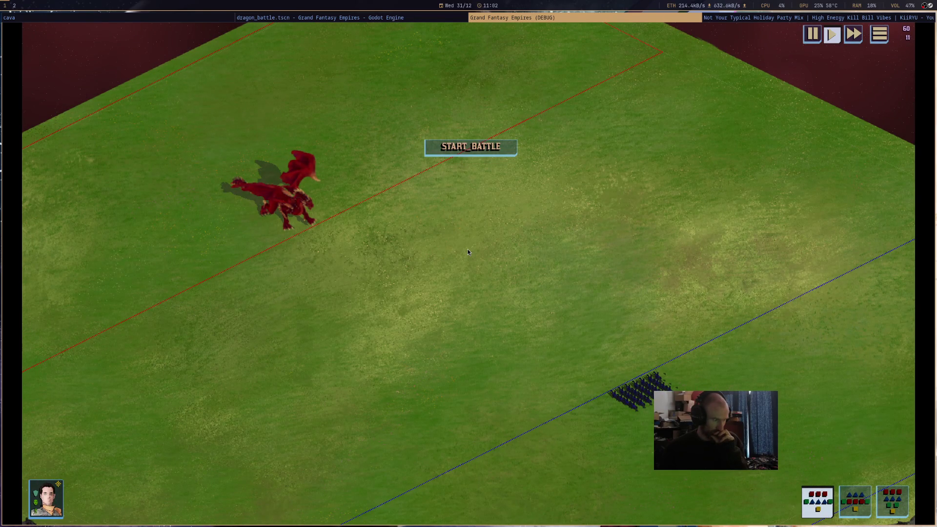
scroll(467, 252, "down", 3)
scroll(677, 264, "up", 3)
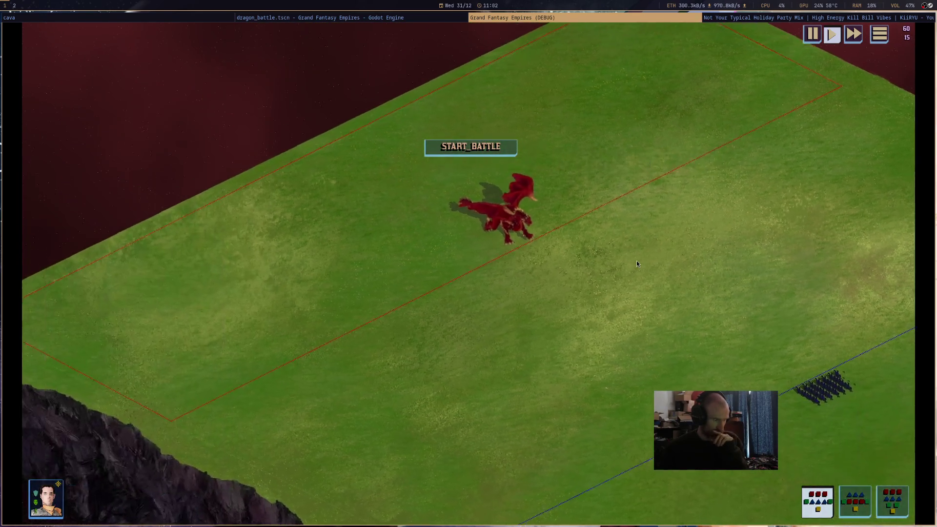
left_click_drag(677, 264, 490, 238)
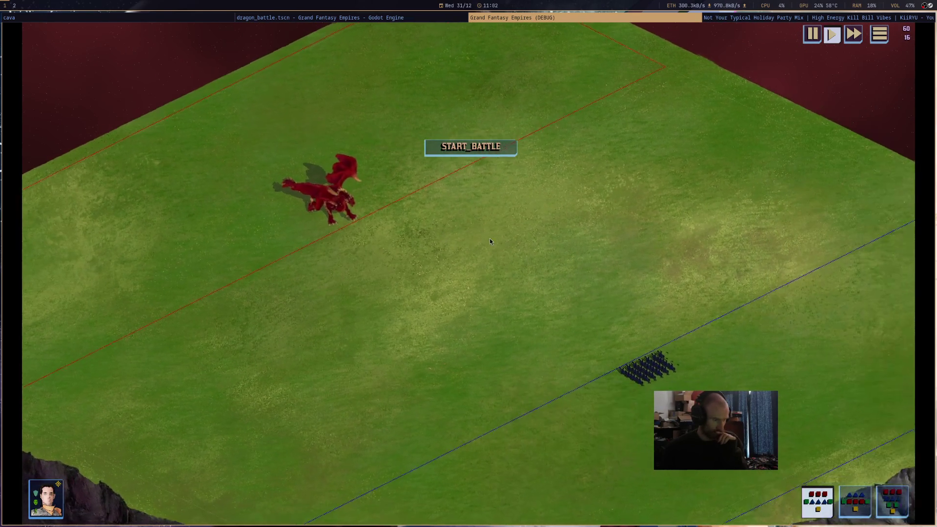
middle_click(643, 17)
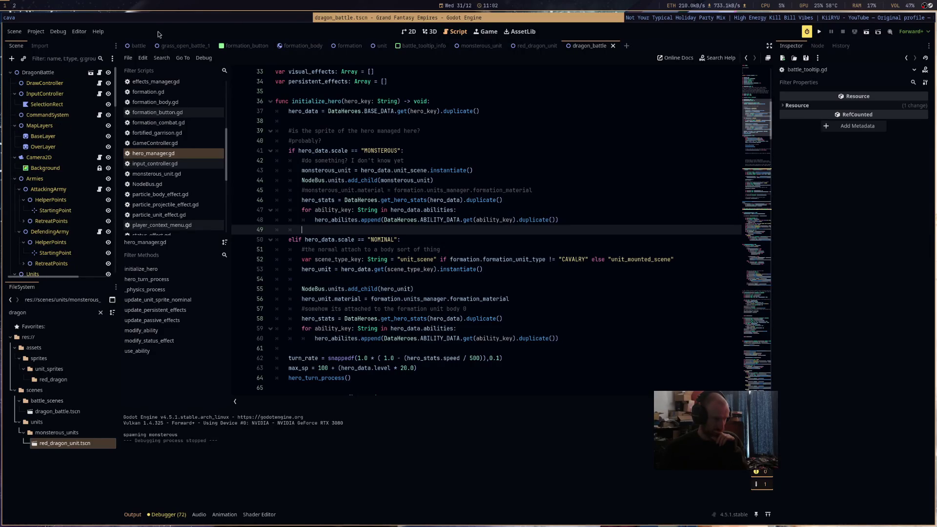
Step: Start Pack Project as ZIP, cancel it, and open the Debug menu
left_click(58, 31)
left_click(52, 91)
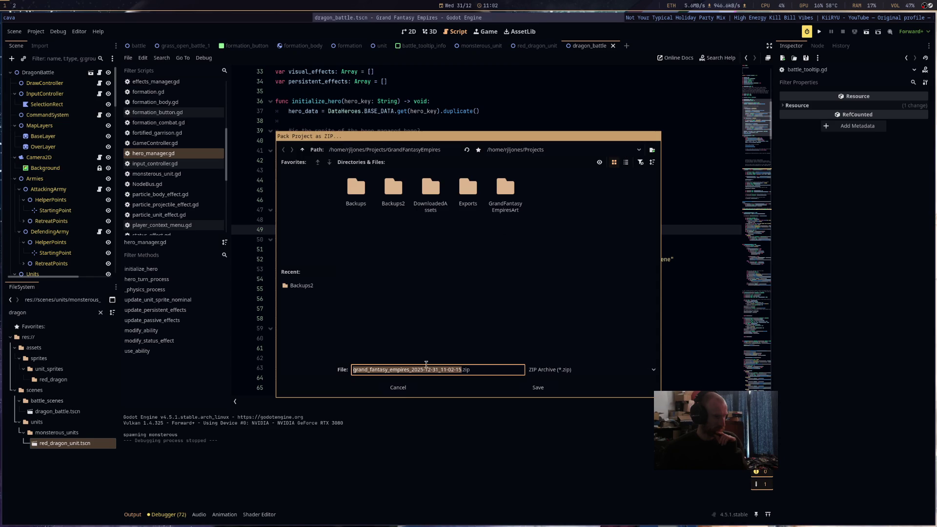
left_click(397, 388)
left_click(58, 31)
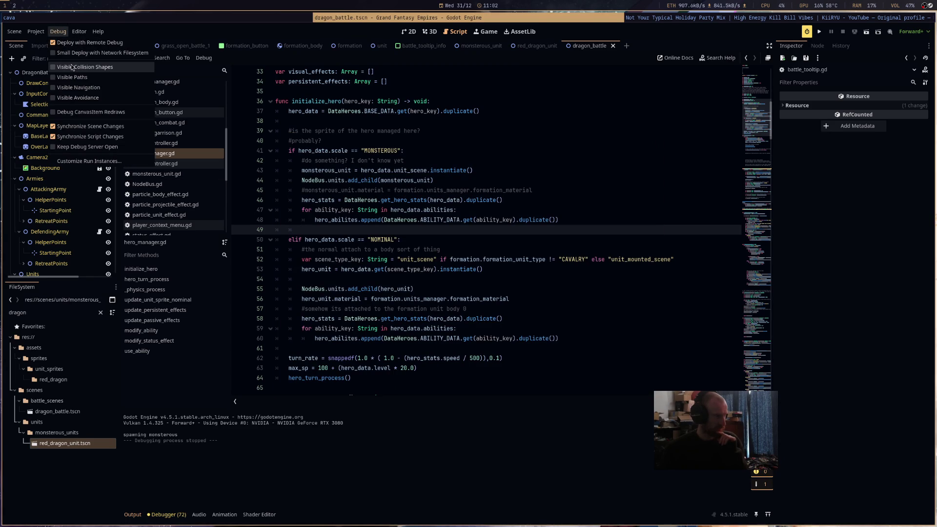